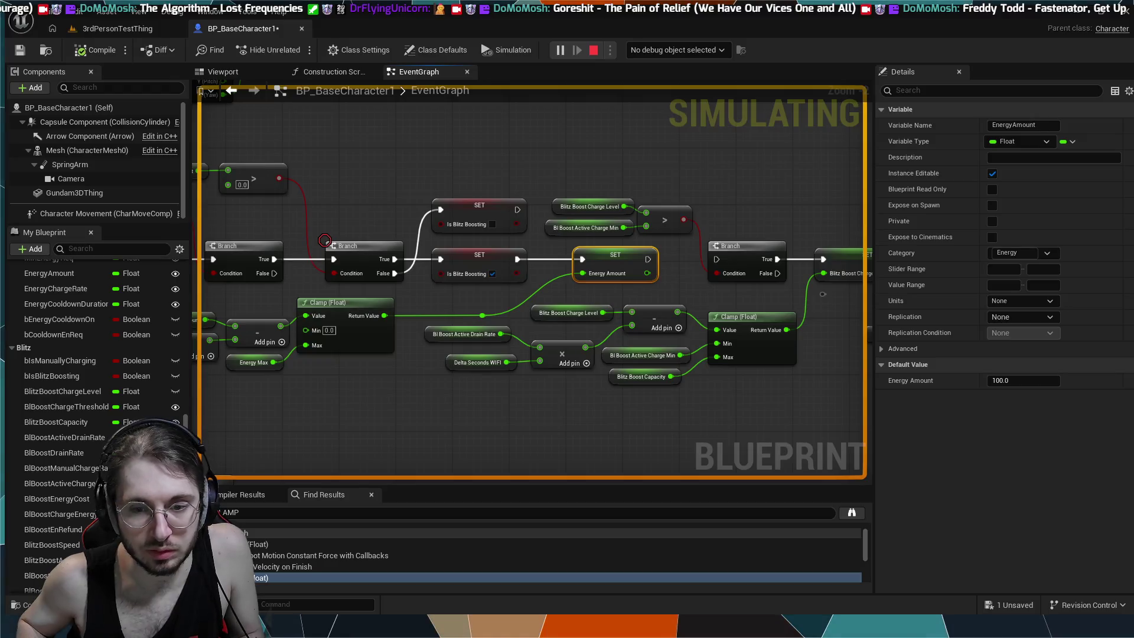
- Stop the running simulation and undo the accidental nudge of the Is Blitz Boosting node
key("Escape")
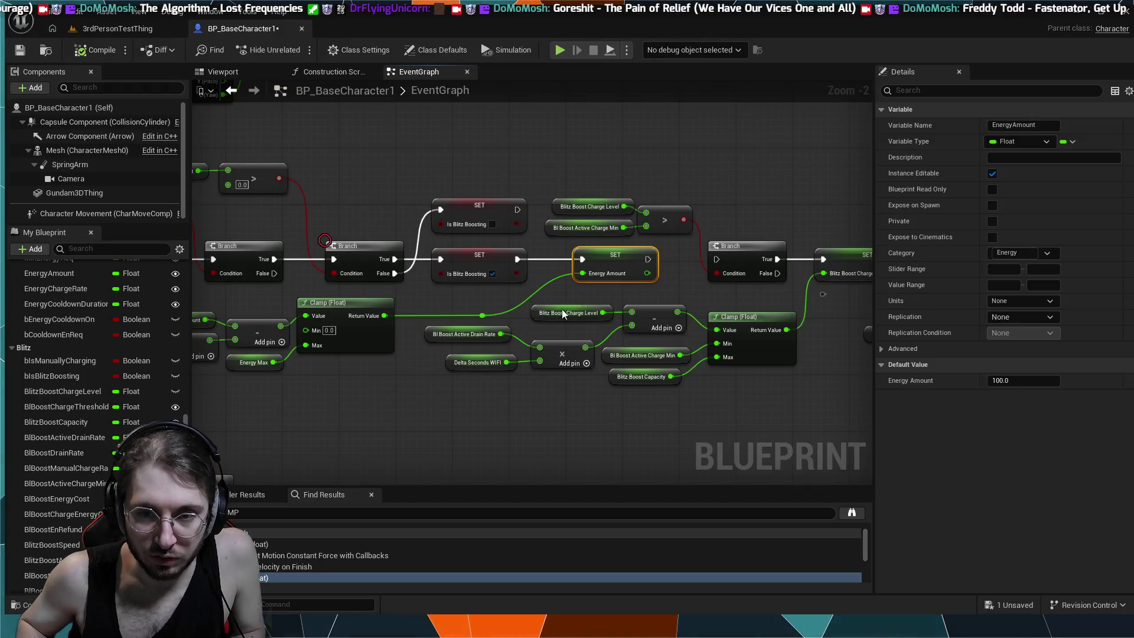
left_click(628, 167)
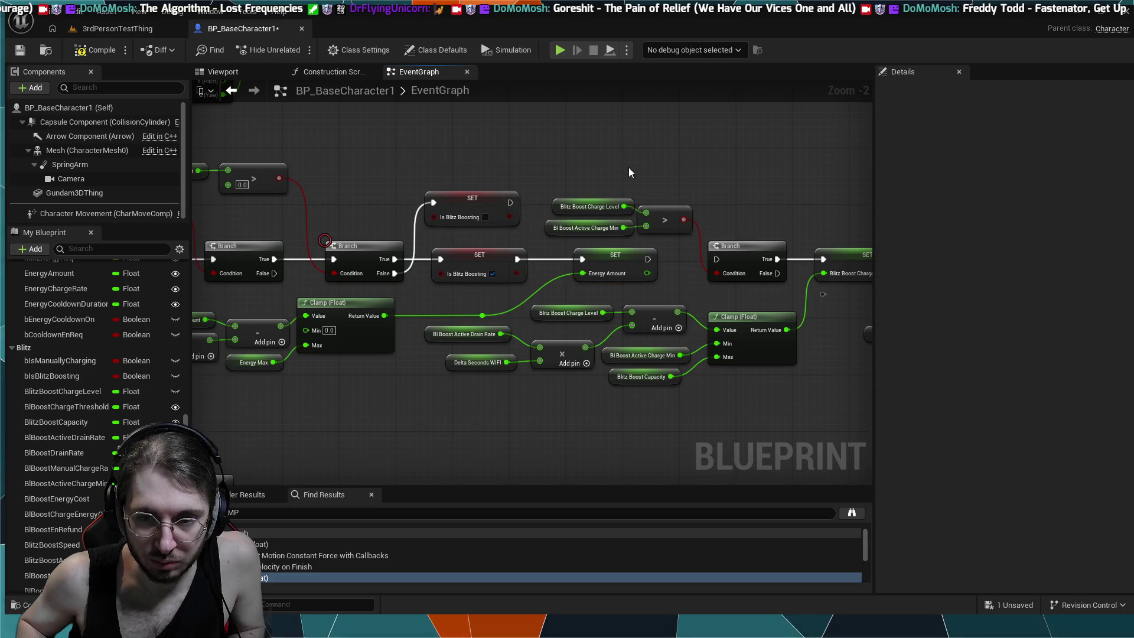
key("ctrl+z")
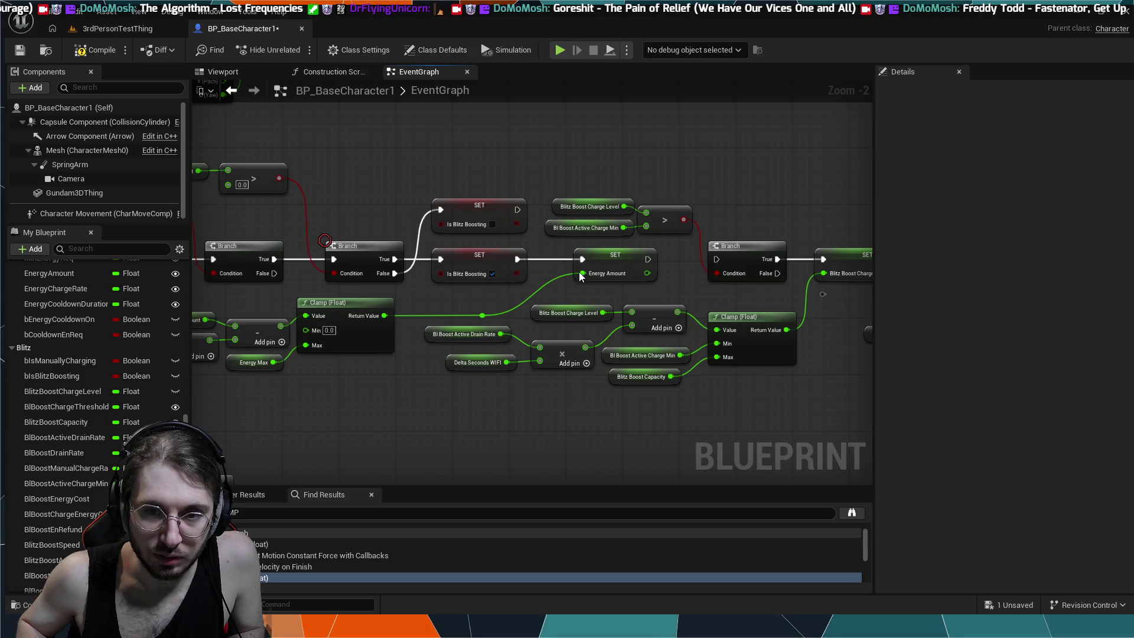
- Add an F9 breakpoint on the SET Energy Amount node, then play the 3rdPersonTestThing level
left_click(620, 260)
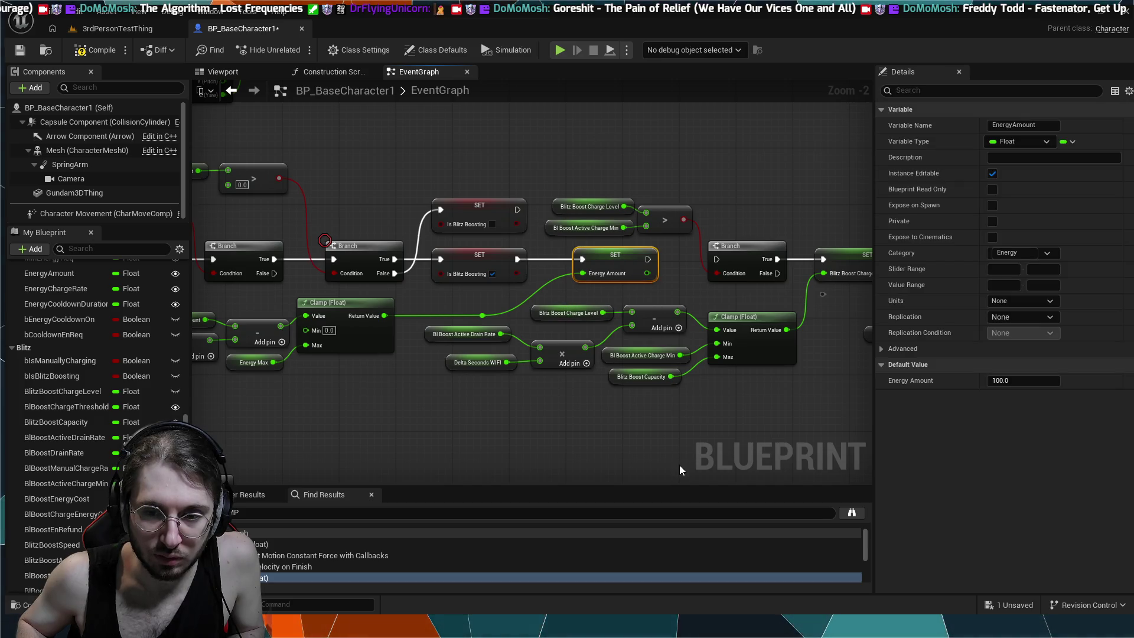
key("F9")
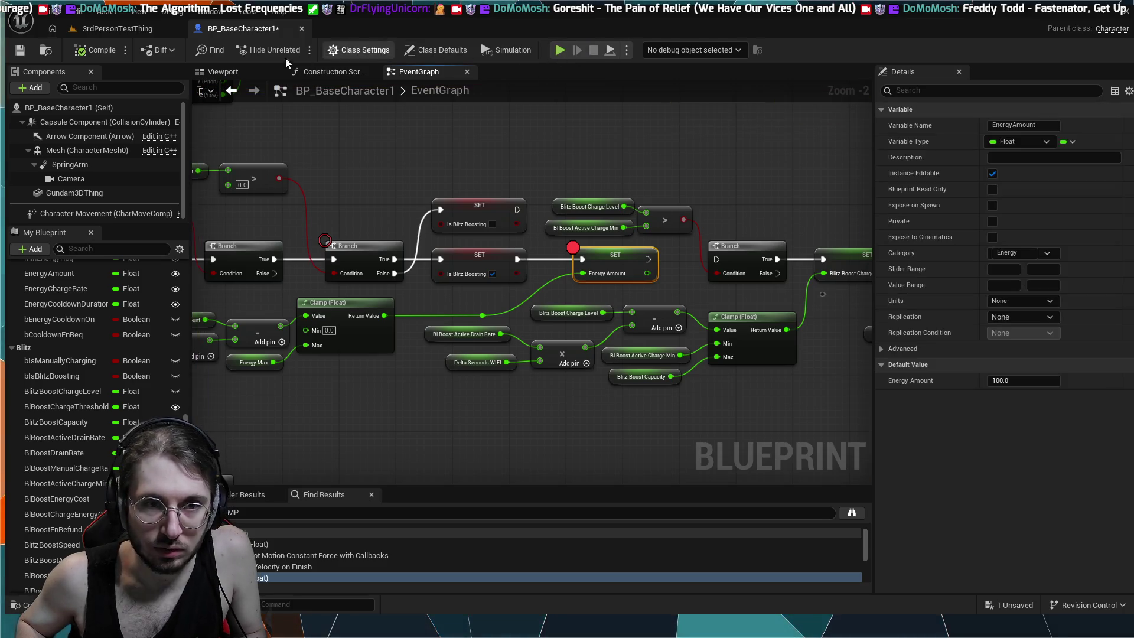
left_click(370, 164)
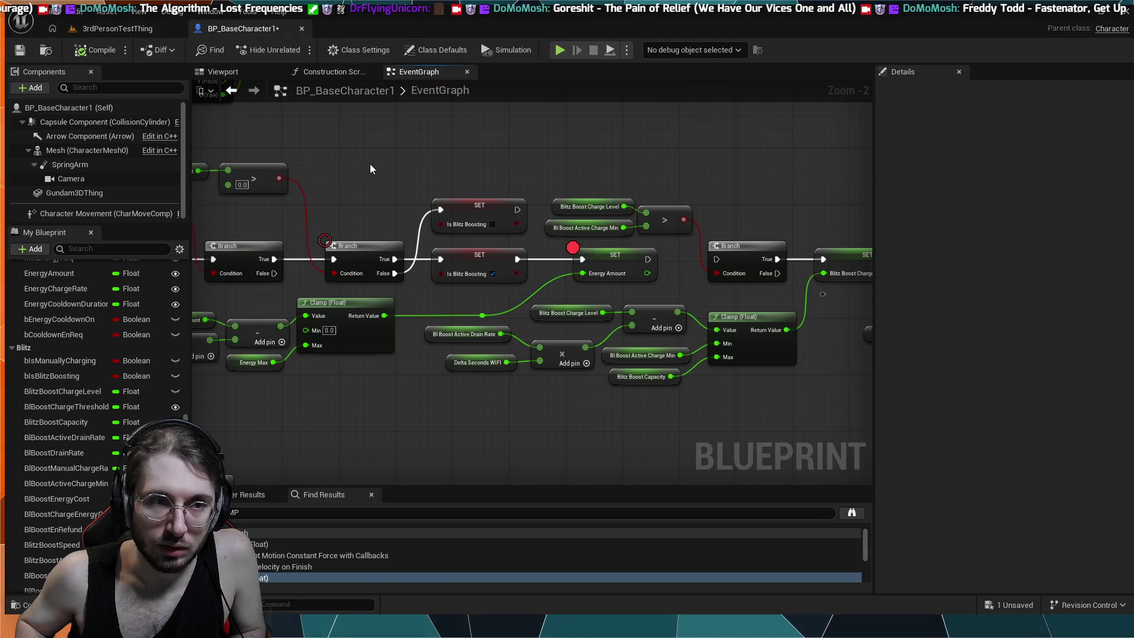
left_click(89, 28)
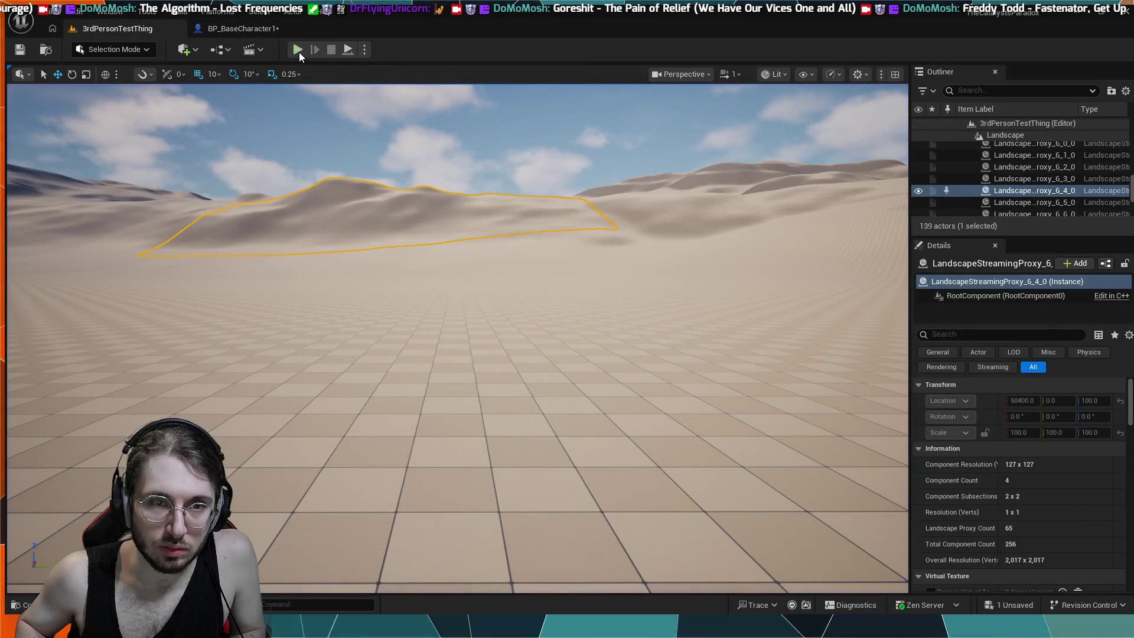
key("alt+p")
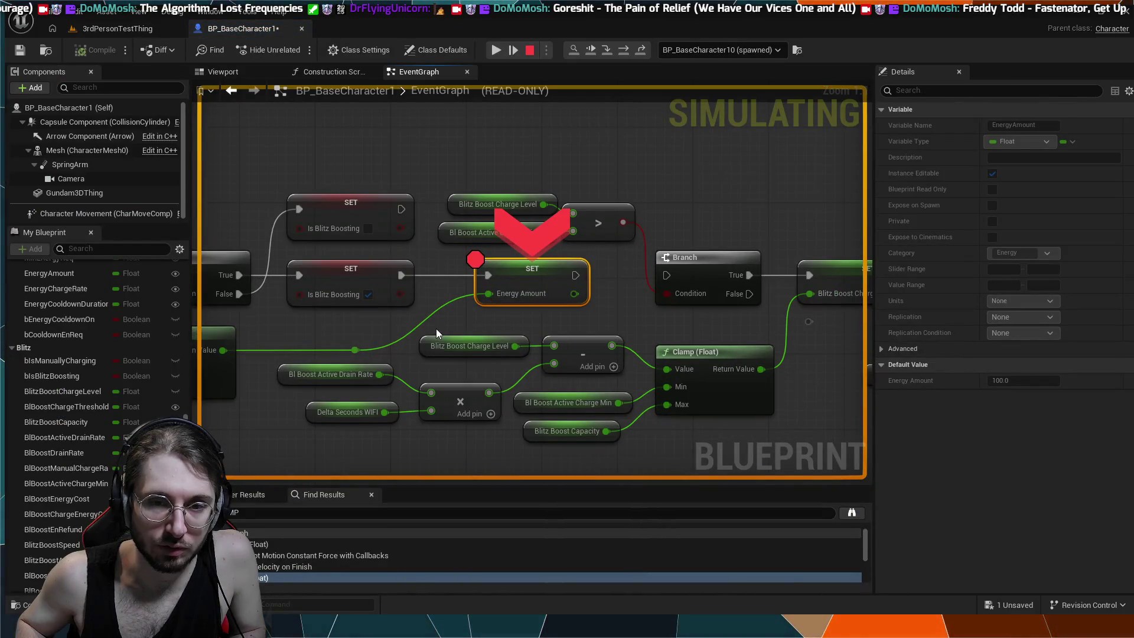
- Pan and zoom the paused EventGraph along the Energy Amount setter chain to the Boost Regen branches
left_click_drag(468, 306, 518, 274)
scroll(575, 233, "down", 2)
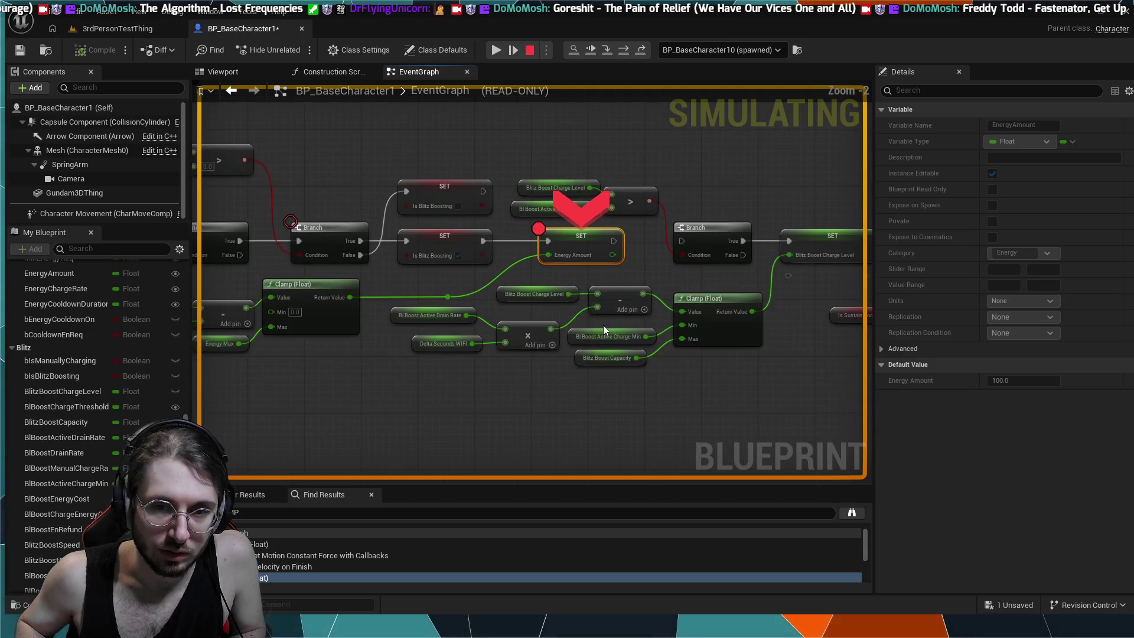
scroll(499, 308, "down", 1)
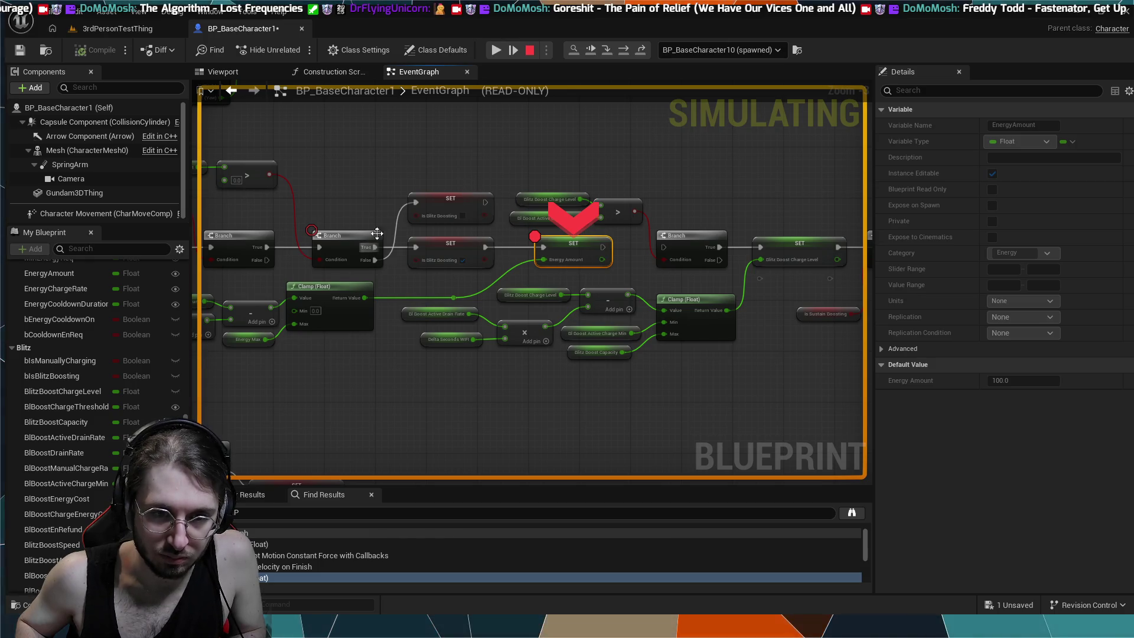
mouse_move(659, 159)
left_mouse_down()
mouse_move(498, 152)
mouse_move(391, 127)
left_mouse_up()
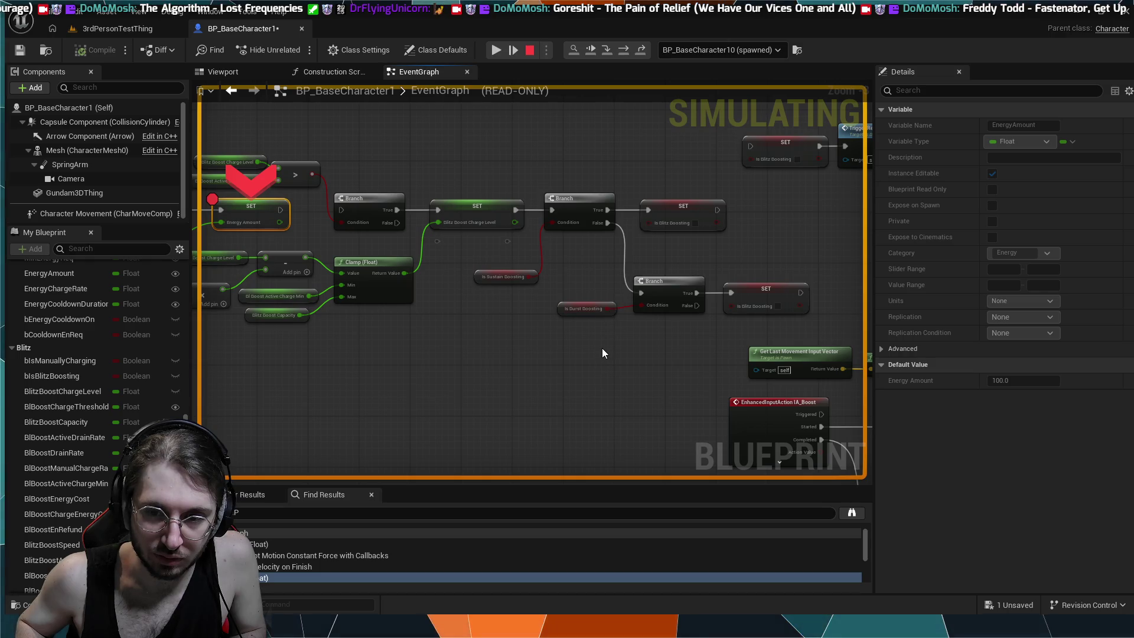
scroll(601, 348, "down", 5)
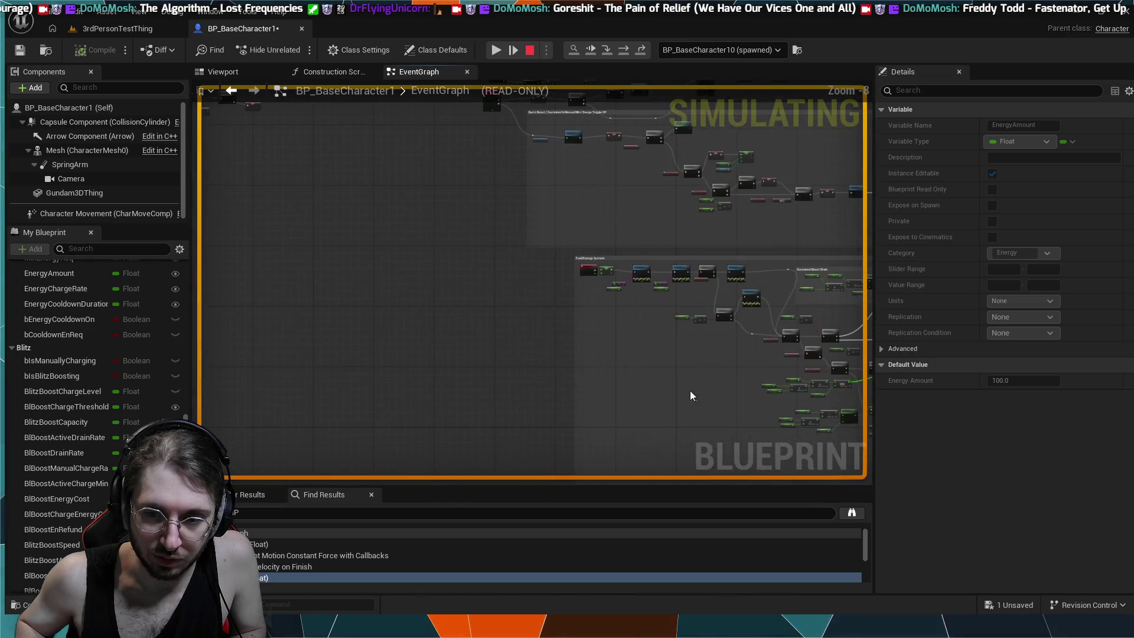
scroll(734, 385, "up", 2)
mouse_move(673, 322)
left_mouse_down()
mouse_move(713, 321)
mouse_move(595, 380)
mouse_move(578, 329)
left_mouse_up()
scroll(538, 374, "up", 4)
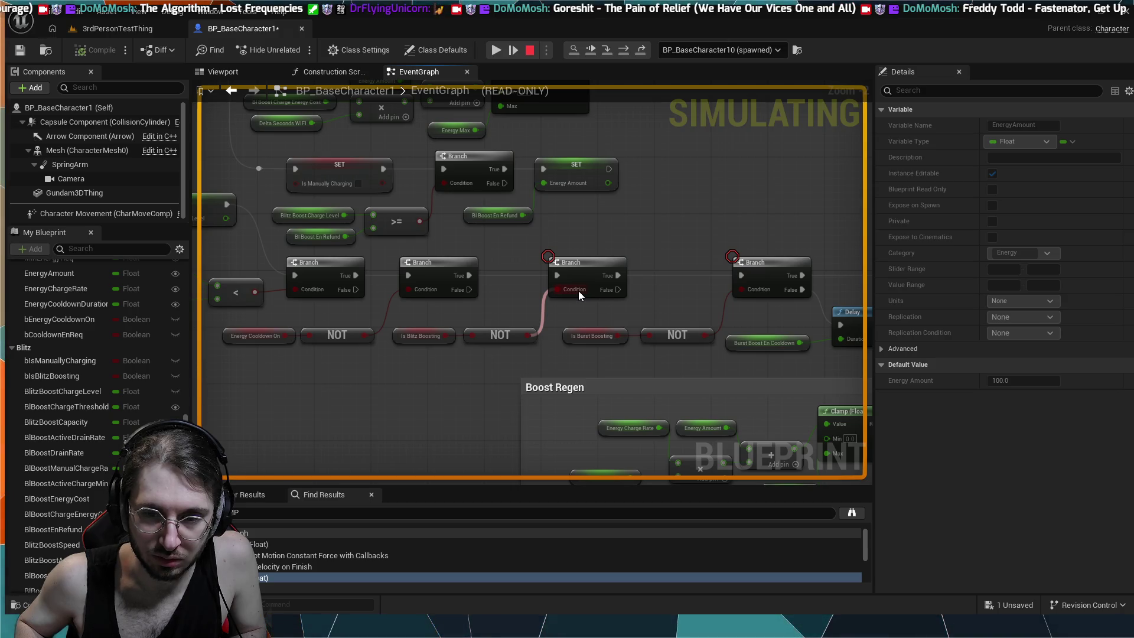
left_click_drag(653, 308, 512, 325)
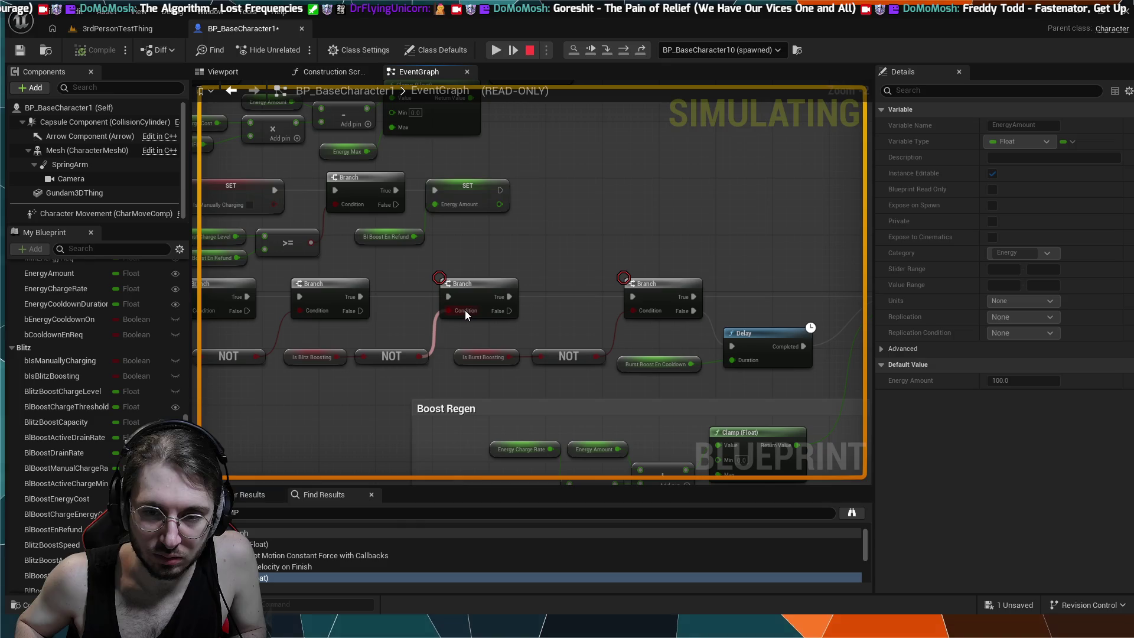
scroll(472, 274, "down", 6)
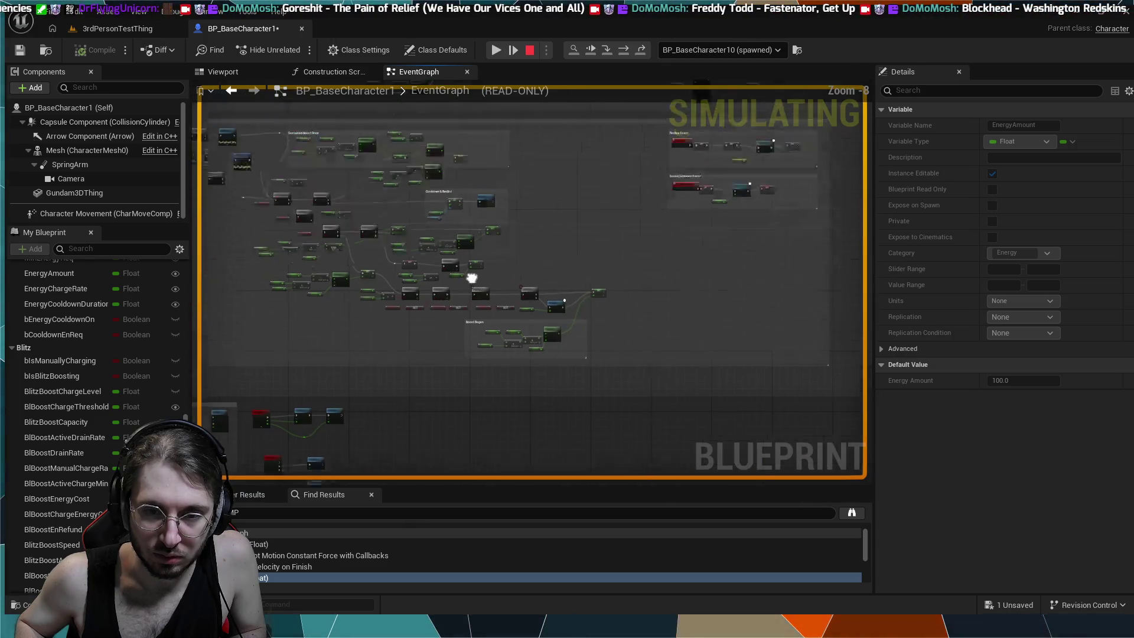
- Bring the Branch and SET chain into view and stop the paused play session
scroll(466, 267, "up", 4)
scroll(388, 317, "up", 5)
left_click_drag(461, 208, 642, 148)
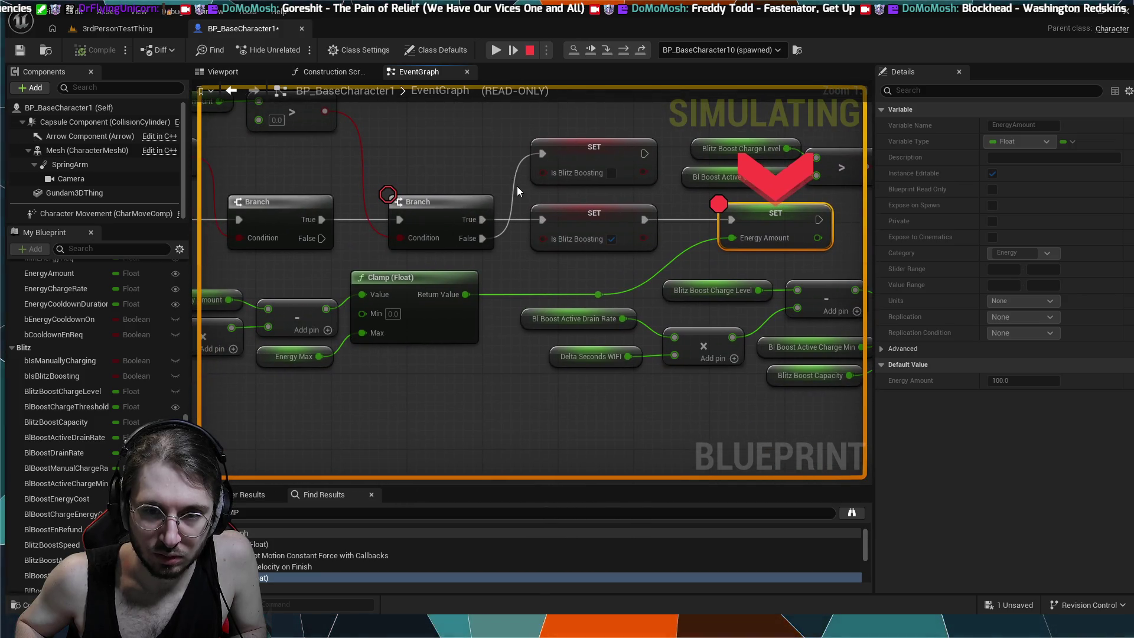
left_click(530, 50)
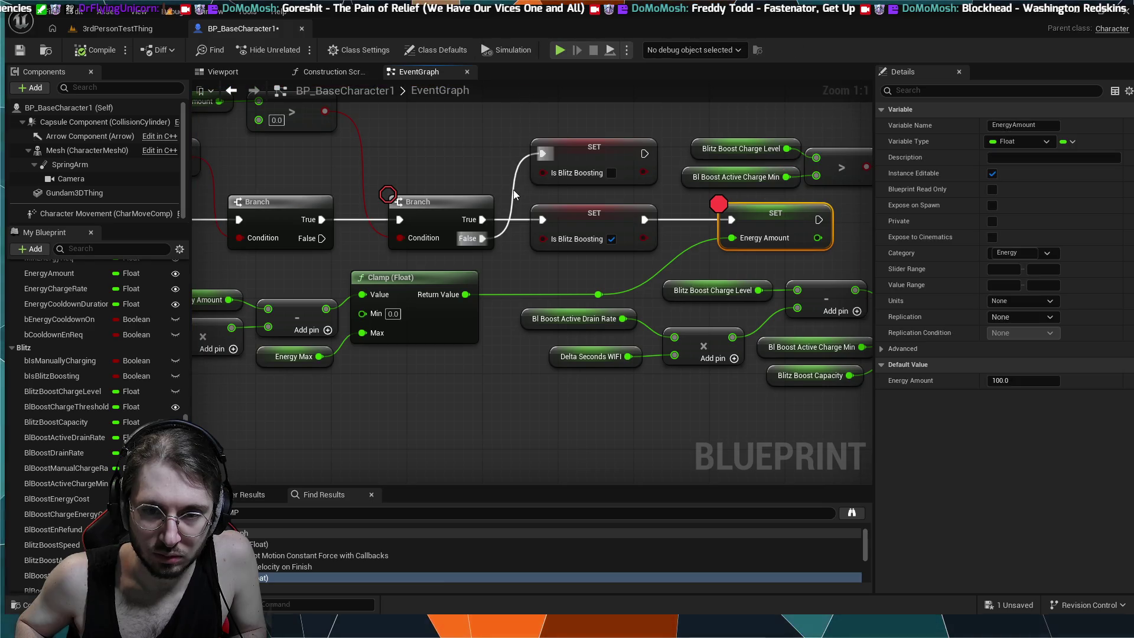
- Review the Energy Amount comparison nodes and setter, then return to the 3rdPersonTestThing level
left_click_drag(440, 144, 510, 211)
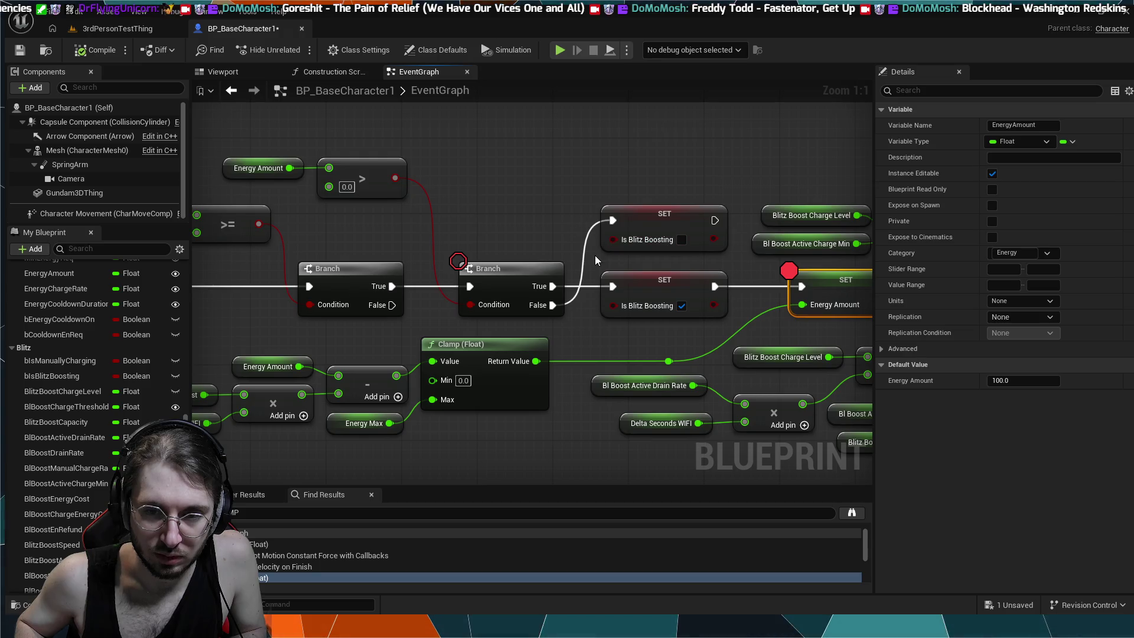
left_click_drag(624, 172, 488, 186)
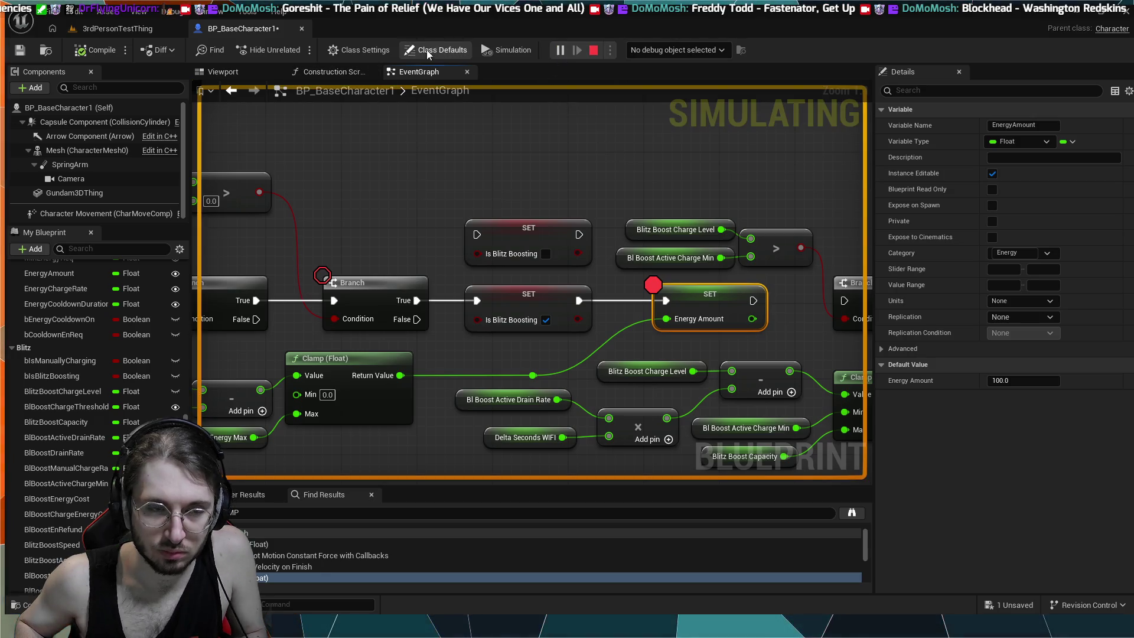
left_click(146, 34)
- Play the level again and, while paused, pan to the Boost Regen Branch and Delay nodes
left_click(298, 51)
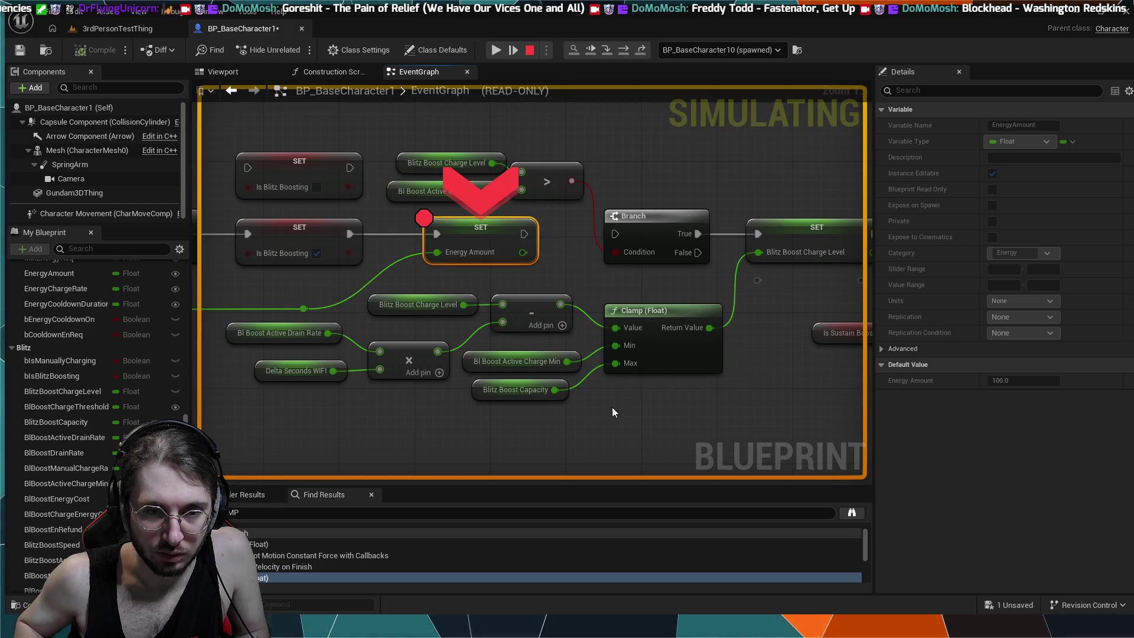
scroll(622, 257, "down", 3)
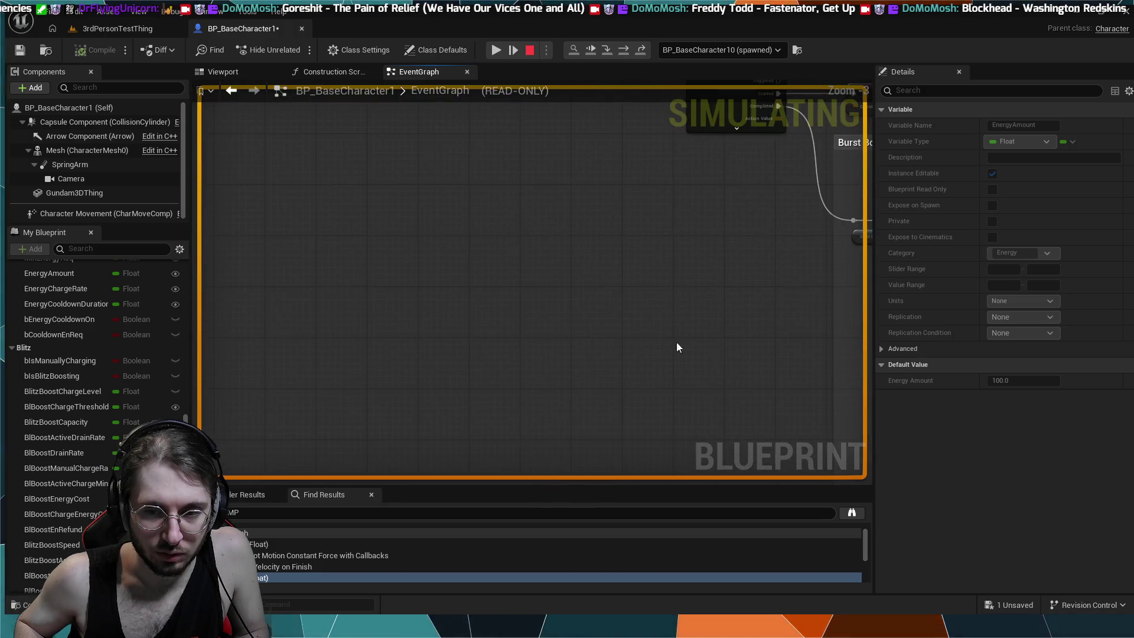
scroll(632, 319, "down", 2)
scroll(792, 392, "up", 4)
mouse_move(791, 391)
left_mouse_down()
mouse_move(662, 279)
mouse_move(691, 324)
mouse_move(655, 297)
left_mouse_up()
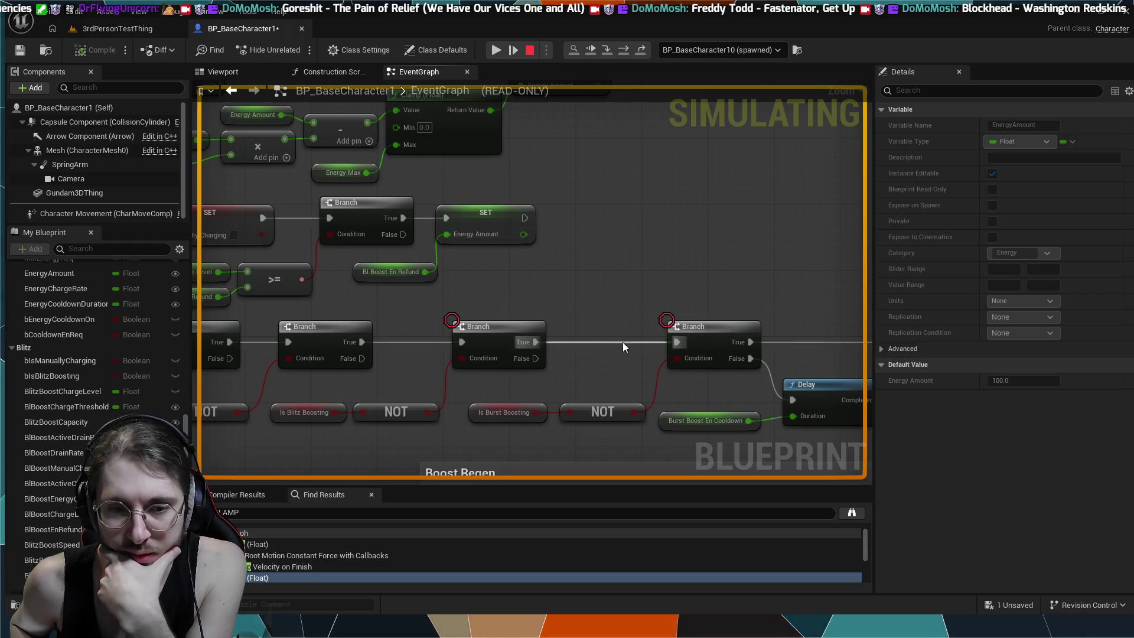
left_click_drag(478, 371, 555, 367)
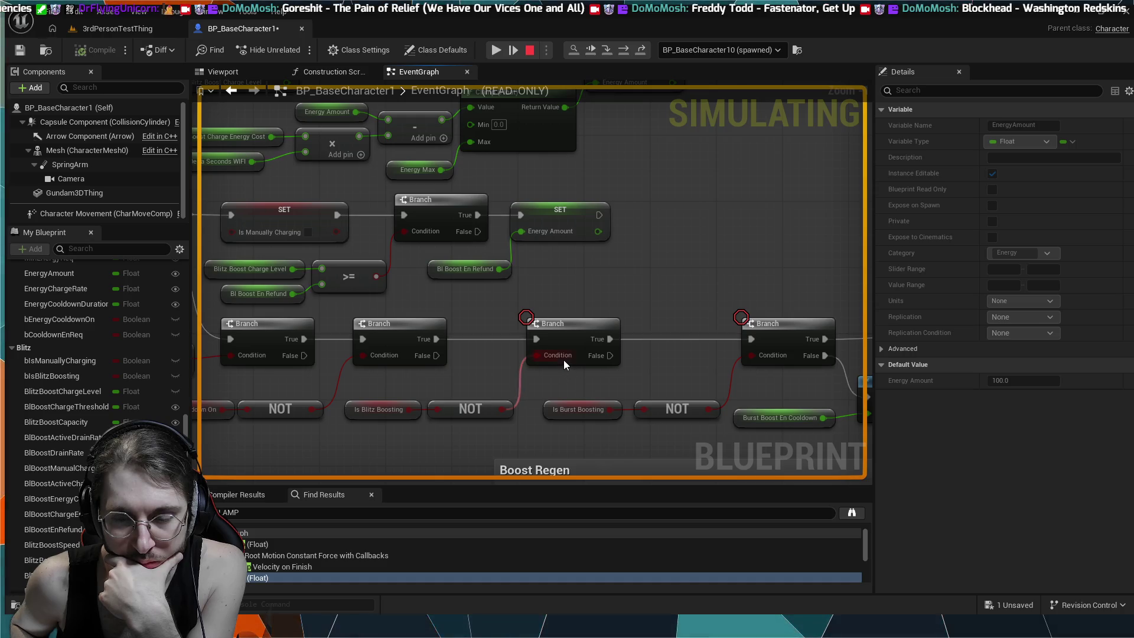
scroll(655, 367, "down", 4)
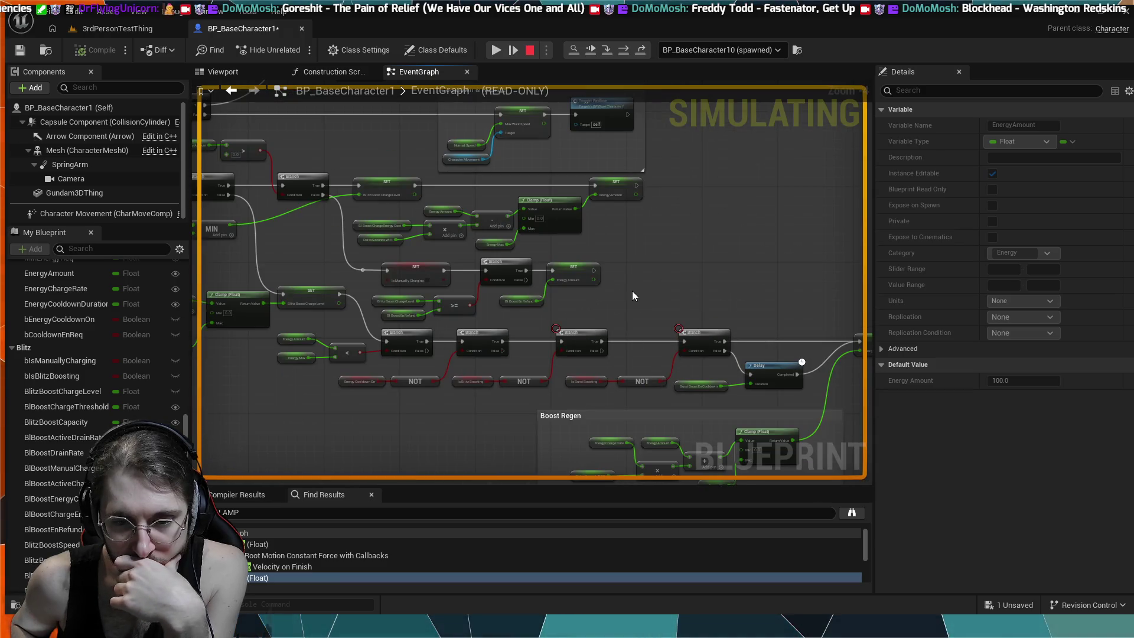
scroll(630, 288, "up", 4)
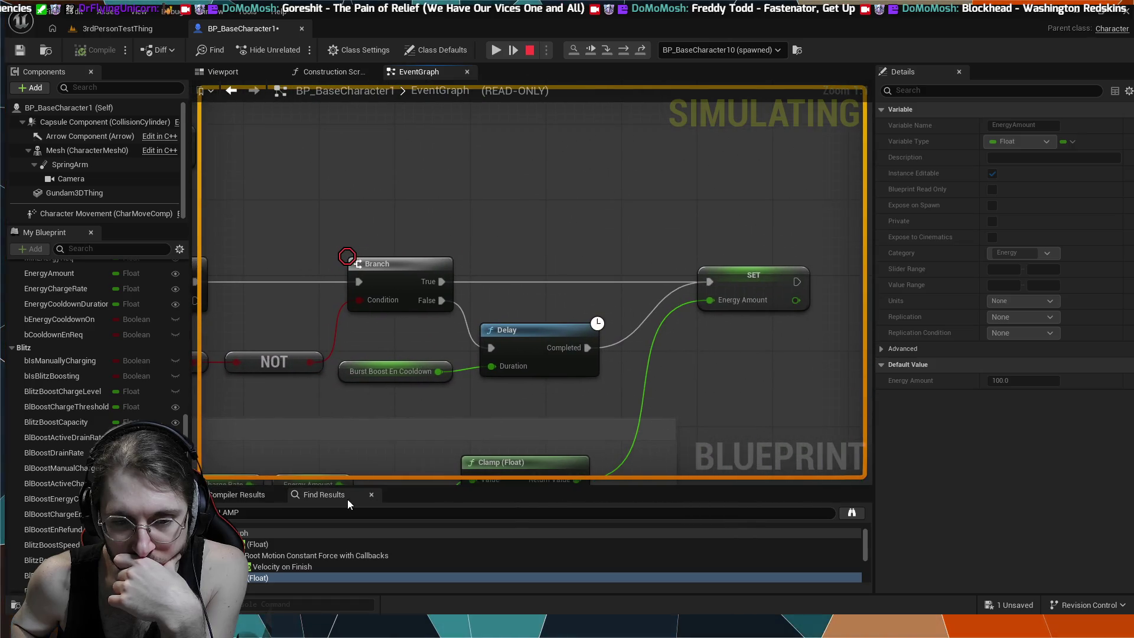
left_click(278, 513)
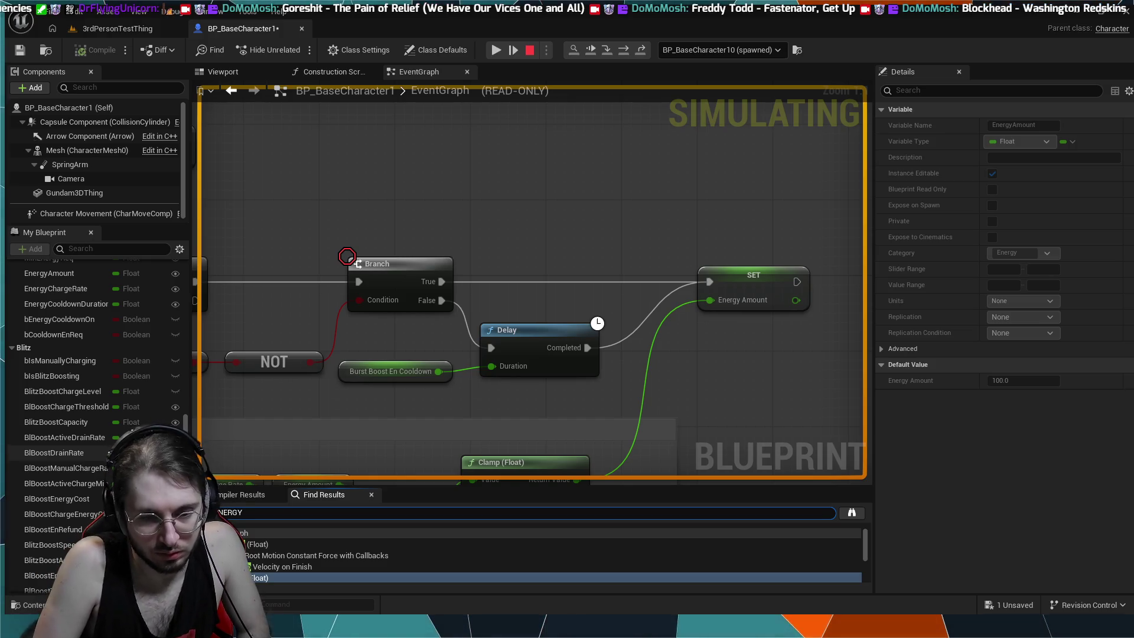
- Search the Blueprint for 'ENERGY amount' and jump to matches in the Sustained Boost Drain chain
type("ENERGY")
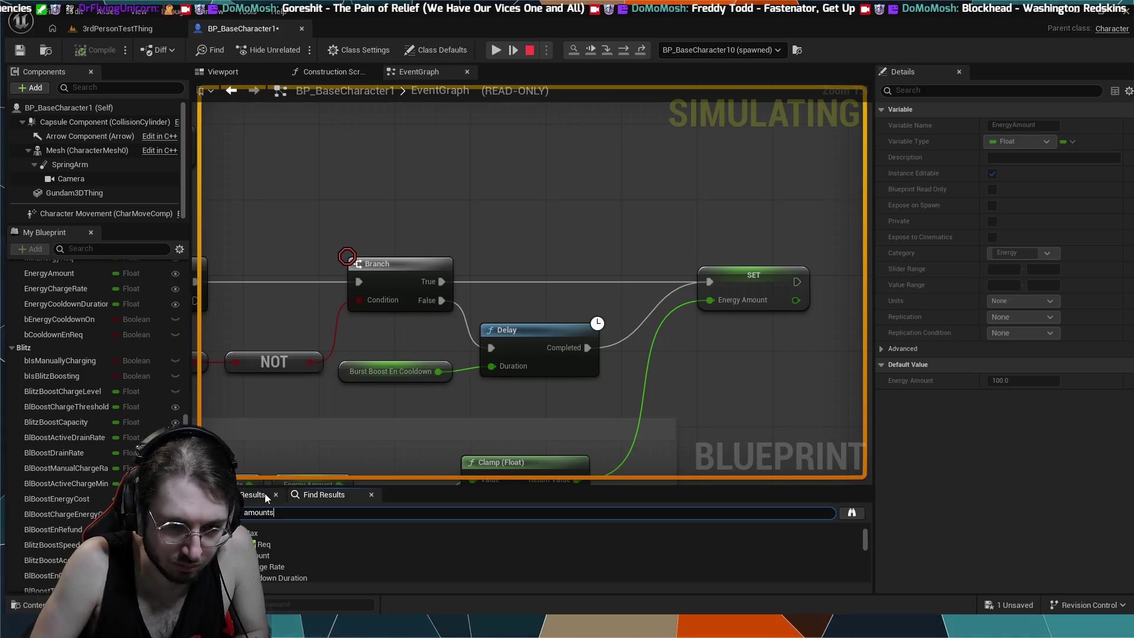
type(" amount")
double_click(292, 555)
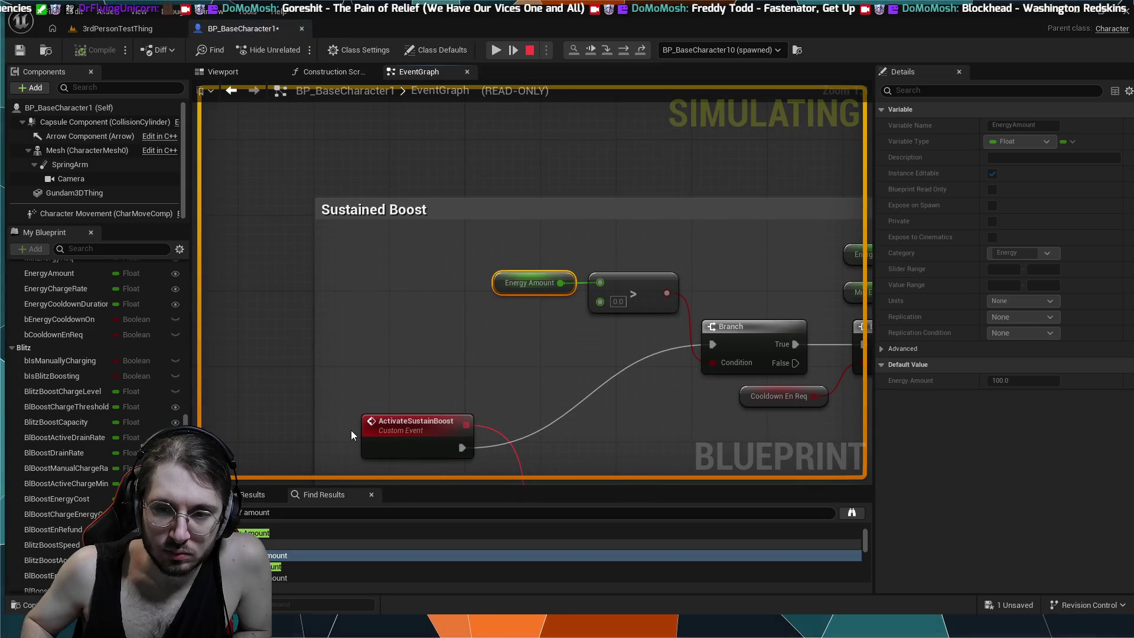
scroll(350, 429, "down", 1)
left_click_drag(668, 423, 534, 277)
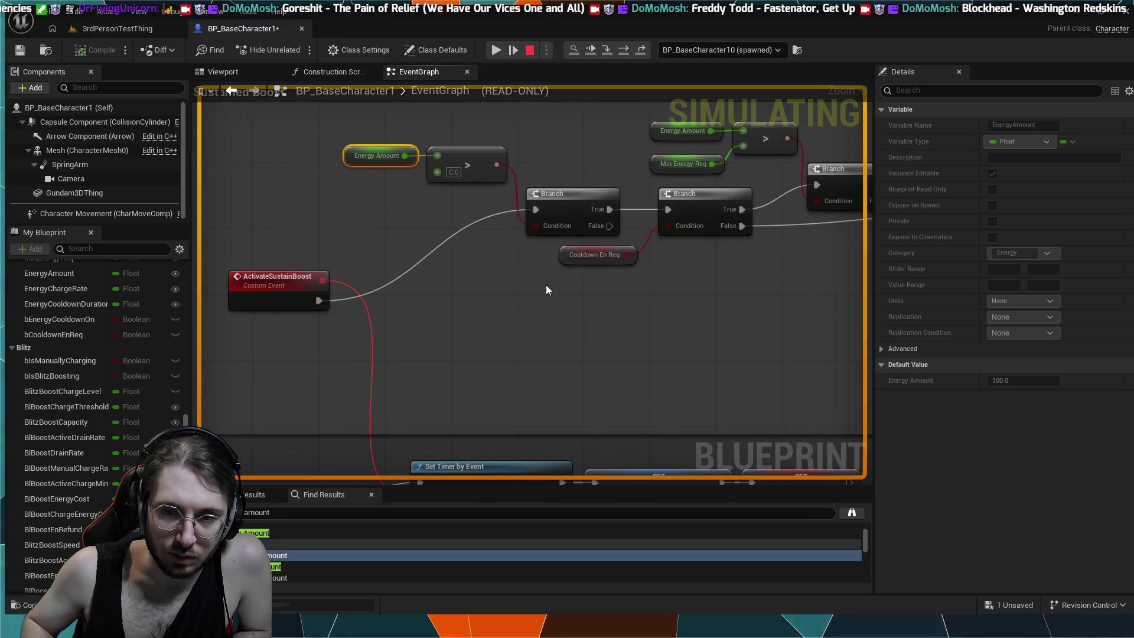
left_click_drag(443, 395, 56, 467)
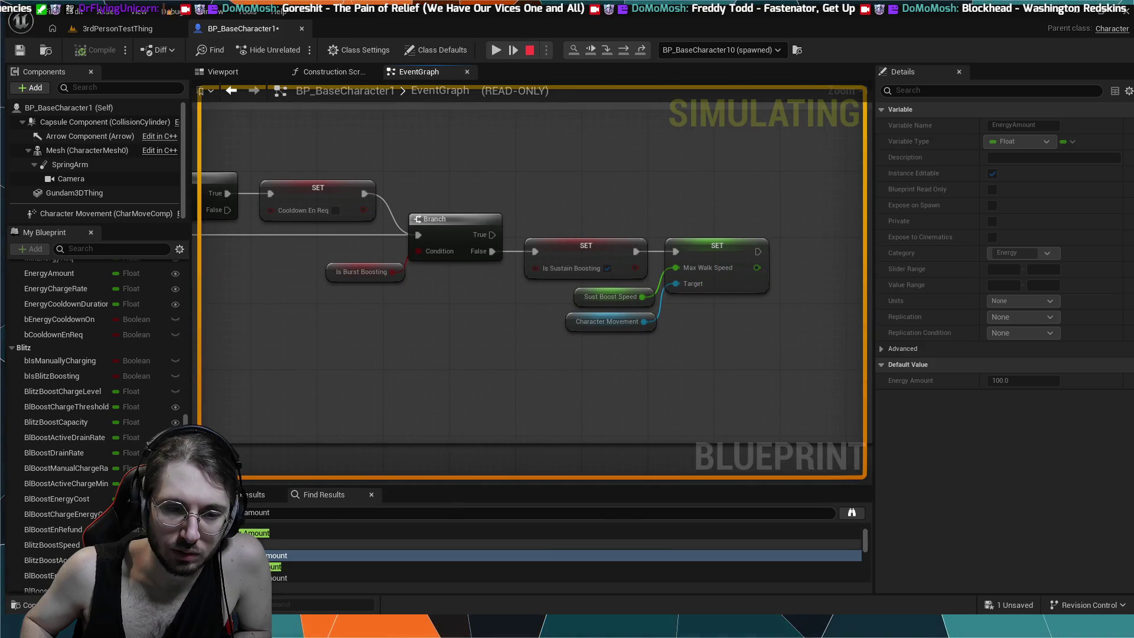
double_click(354, 558)
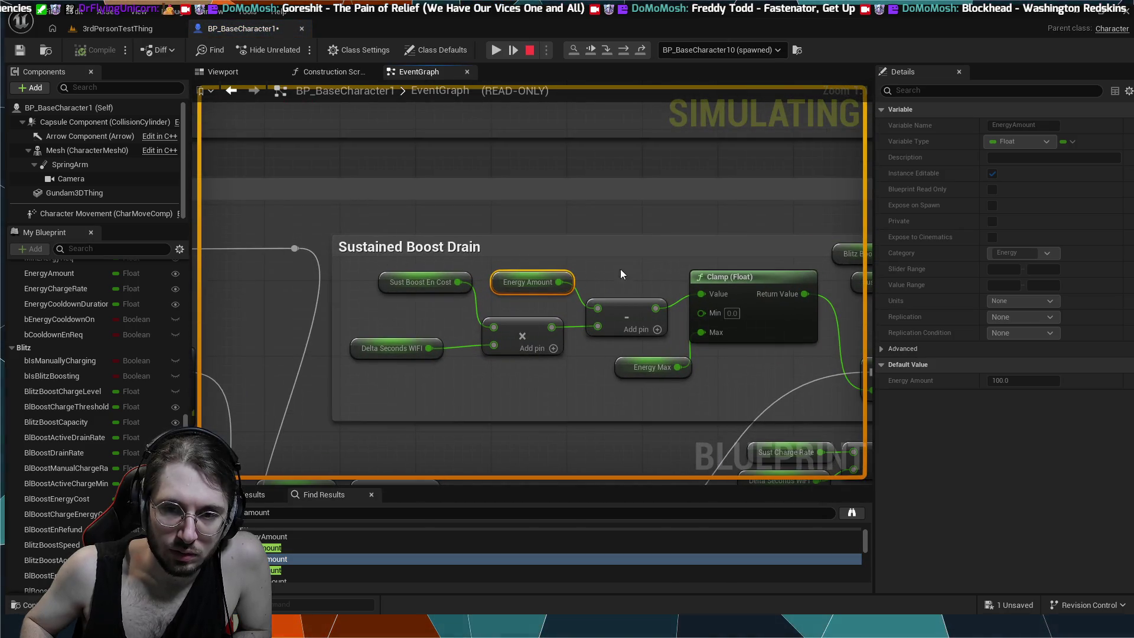
- Look over the energy SET, Cooldown & Redline and Energy Amount Branch nodes, then view the running game
mouse_move(739, 344)
left_mouse_down()
mouse_move(625, 331)
mouse_move(614, 283)
left_mouse_up()
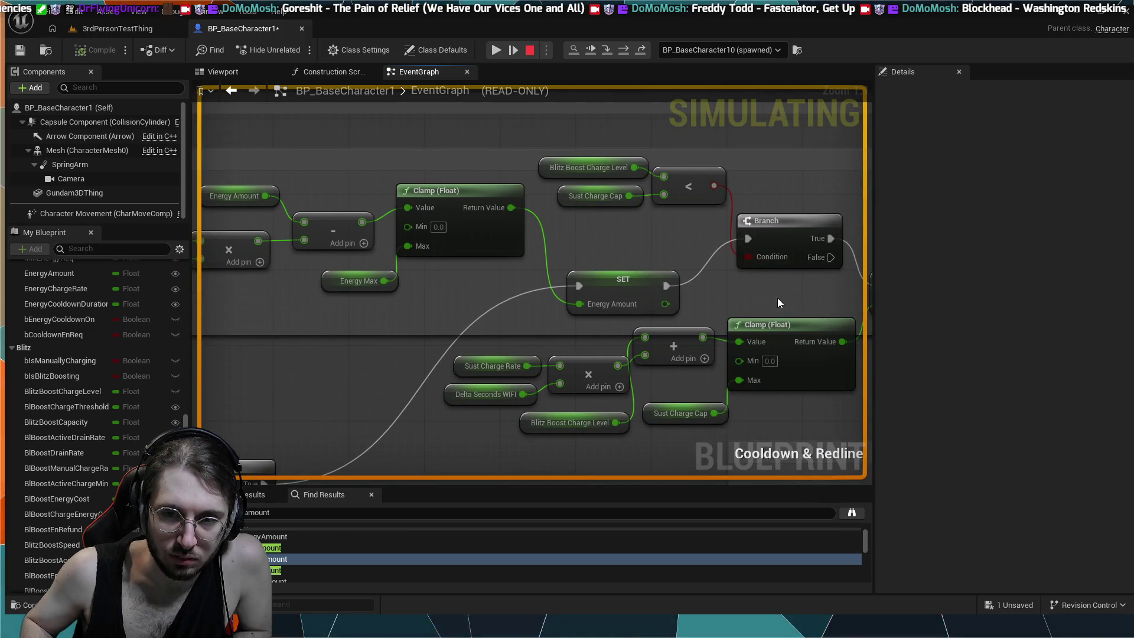
scroll(542, 269, "down", 2)
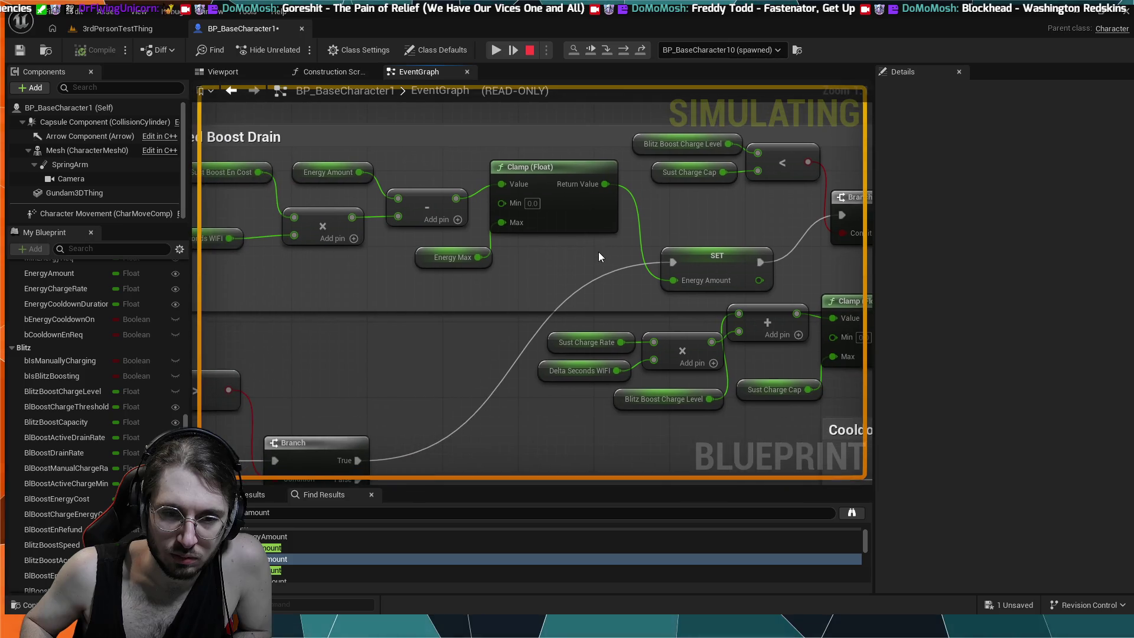
scroll(460, 261, "up", 2)
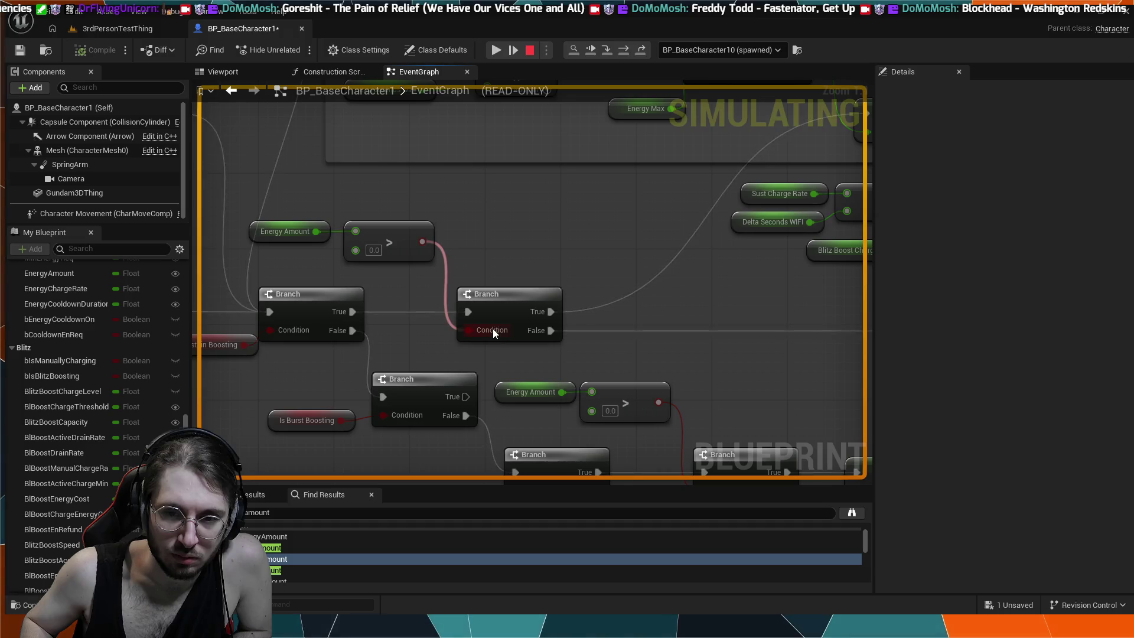
left_click_drag(593, 223, 385, 233)
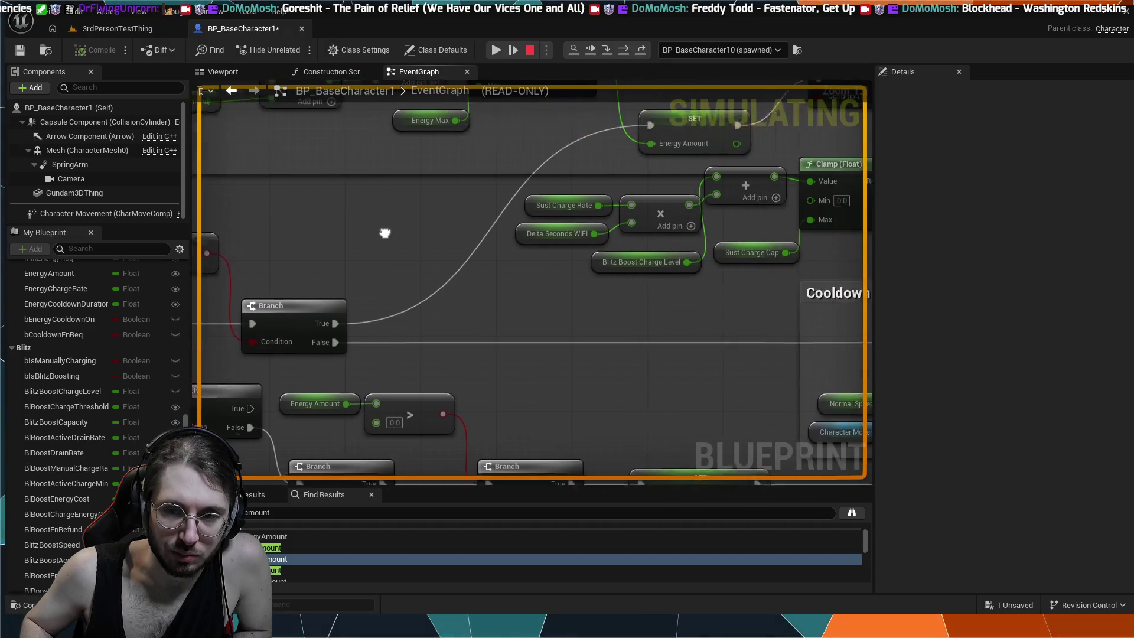
left_click_drag(827, 283, 539, 268)
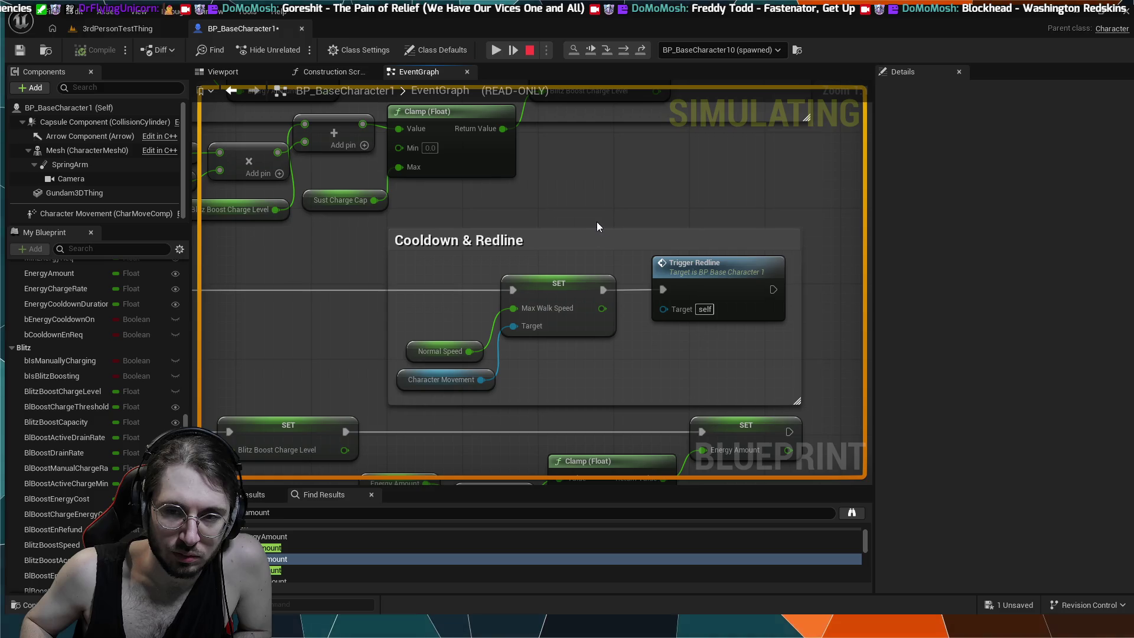
mouse_move(352, 225)
left_mouse_down()
mouse_move(494, 226)
mouse_move(516, 241)
mouse_move(504, 243)
left_mouse_up()
left_click_drag(307, 300, 488, 291)
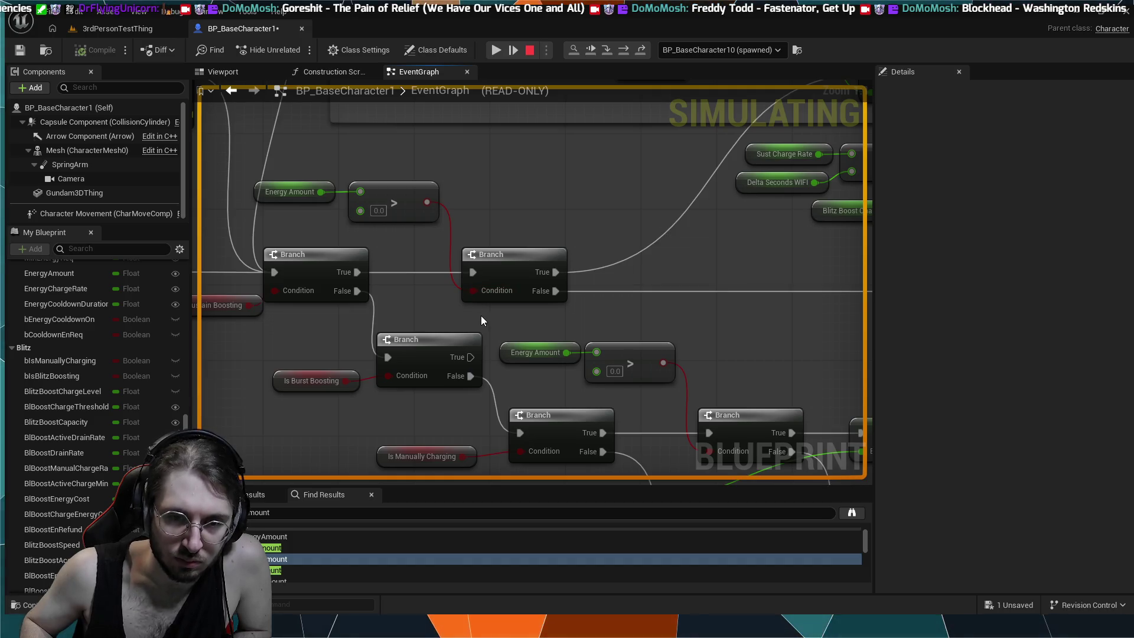
left_click_drag(431, 310, 456, 307)
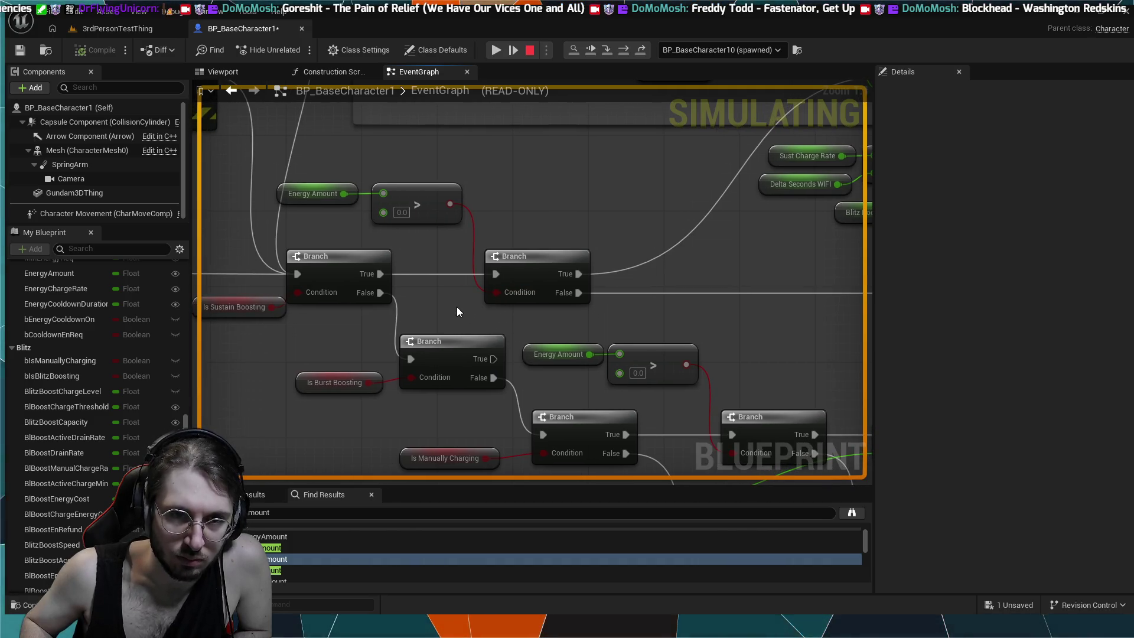
left_click(112, 27)
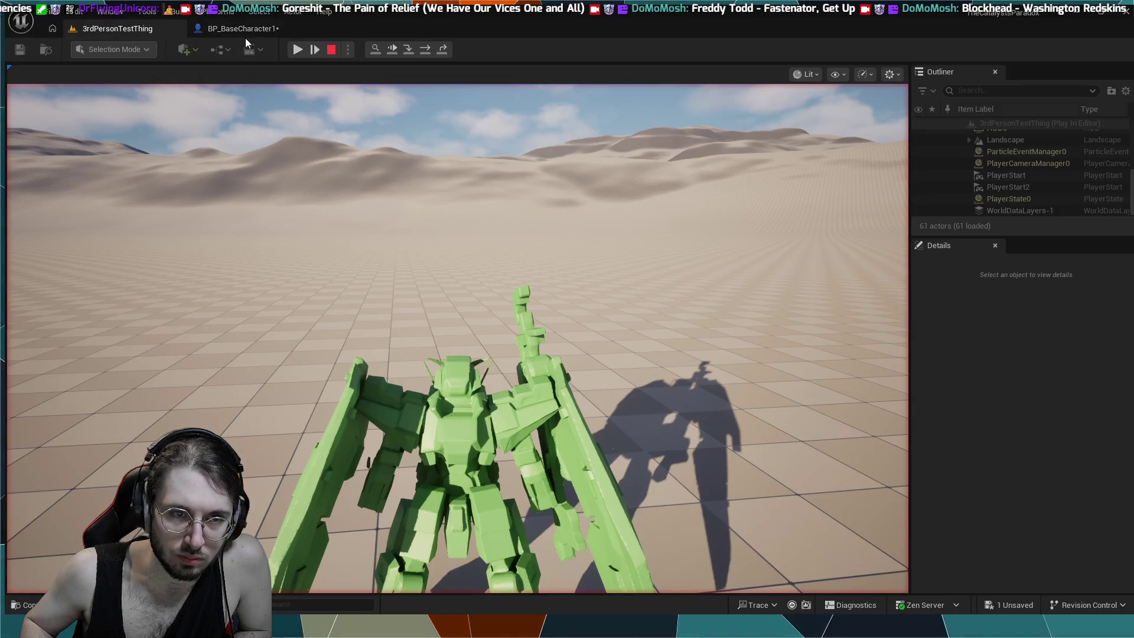
- Stop the running play session with Esc and launch a fresh play of 3rdPersonTestThing
left_click(243, 31)
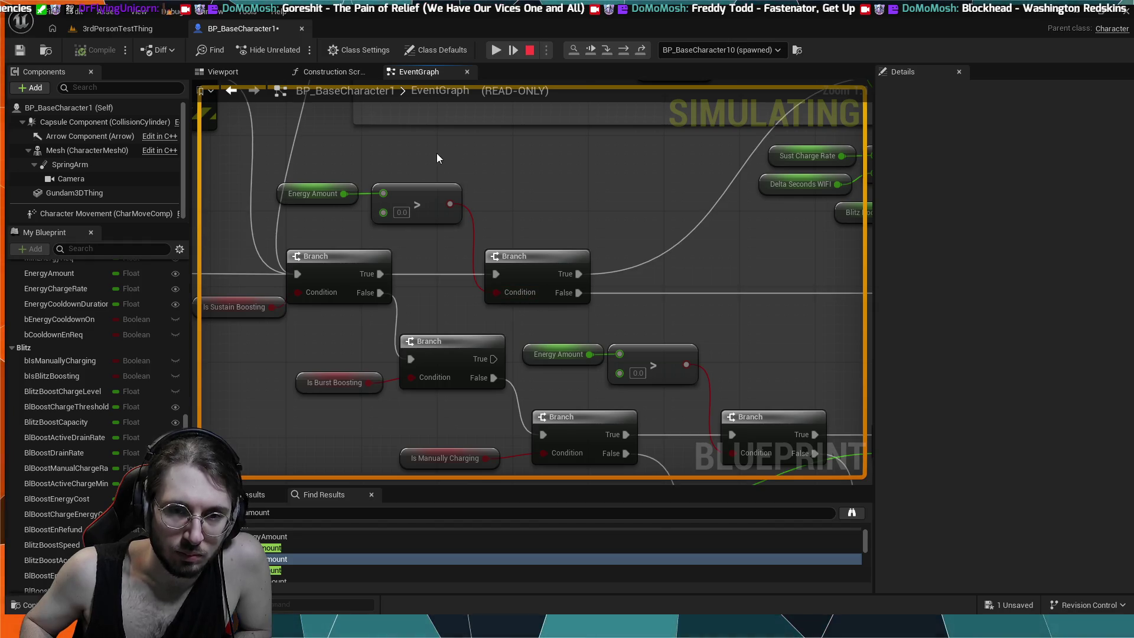
left_click(493, 50)
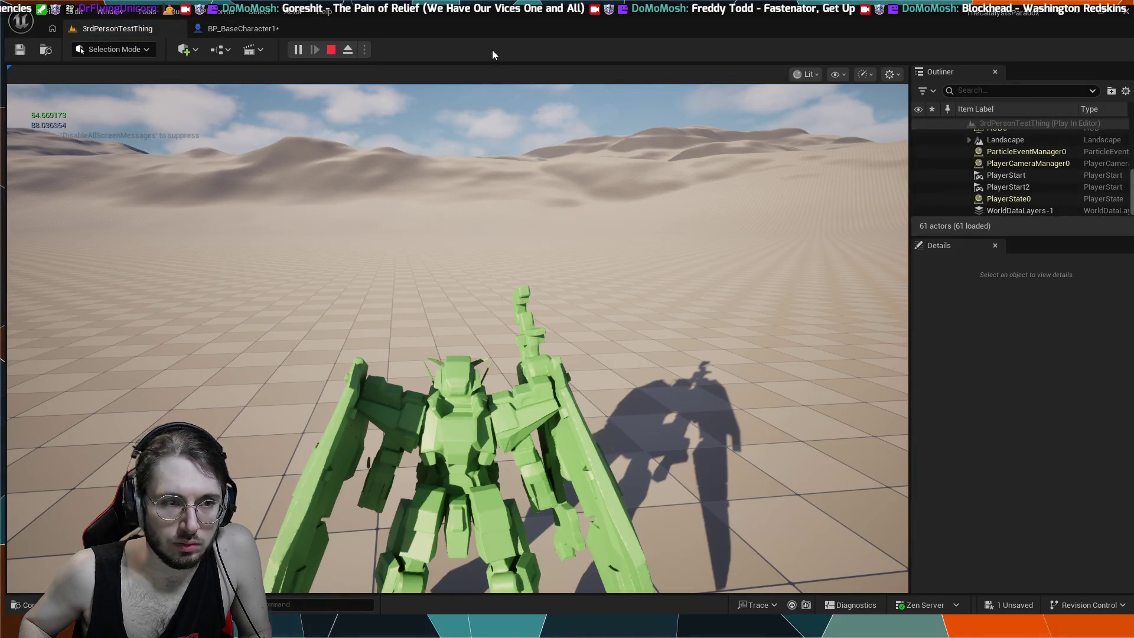
key("Escape")
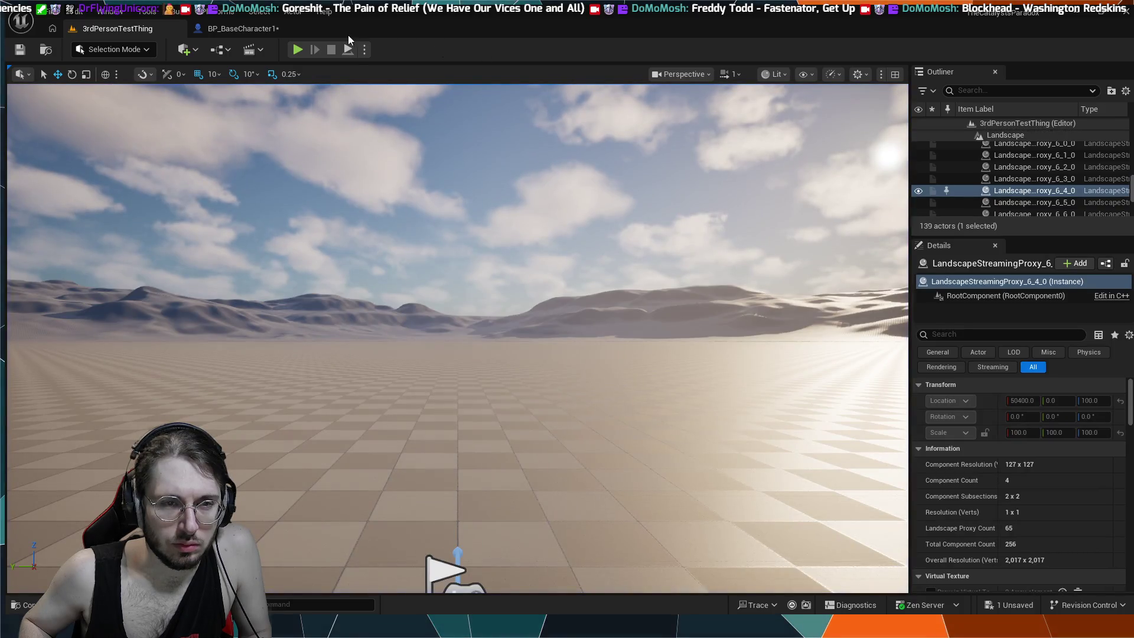
left_click(298, 50)
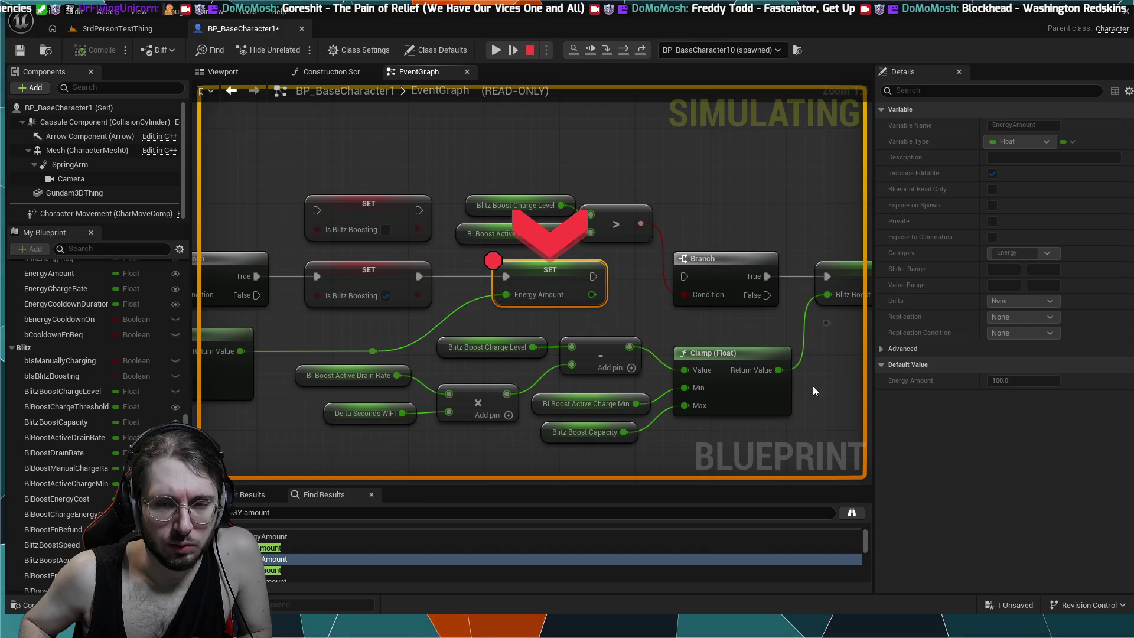
- Zoom out over the boost node network, then center on the Energy Amount > 0.0 Branch checks
scroll(826, 387, "down", 1)
scroll(810, 388, "down", 2)
left_click_drag(810, 389, 558, 266)
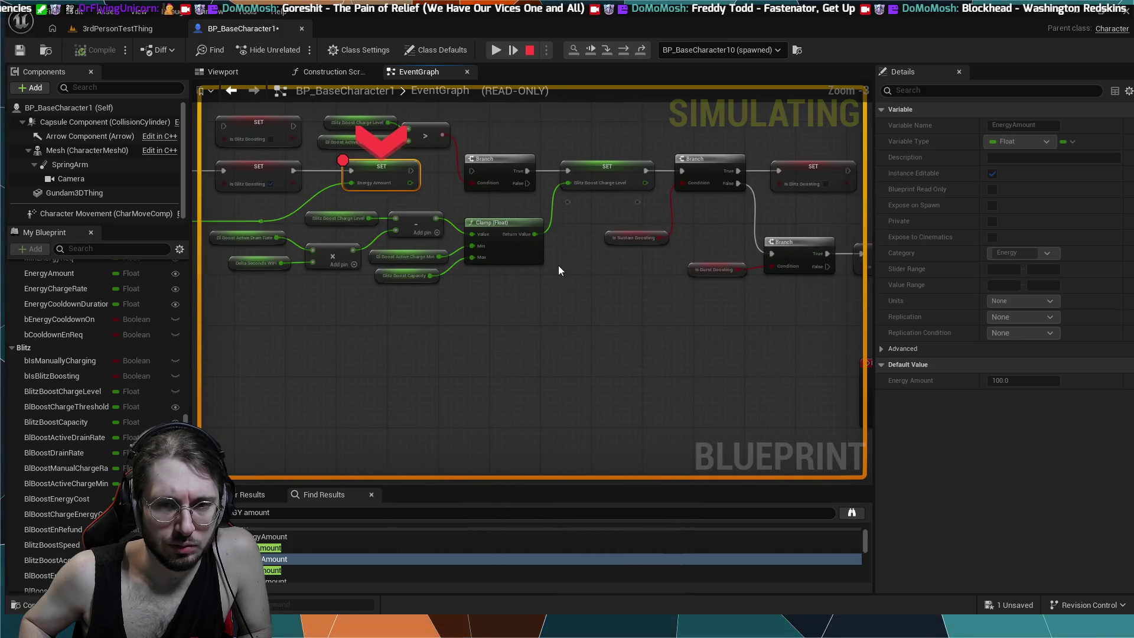
scroll(595, 322, "down", 6)
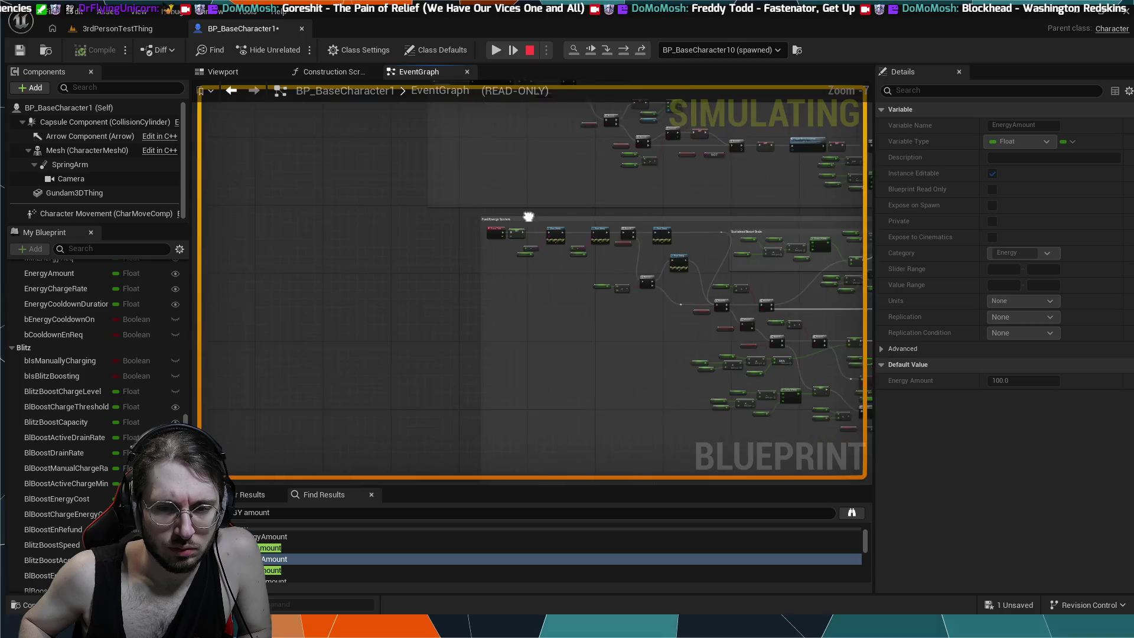
scroll(527, 253, "up", 7)
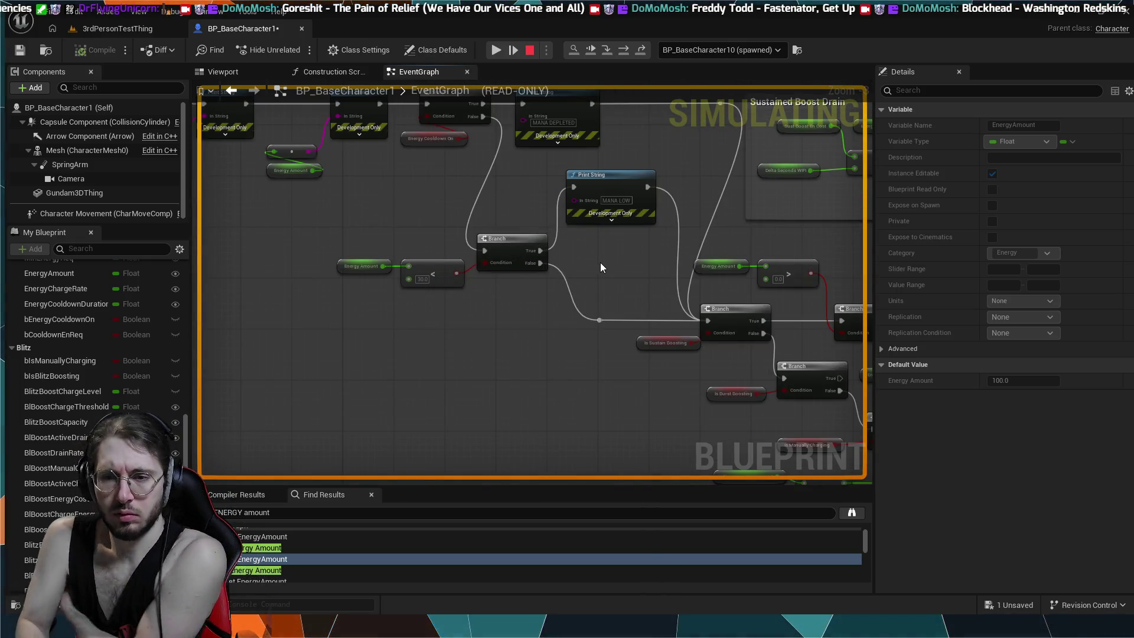
left_click_drag(772, 338, 775, 330)
scroll(775, 330, "up", 3)
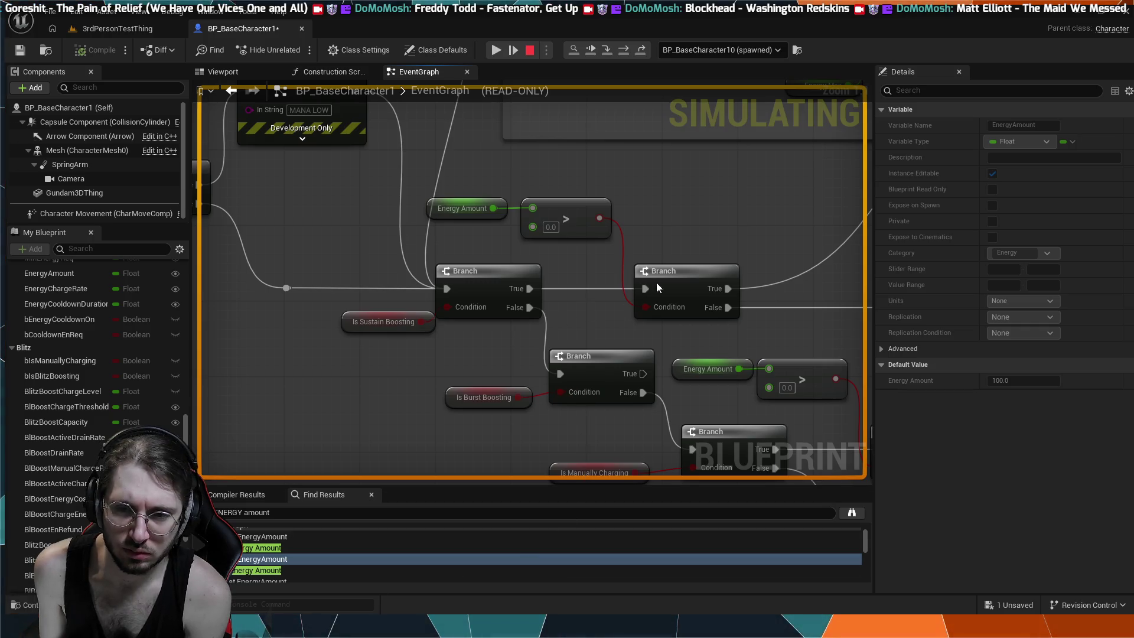
mouse_move(676, 247)
left_mouse_down()
mouse_move(638, 248)
mouse_move(629, 260)
left_mouse_up()
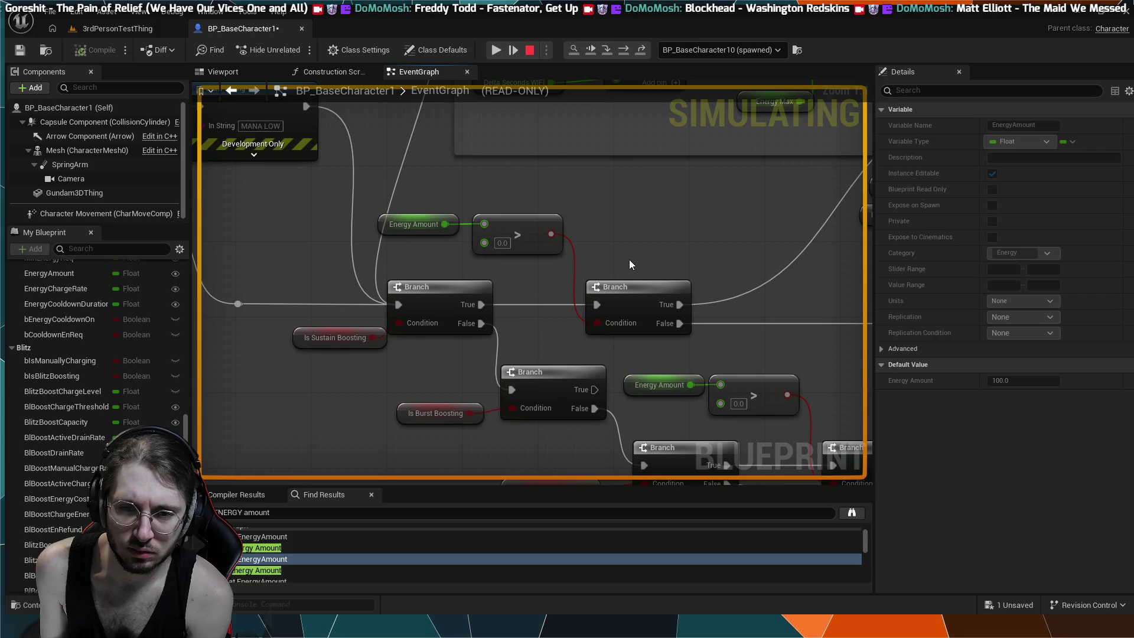
left_click(631, 262)
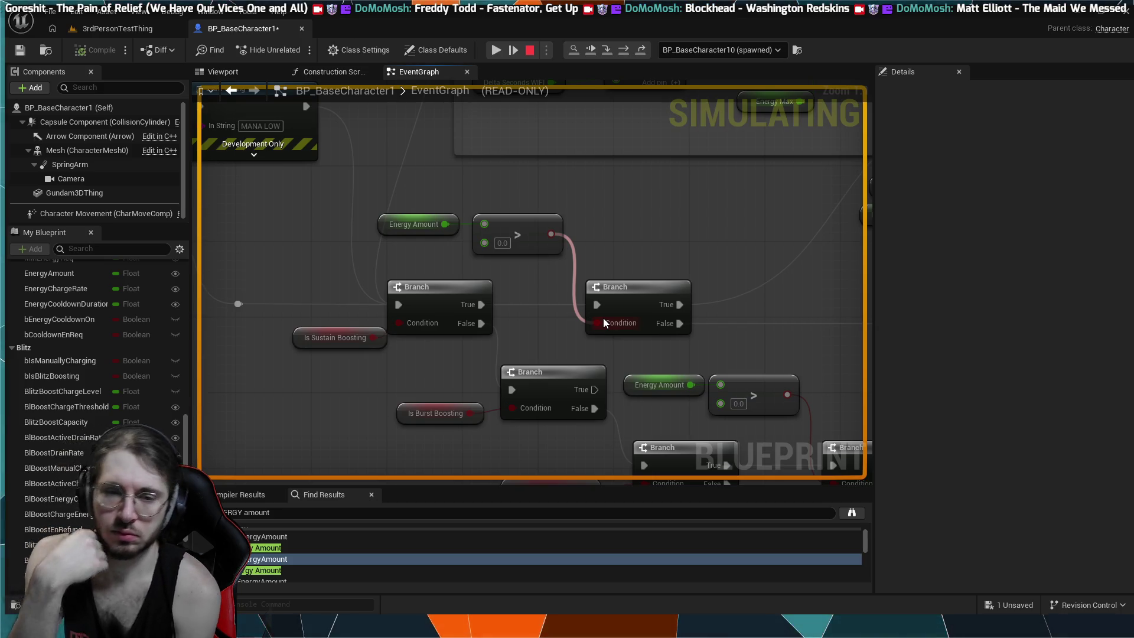
scroll(603, 318, "down", 1)
- Zoom in on the MIN/Branch/SET cluster and toggle an F9 breakpoint on the Energy Amount Branch
scroll(536, 186, "down", 2)
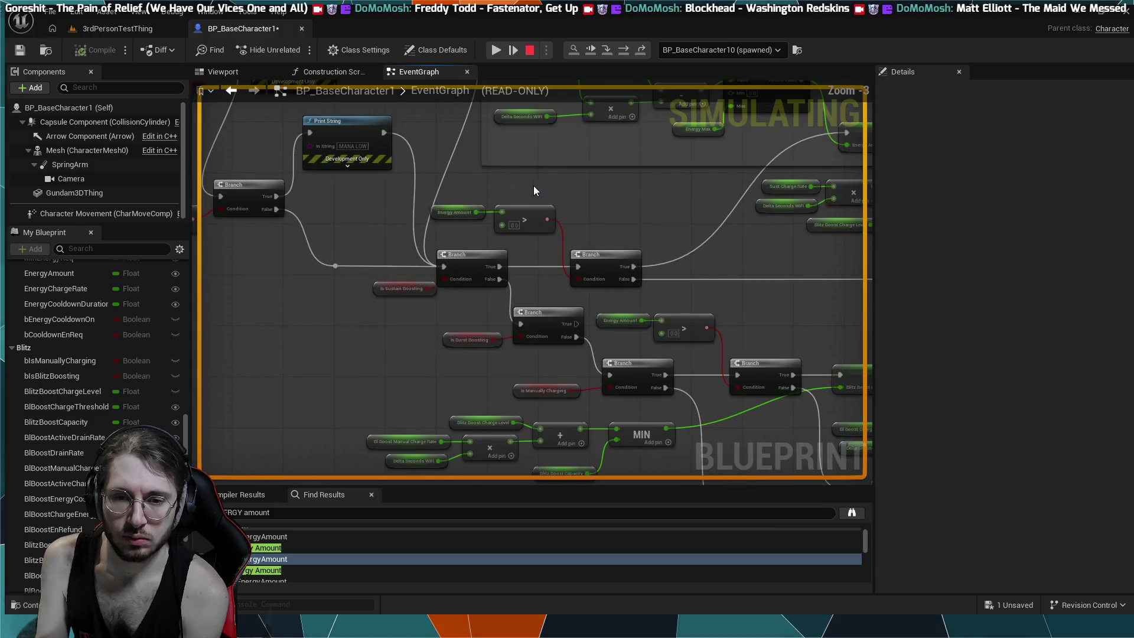
mouse_move(455, 169)
left_mouse_down()
mouse_move(503, 181)
mouse_move(513, 197)
mouse_move(384, 228)
mouse_move(650, 379)
mouse_move(626, 320)
mouse_move(356, 397)
mouse_move(310, 437)
mouse_move(620, 413)
mouse_move(643, 341)
mouse_move(567, 260)
mouse_move(628, 313)
mouse_move(499, 198)
left_mouse_up()
scroll(643, 341, "down", 4)
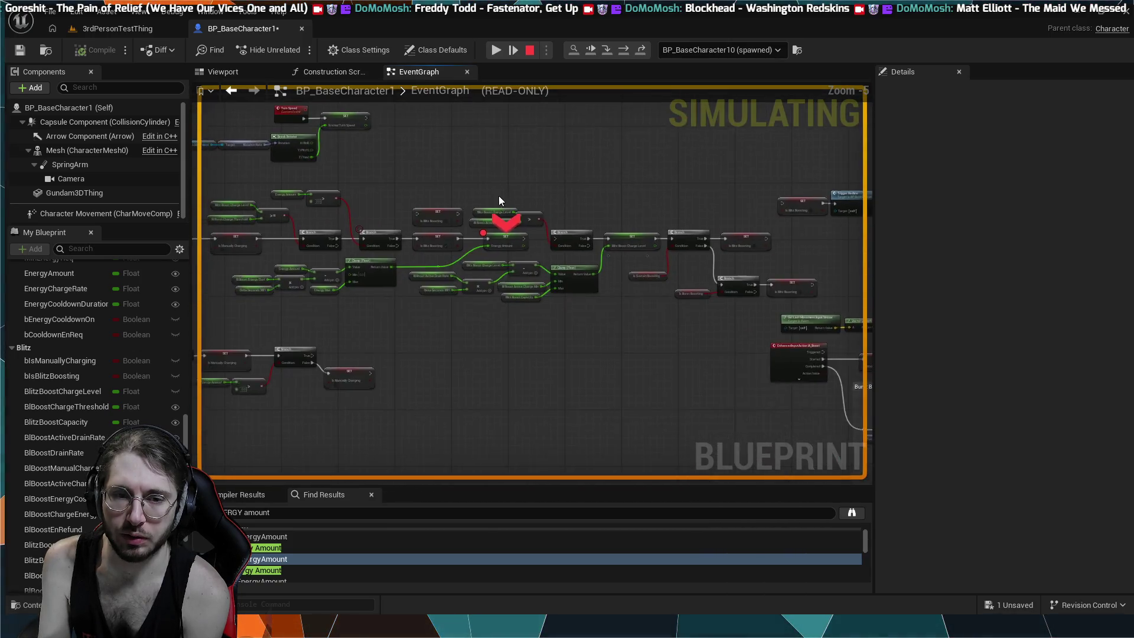
scroll(472, 217, "up", 5)
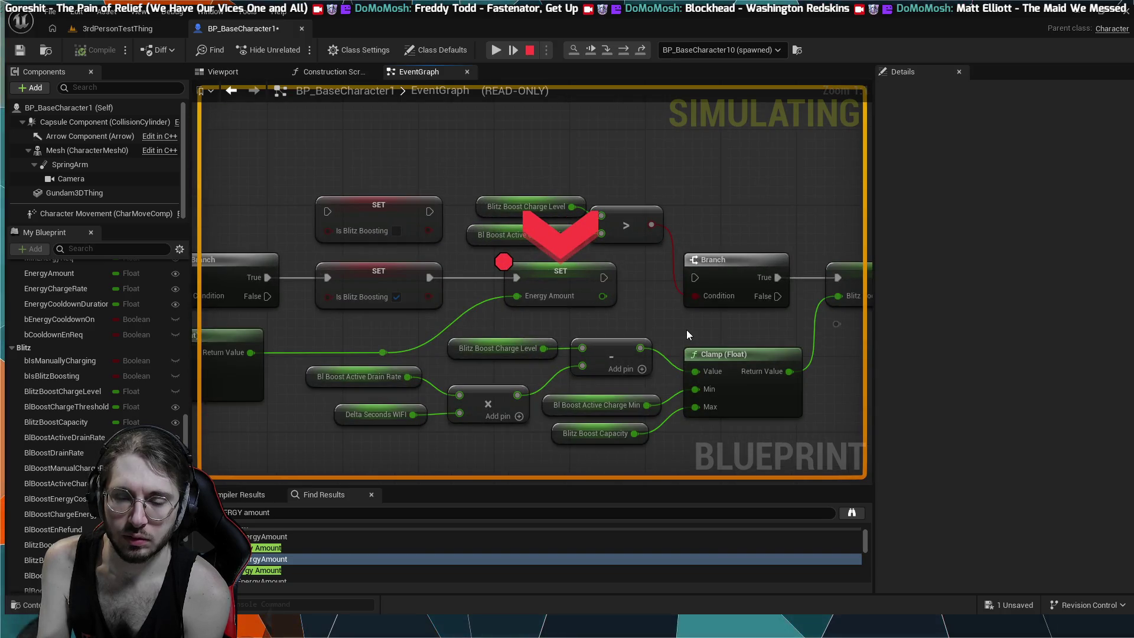
scroll(684, 327, "down", 5)
mouse_move(729, 353)
left_mouse_down()
mouse_move(557, 271)
mouse_move(666, 342)
left_mouse_up()
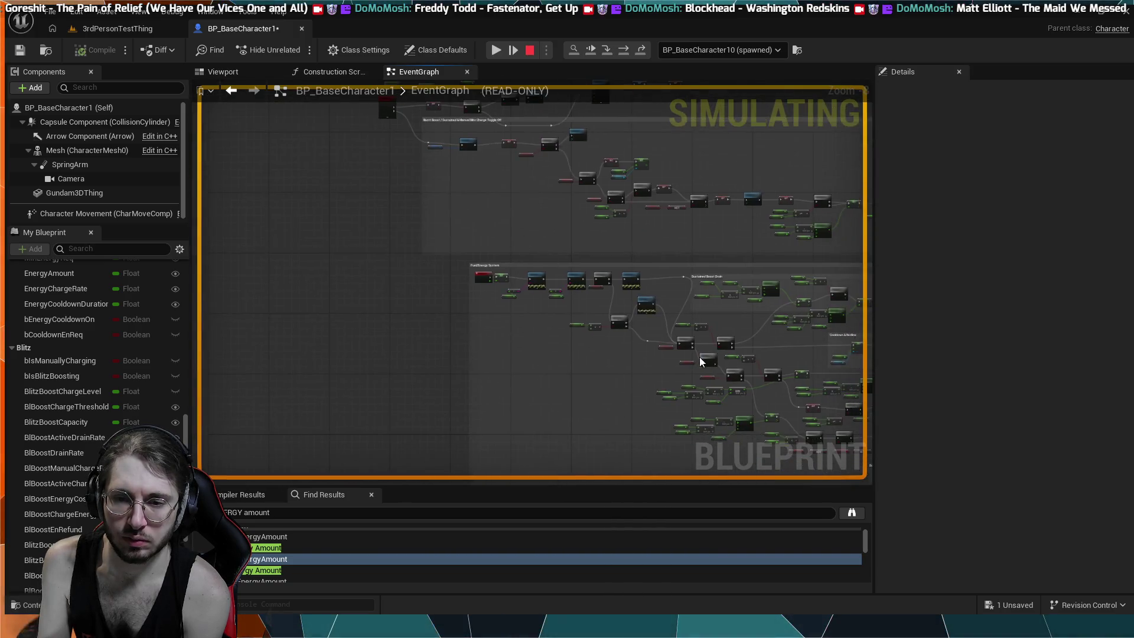
scroll(655, 347, "up", 4)
mouse_move(590, 318)
left_mouse_down()
mouse_move(538, 341)
mouse_move(625, 409)
left_mouse_up()
mouse_move(474, 217)
left_mouse_down()
mouse_move(547, 300)
mouse_move(548, 289)
left_mouse_up()
scroll(527, 277, "up", 2)
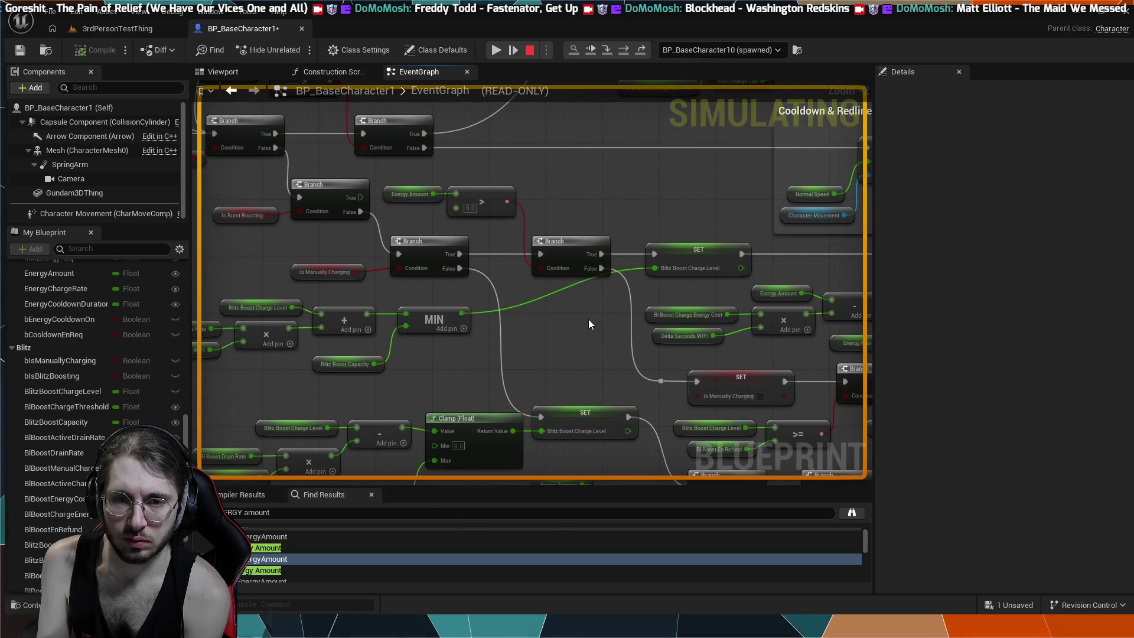
scroll(591, 323, "up", 3)
key("F9")
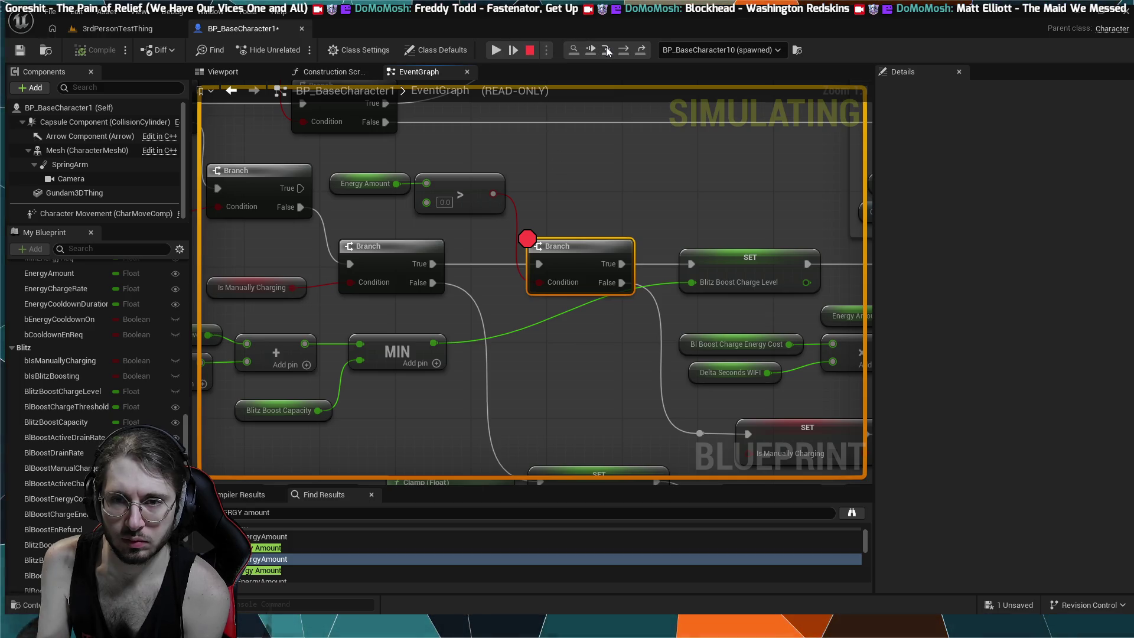
- Resume past the breakpoint, stop the simulation, and replay the 3rdPersonTestThing level
left_click(606, 50)
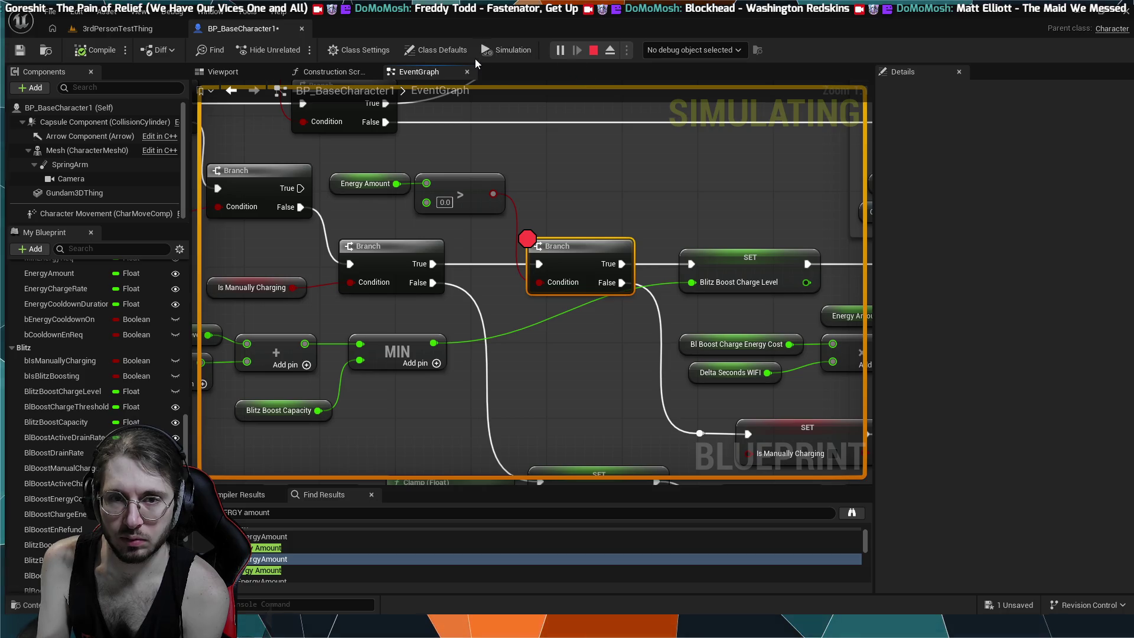
left_click(592, 50)
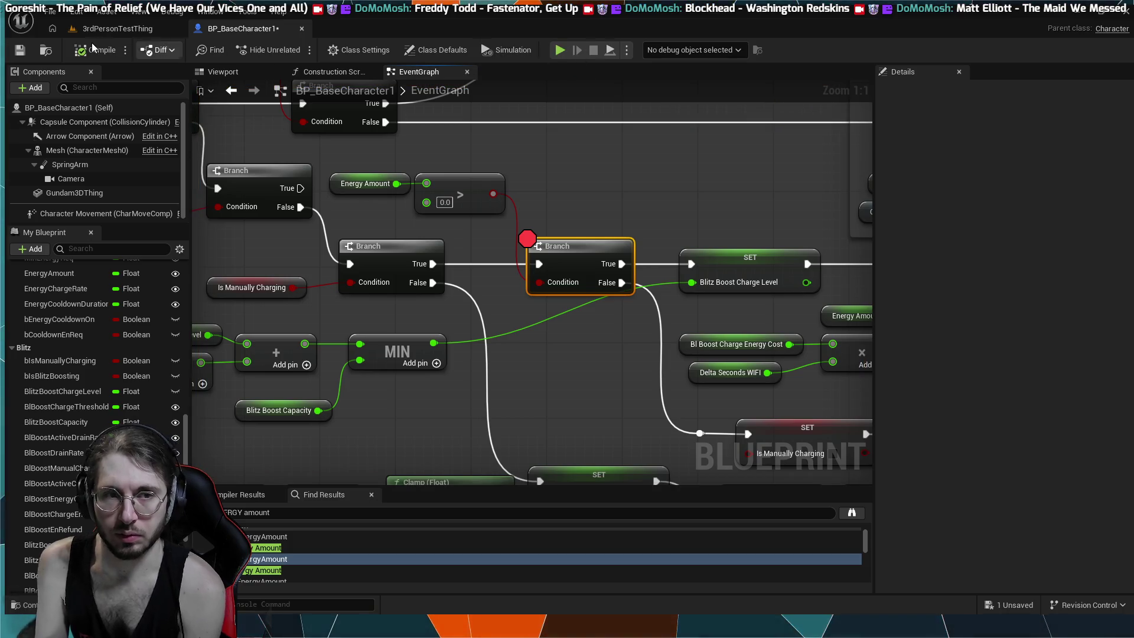
left_click(123, 29)
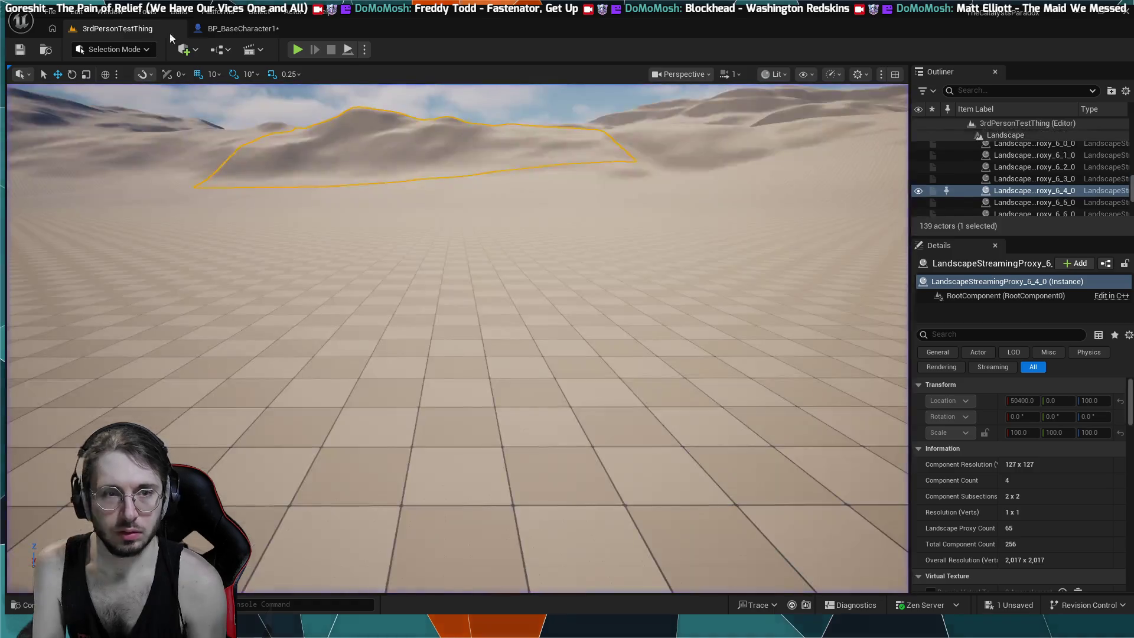
left_click(296, 51)
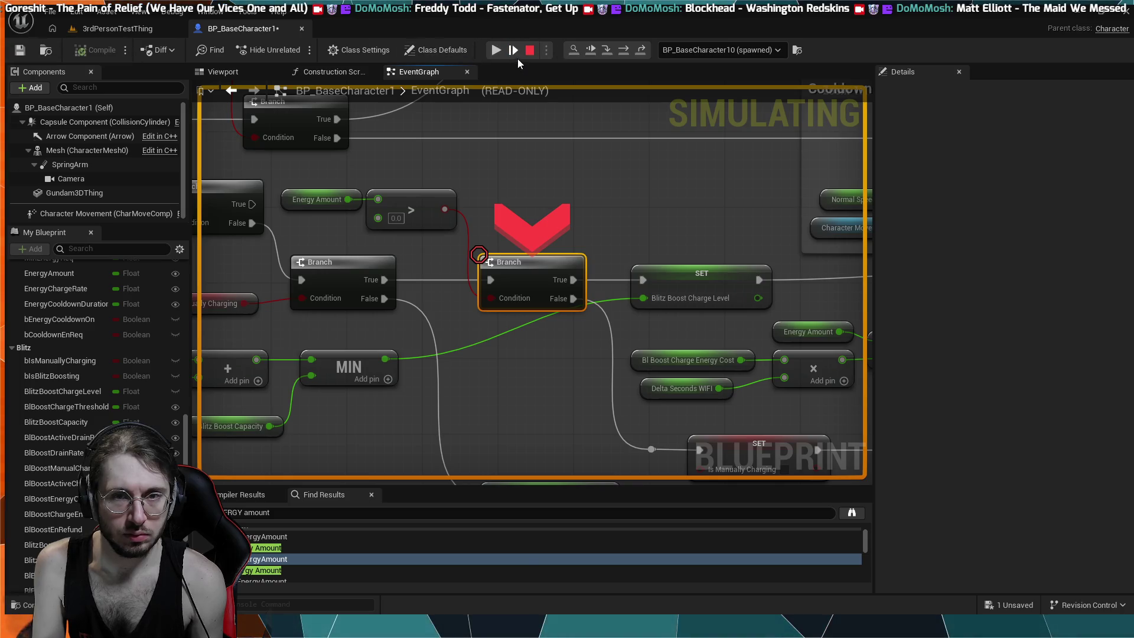
- Stop that run, restart play with Alt+P, and zoom the EventGraph toward the breakpoint Branch
left_click(528, 56)
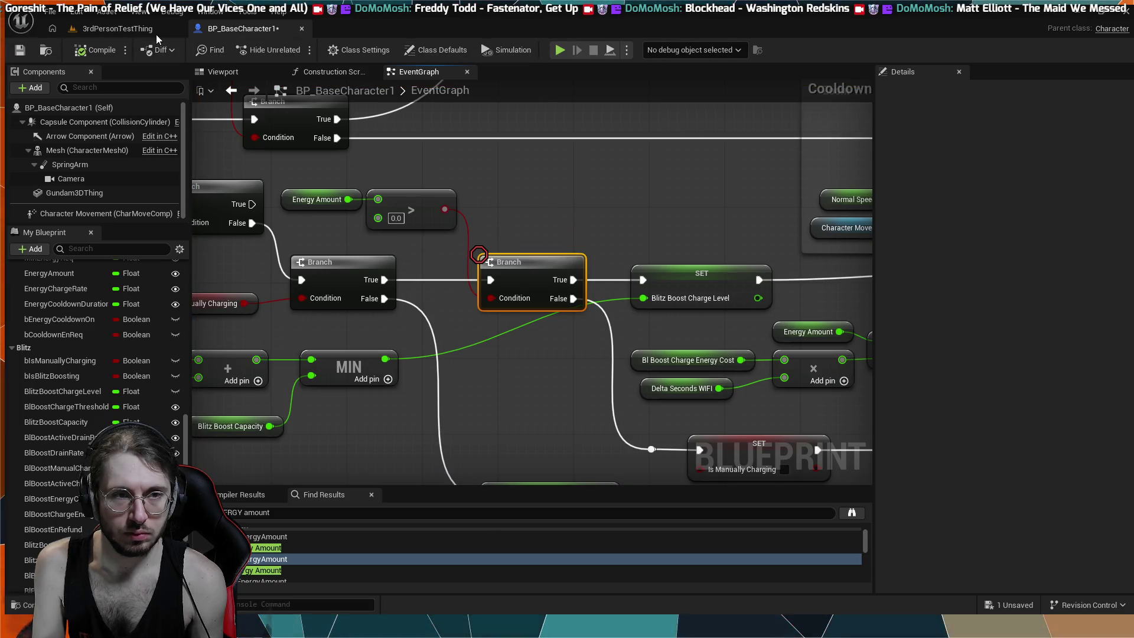
left_click(156, 32)
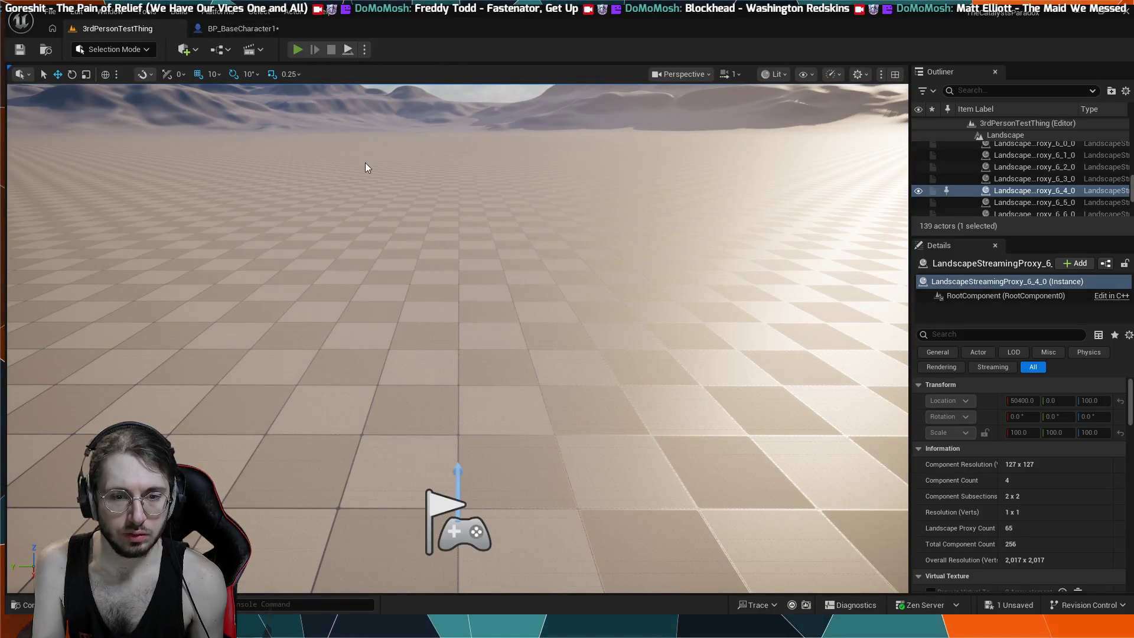
key("alt+p")
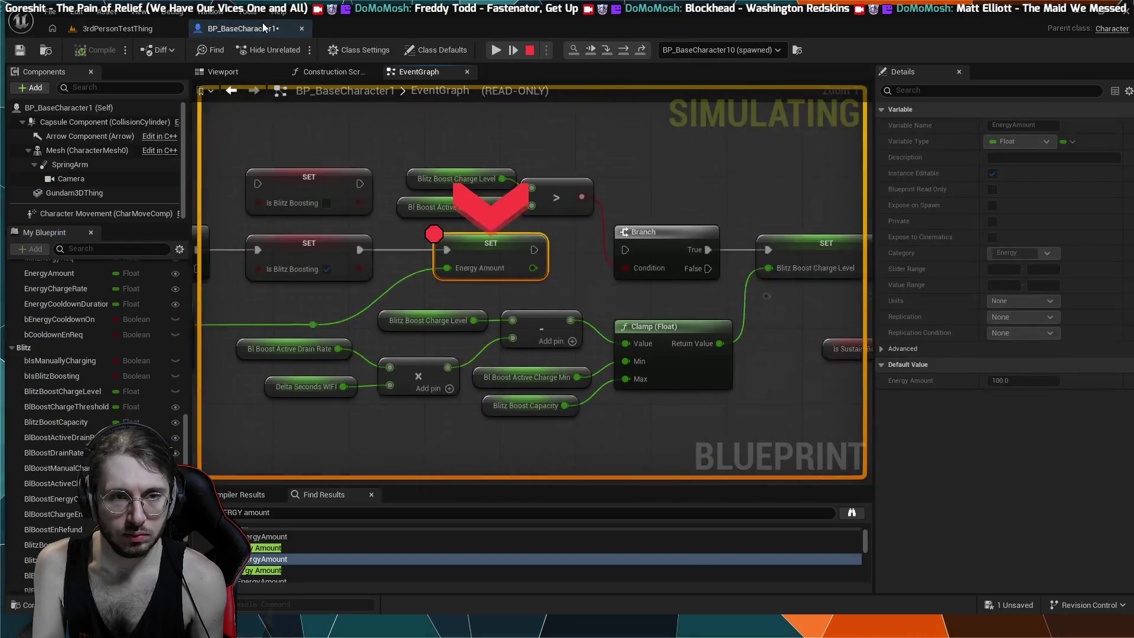
scroll(420, 204, "down", 5)
scroll(437, 211, "up", 3)
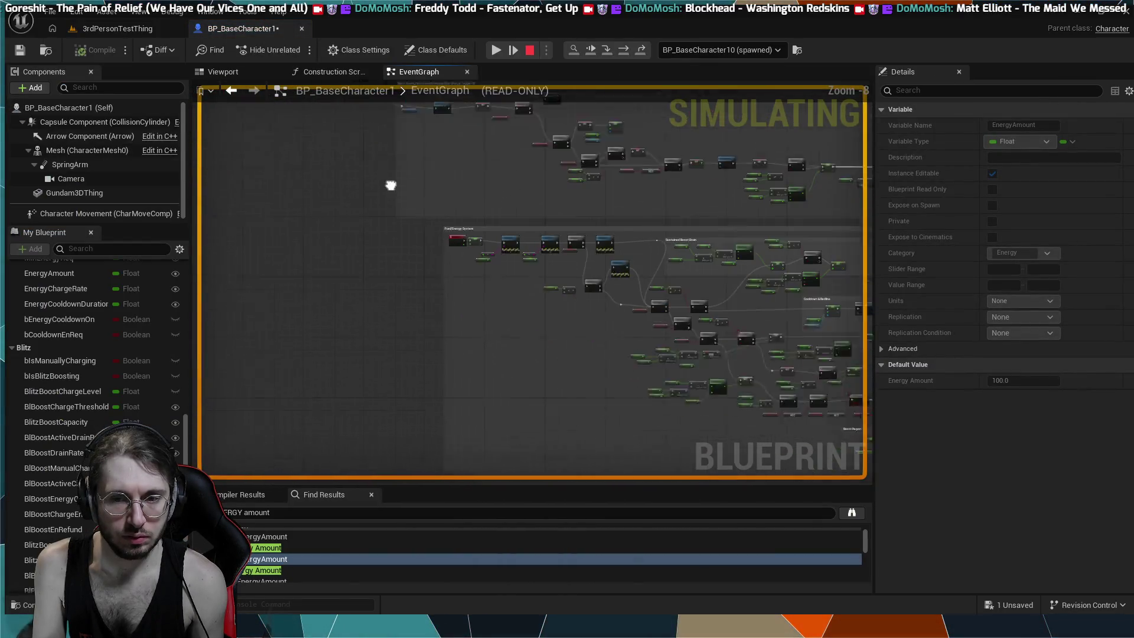
scroll(601, 347, "up", 2)
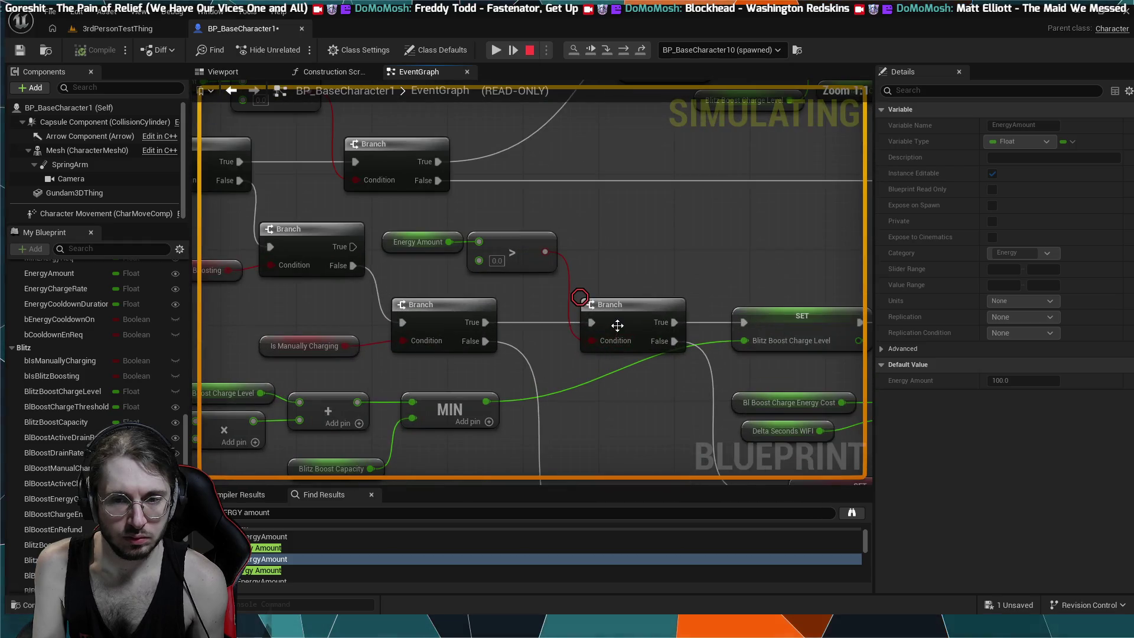
- Select the Energy Amount > 0 Branch, resume and test until MANA LOW prints, then stop
left_click(614, 324)
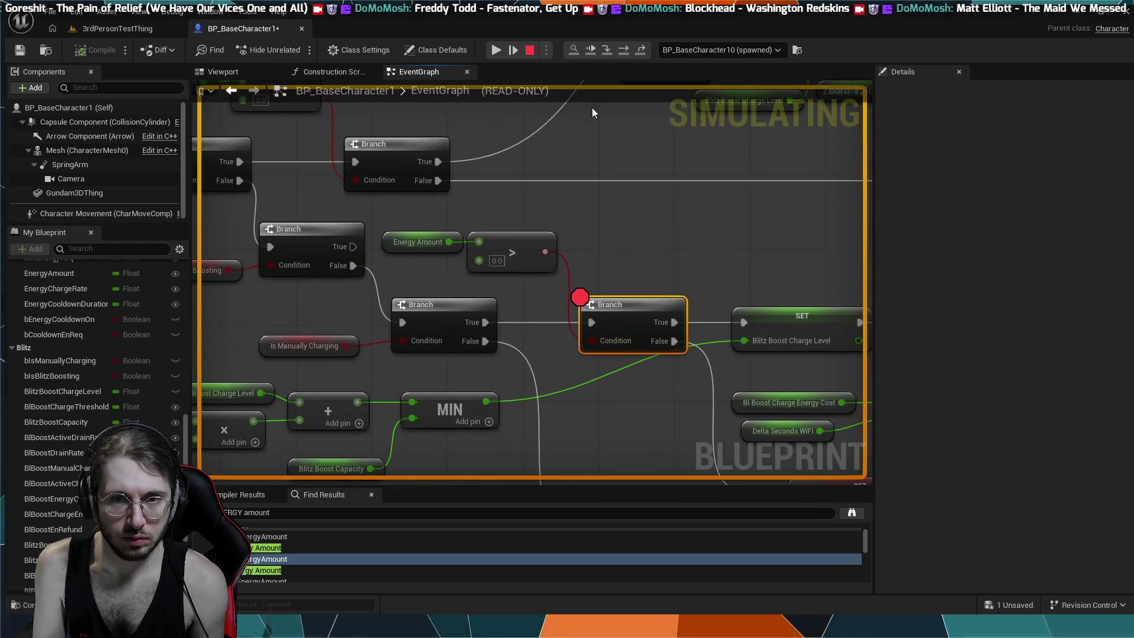
left_click(590, 49)
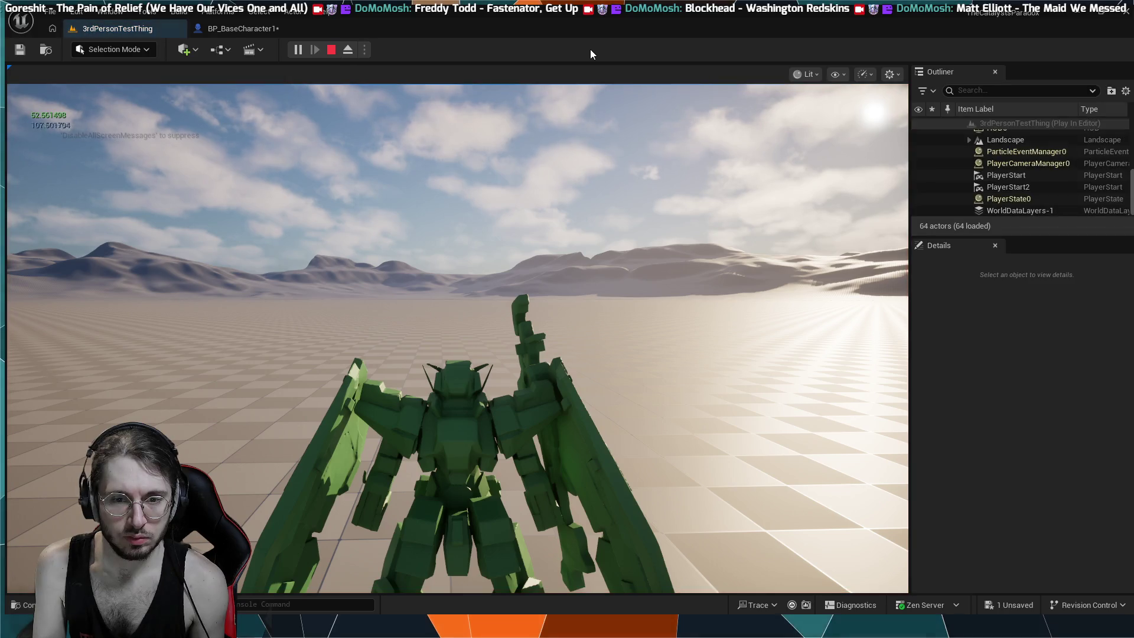
left_click(543, 155)
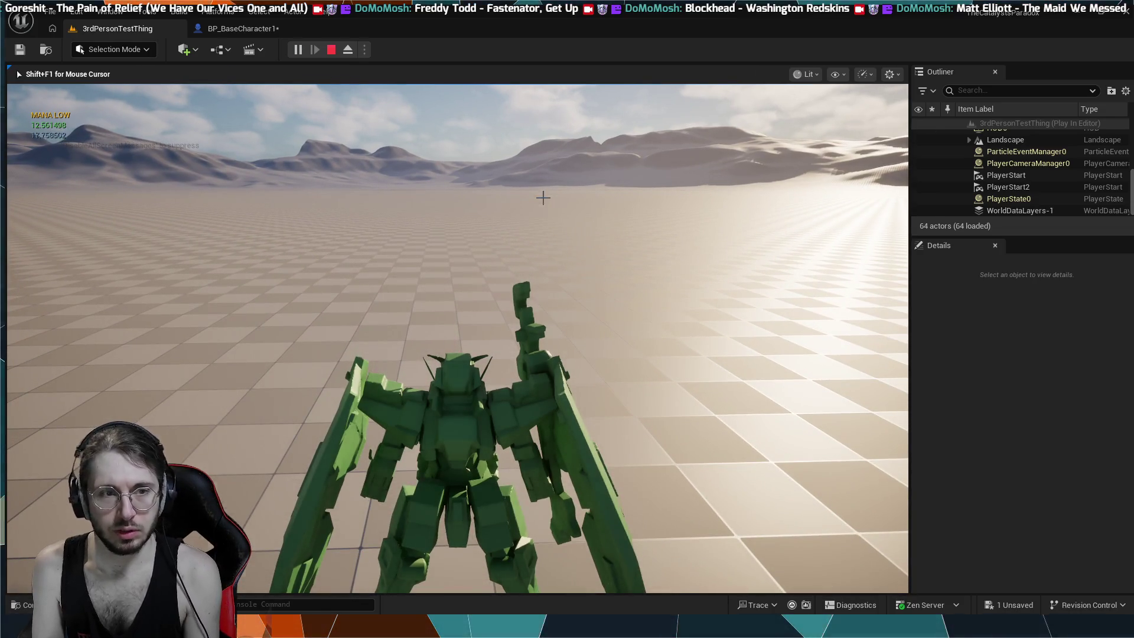
key("Escape")
left_click(242, 28)
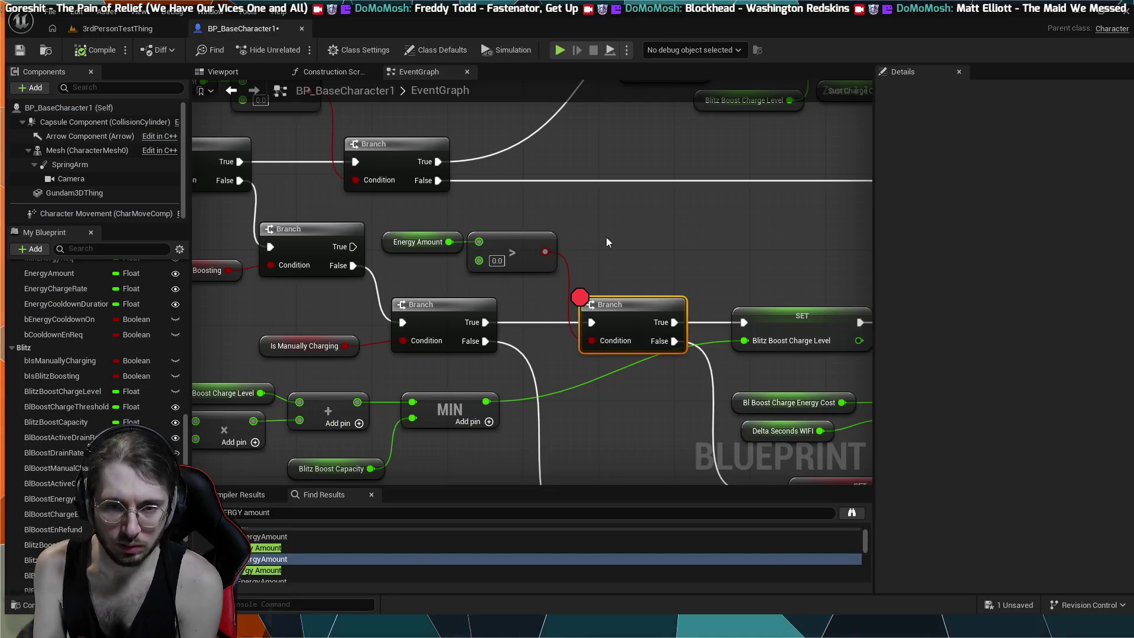
mouse_move(606, 228)
left_mouse_down()
mouse_move(710, 198)
mouse_move(832, 251)
mouse_move(788, 268)
mouse_move(566, 246)
left_mouse_up()
scroll(832, 251, "down", 2)
mouse_move(655, 287)
left_mouse_down()
mouse_move(529, 212)
mouse_move(513, 156)
mouse_move(668, 219)
left_mouse_up()
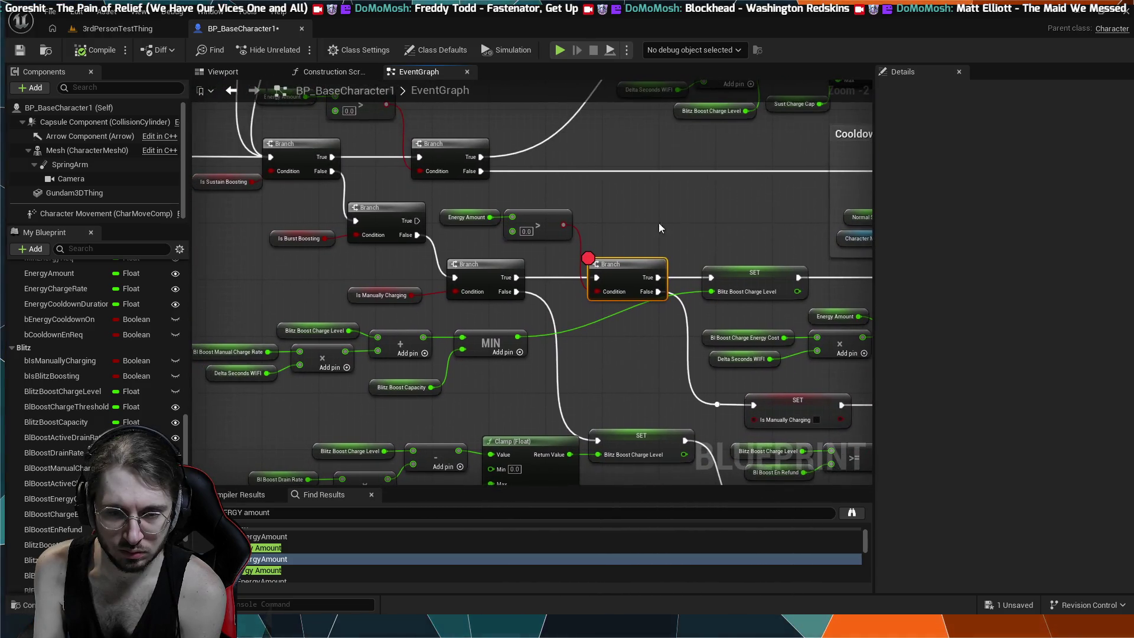
mouse_move(508, 239)
left_mouse_down()
mouse_move(599, 246)
mouse_move(743, 310)
mouse_move(685, 266)
mouse_move(845, 458)
mouse_move(546, 242)
mouse_move(496, 372)
mouse_move(388, 254)
mouse_move(422, 248)
mouse_move(791, 304)
mouse_move(598, 199)
mouse_move(446, 378)
mouse_move(546, 307)
mouse_move(775, 476)
left_mouse_up()
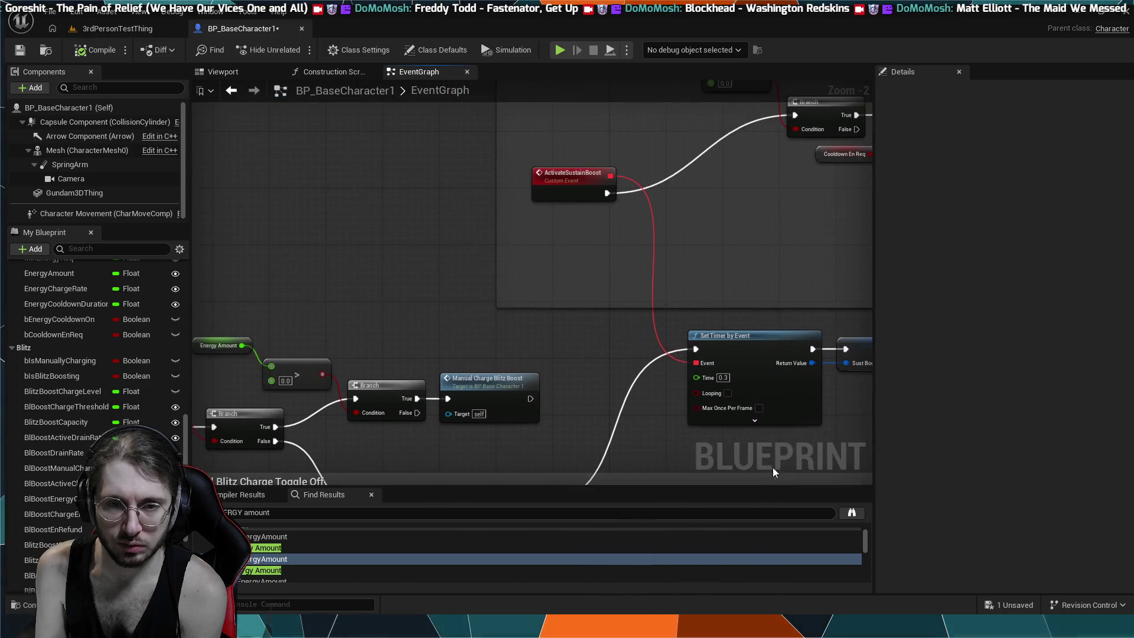
left_click_drag(545, 180, 582, 358)
scroll(530, 248, "down", 3)
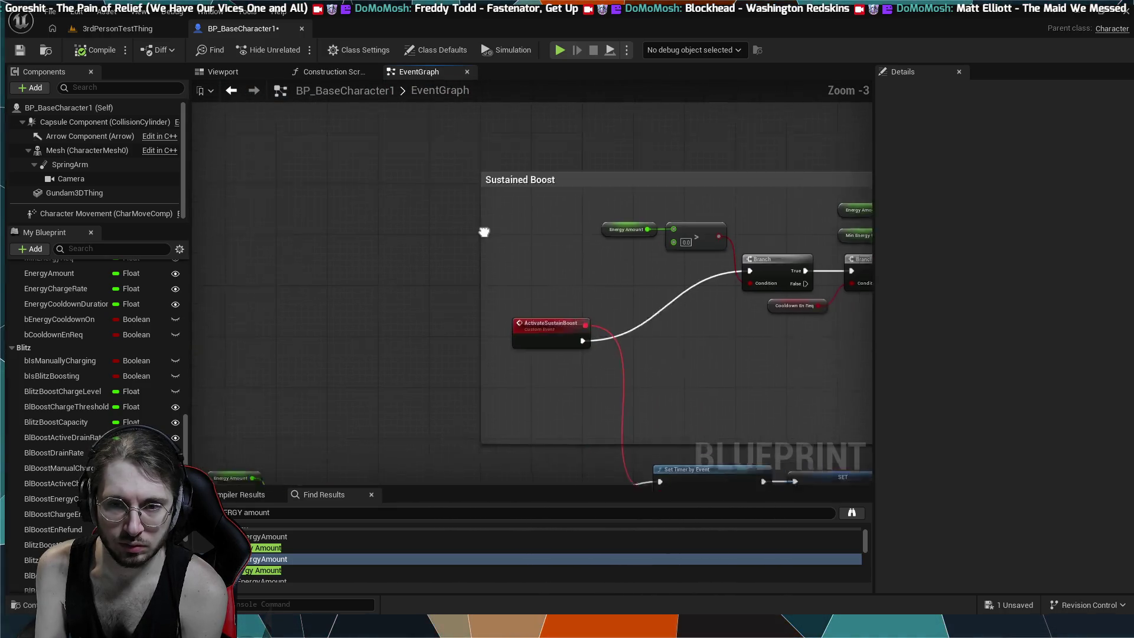
mouse_move(530, 248)
left_mouse_down()
mouse_move(416, 267)
mouse_move(607, 302)
mouse_move(498, 276)
mouse_move(604, 261)
mouse_move(698, 328)
left_mouse_up()
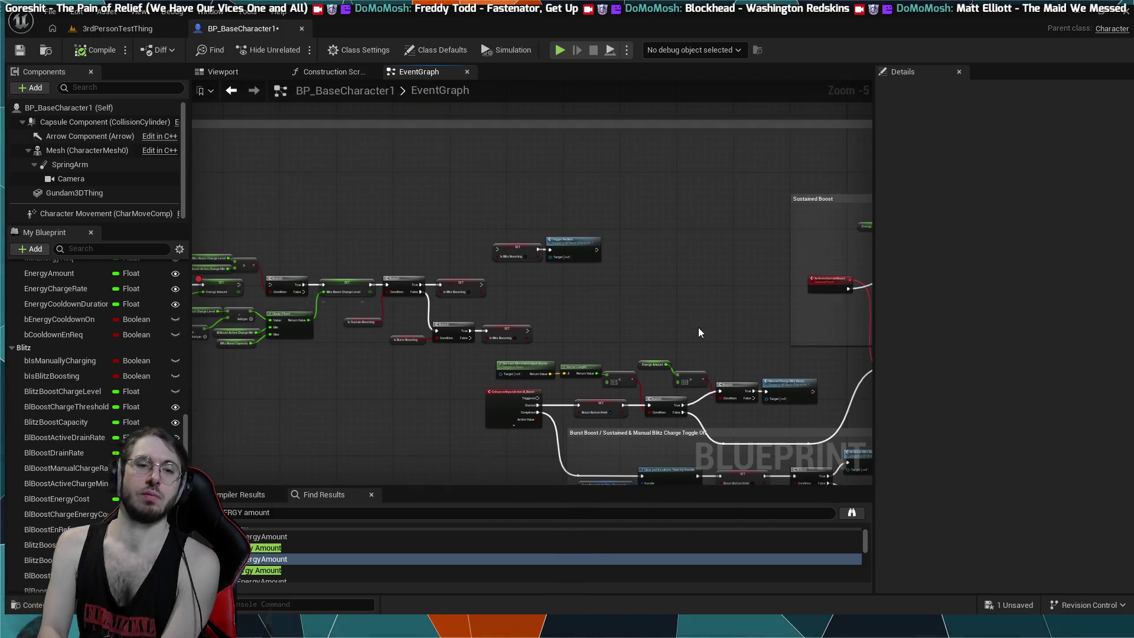
mouse_move(543, 299)
left_mouse_down()
mouse_move(650, 308)
mouse_move(520, 227)
left_mouse_up()
scroll(522, 223, "up", 5)
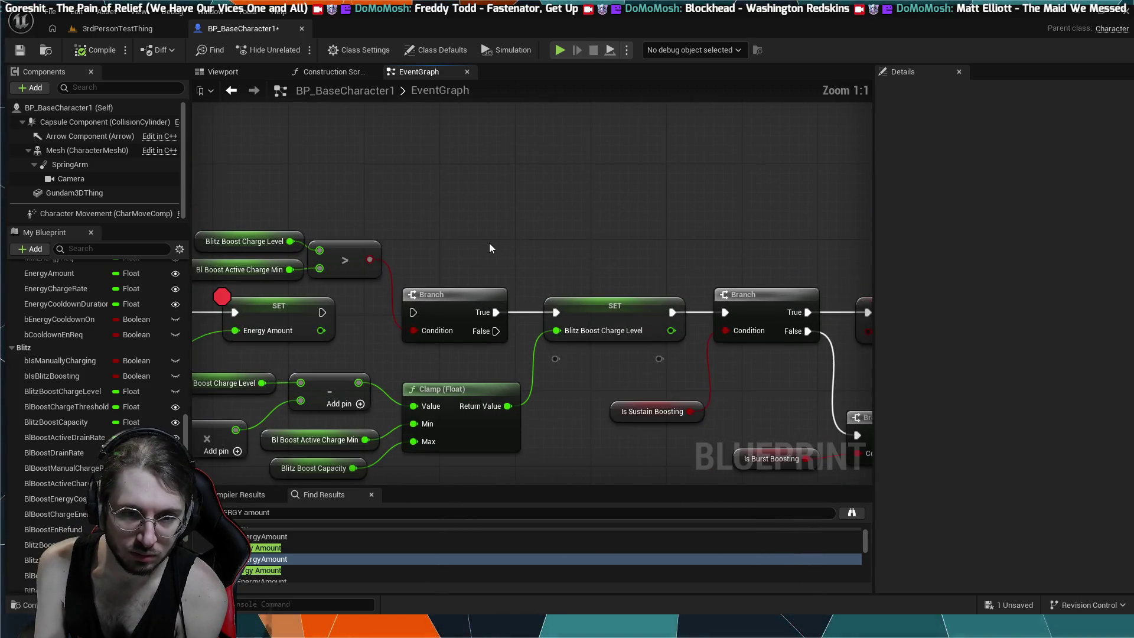
- Wire SET Energy Amount's exec into the Branch, then inspect Blitz Boost Charge Level and SET Energy Amount
left_click_drag(388, 302, 473, 304)
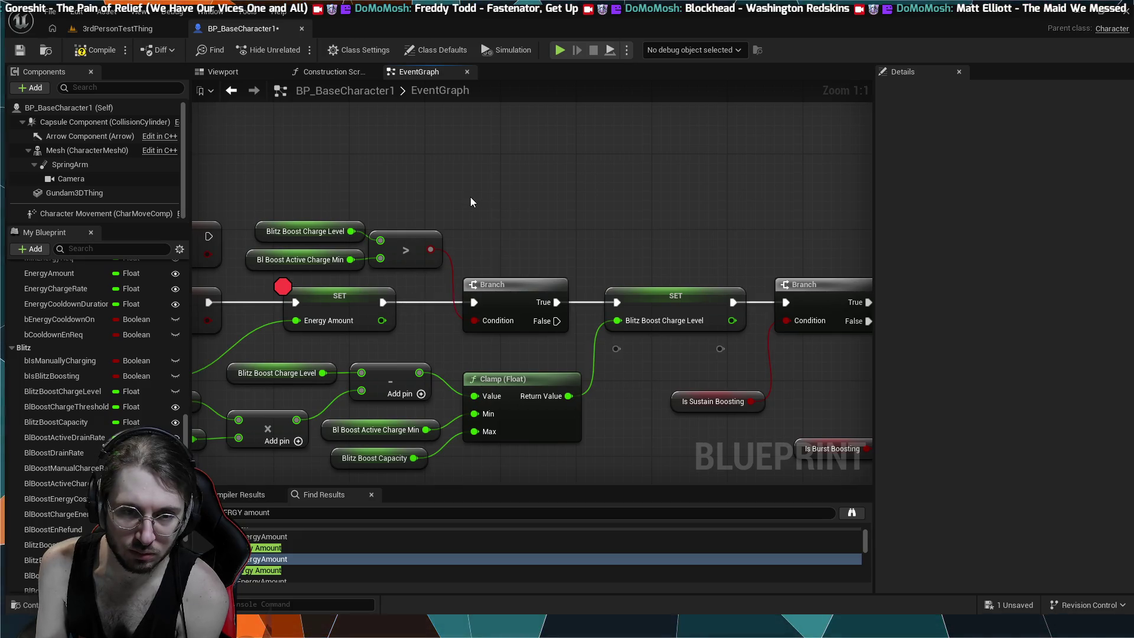
left_click_drag(431, 199, 425, 202)
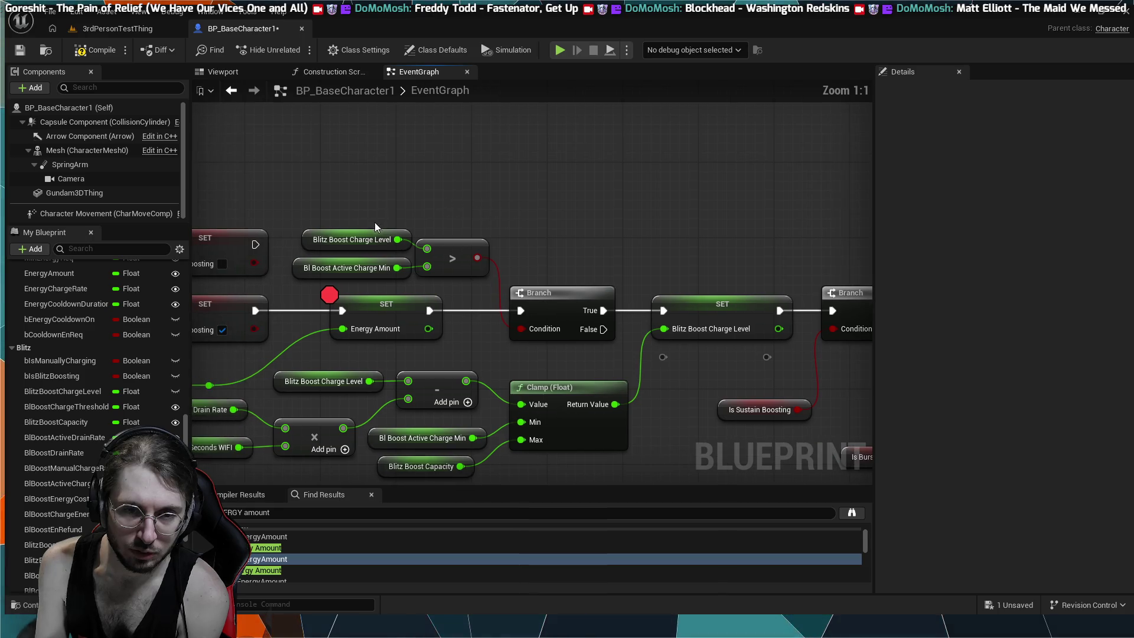
left_click(361, 258)
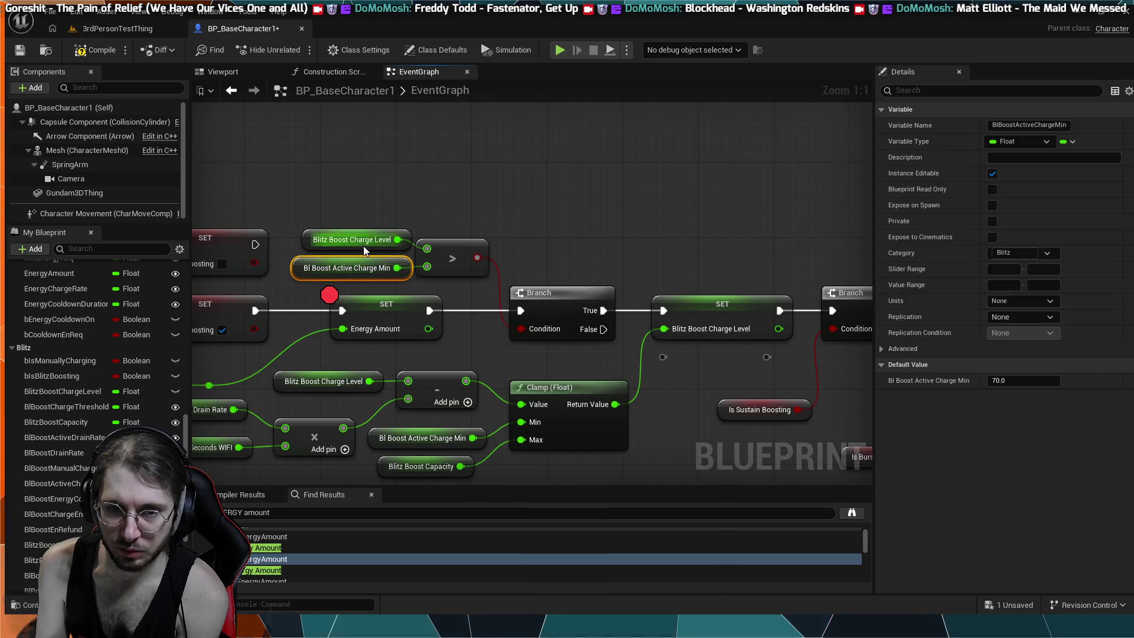
left_click_drag(594, 193, 497, 193)
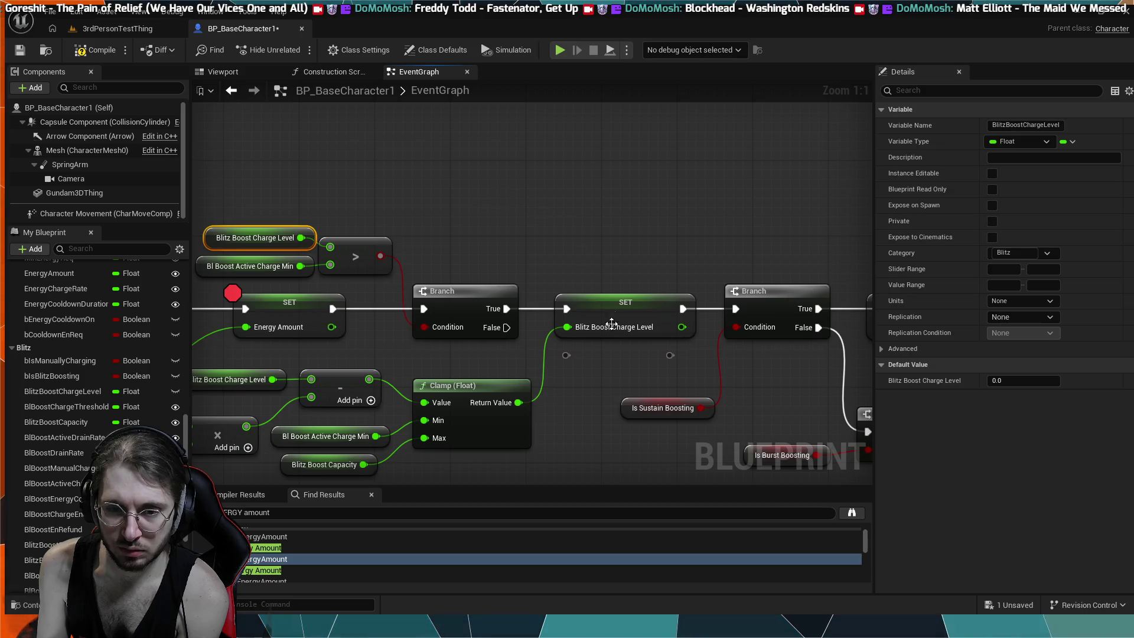
left_click_drag(605, 392, 679, 301)
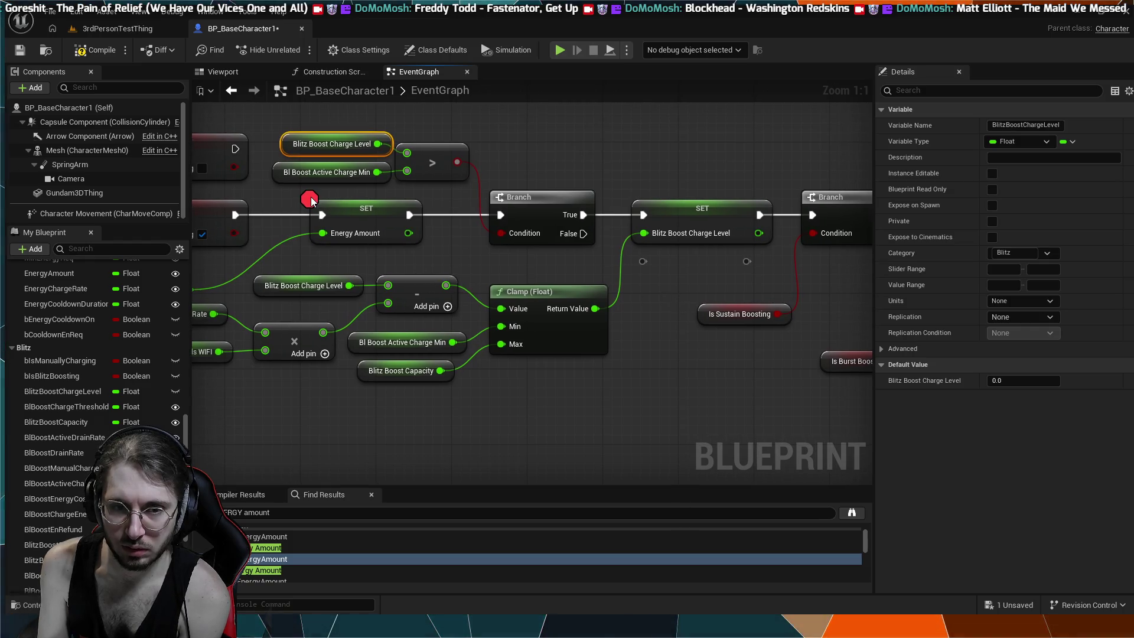
left_click(374, 208)
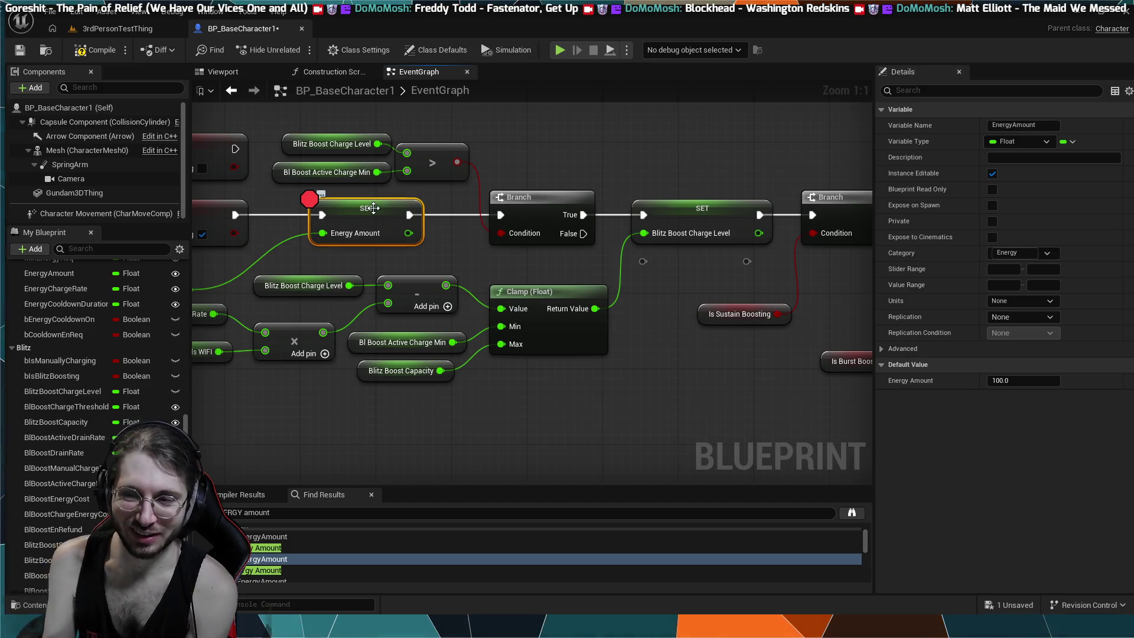
mouse_move(377, 260)
left_mouse_down()
mouse_move(402, 319)
mouse_move(400, 364)
mouse_move(452, 354)
left_mouse_up()
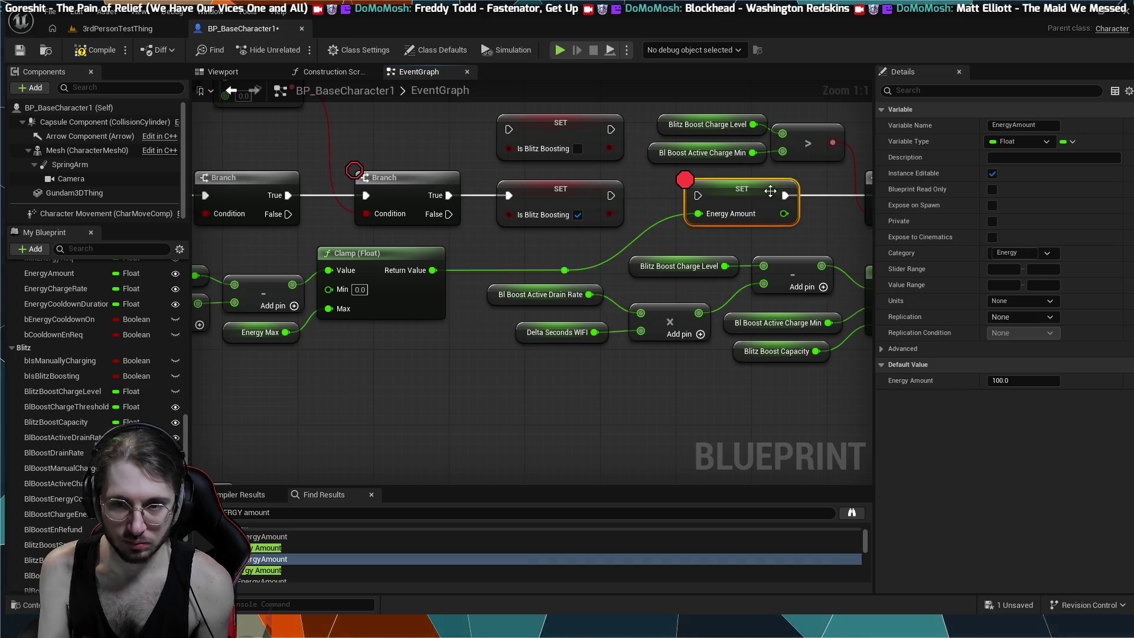
- Move SET Energy Amount down-left and feed the Clamp's Return Value into its Energy Amount input
mouse_move(782, 185)
left_mouse_down()
mouse_move(750, 190)
mouse_move(716, 221)
mouse_move(735, 212)
mouse_move(483, 359)
mouse_move(513, 379)
left_mouse_up()
mouse_move(434, 270)
left_mouse_down()
mouse_move(444, 376)
mouse_move(464, 386)
left_mouse_up()
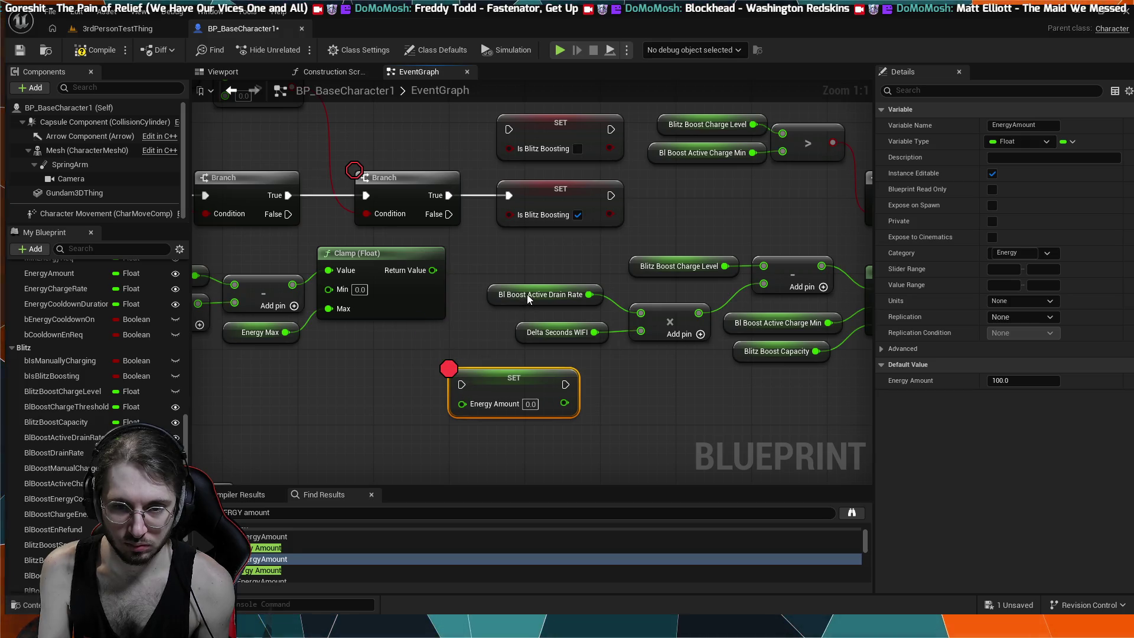
left_click_drag(434, 271, 459, 406)
mouse_move(469, 339)
left_mouse_down()
mouse_move(539, 337)
mouse_move(491, 373)
mouse_move(229, 314)
mouse_move(197, 278)
mouse_move(233, 282)
mouse_move(267, 267)
left_mouse_up()
mouse_move(548, 257)
left_mouse_down()
mouse_move(538, 398)
mouse_move(535, 389)
mouse_move(573, 401)
left_mouse_up()
- Select the Clamp, SET Energy Amount and energy math nodes together and cut them
left_click_drag(667, 387, 683, 334)
mouse_move(603, 428)
left_mouse_down()
mouse_move(632, 349)
mouse_move(660, 370)
mouse_move(667, 309)
left_mouse_up()
left_click_drag(486, 456, 250, 471)
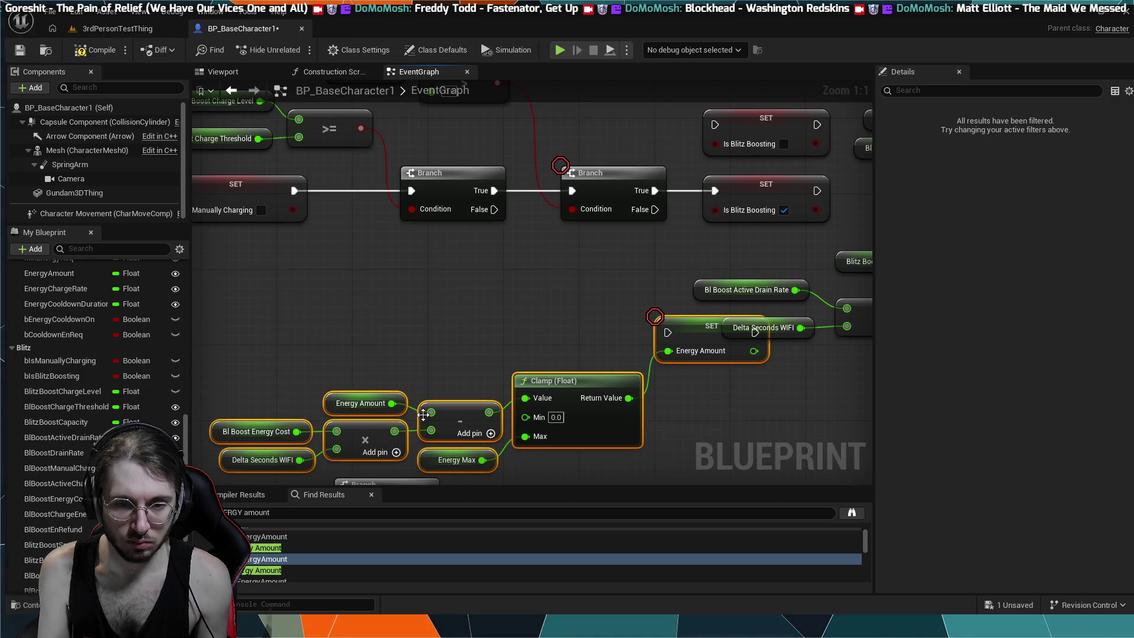
key("Delete")
scroll(490, 413, "down", 2)
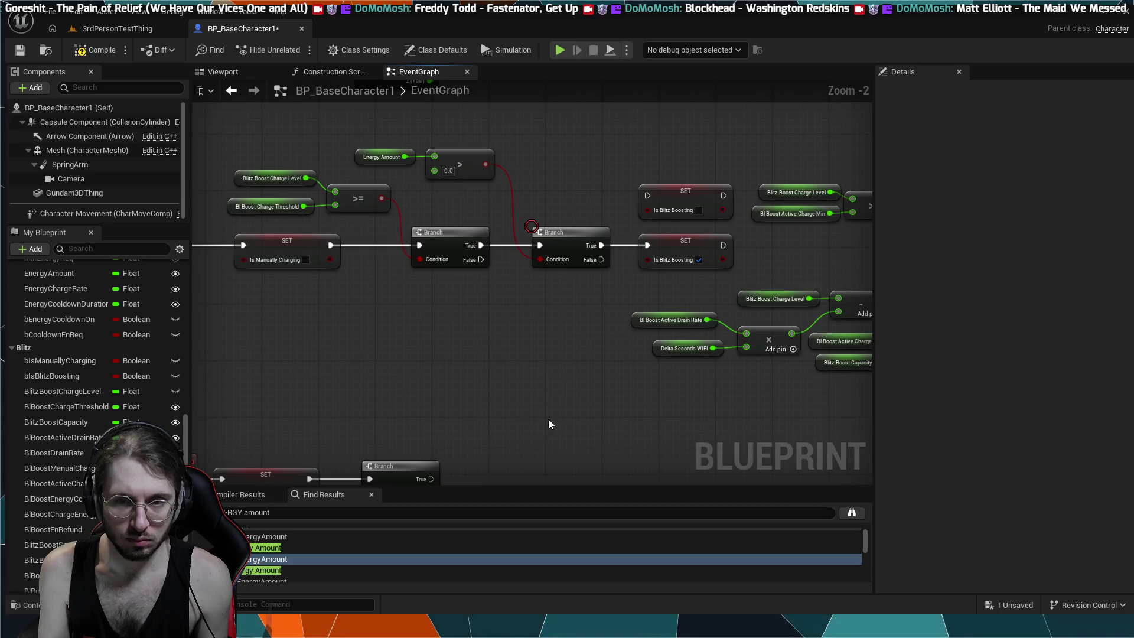
- Paste the energy-drain chain beside the SET and Branch row of the blitz chain
scroll(532, 314, "down", 4)
left_click_drag(709, 398, 229, 162)
scroll(713, 463, "up", 7)
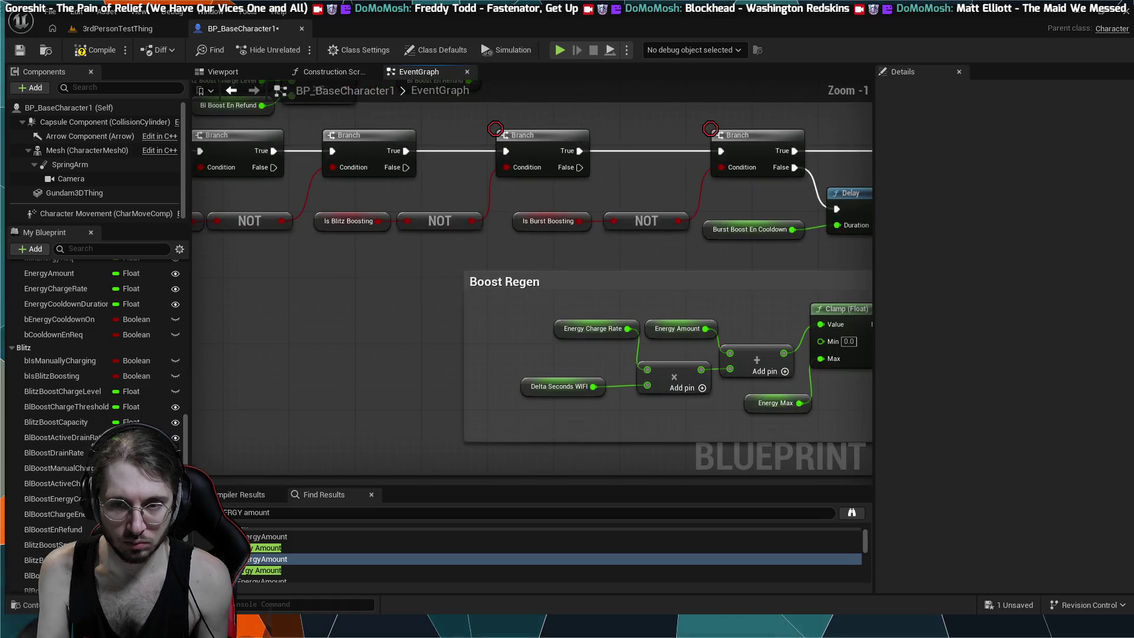
scroll(526, 285, "down", 2)
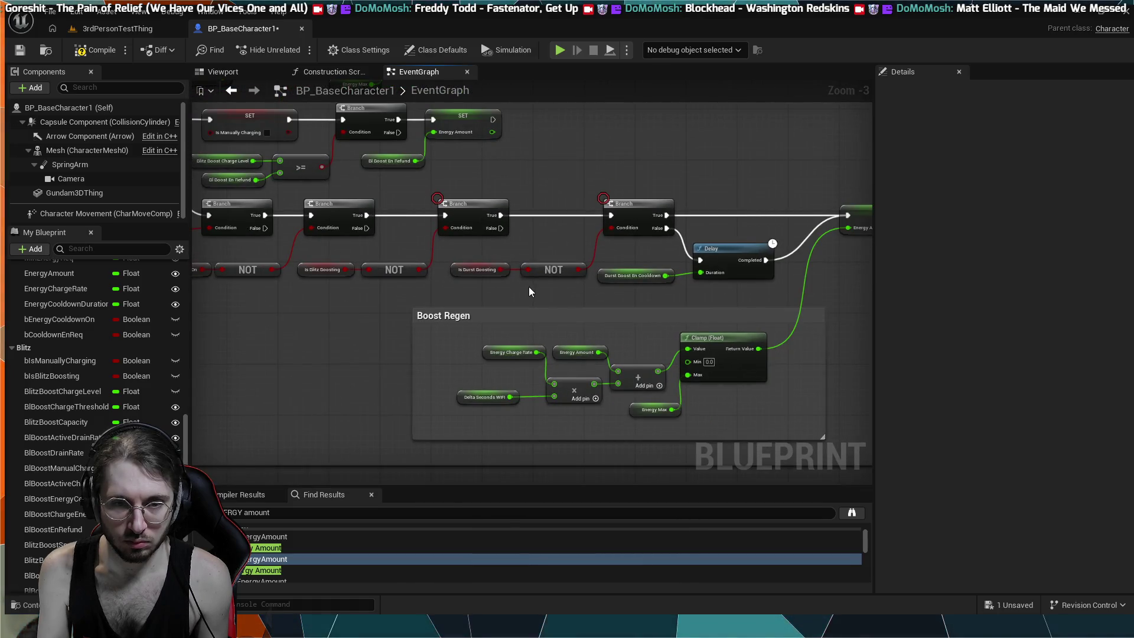
left_click_drag(526, 285, 601, 319)
mouse_move(572, 261)
left_mouse_down()
mouse_move(653, 152)
mouse_move(626, 208)
left_mouse_up()
key("ctrl+v")
mouse_move(709, 202)
left_mouse_down()
mouse_move(741, 206)
mouse_move(695, 281)
mouse_move(512, 497)
mouse_move(558, 366)
mouse_move(753, 107)
mouse_move(794, 153)
mouse_move(810, 150)
mouse_move(623, 227)
left_mouse_up()
left_click(407, 350)
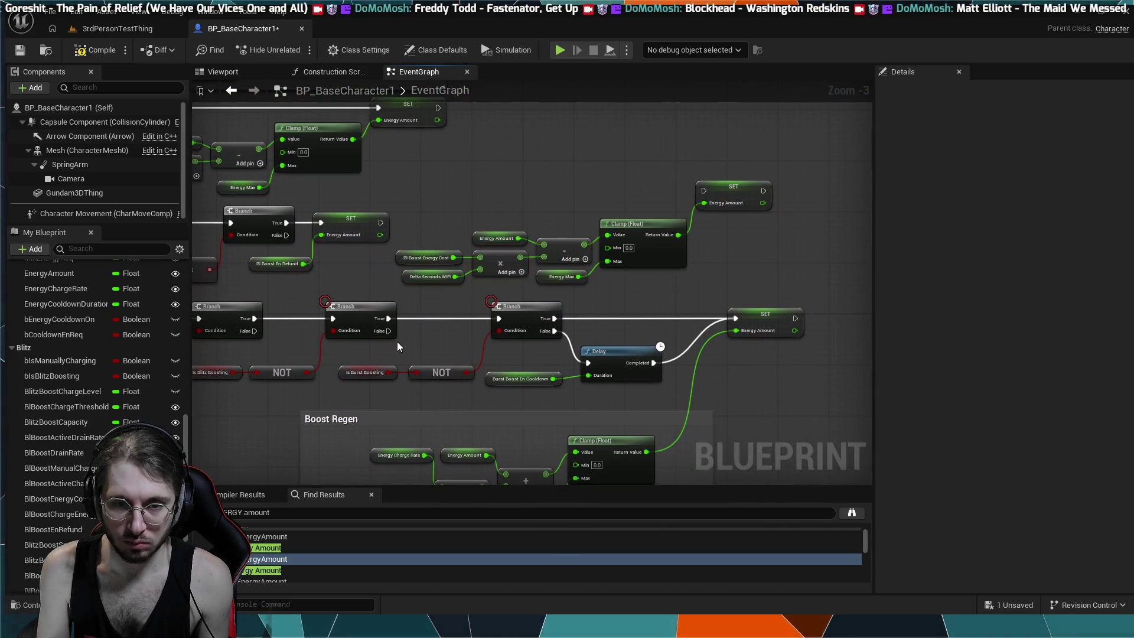
- Connect the middle Branch's False output to the pasted SET Energy Amount node
mouse_move(389, 332)
left_mouse_down()
mouse_move(720, 177)
mouse_move(703, 191)
left_mouse_up()
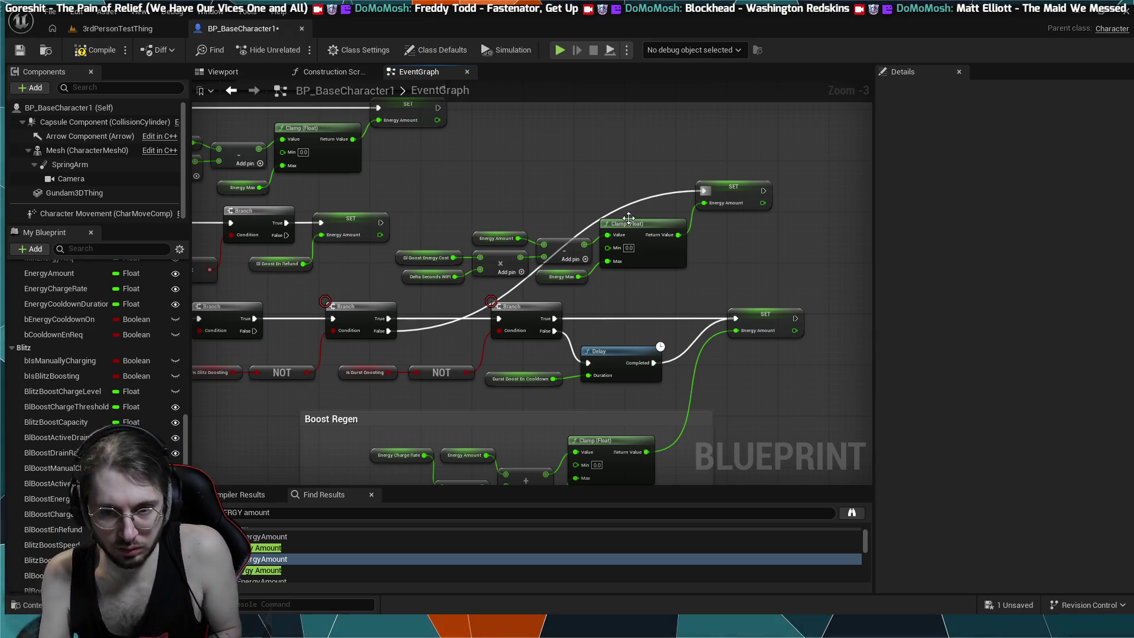
scroll(540, 153, "down", 1)
scroll(761, 327, "down", 3)
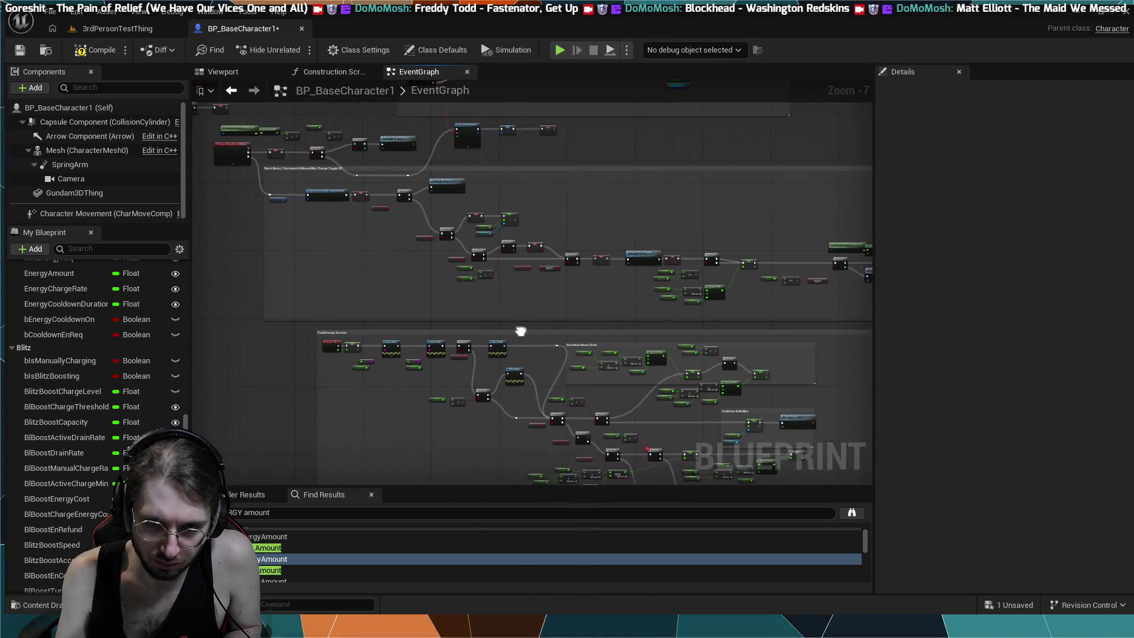
scroll(512, 277, "up", 5)
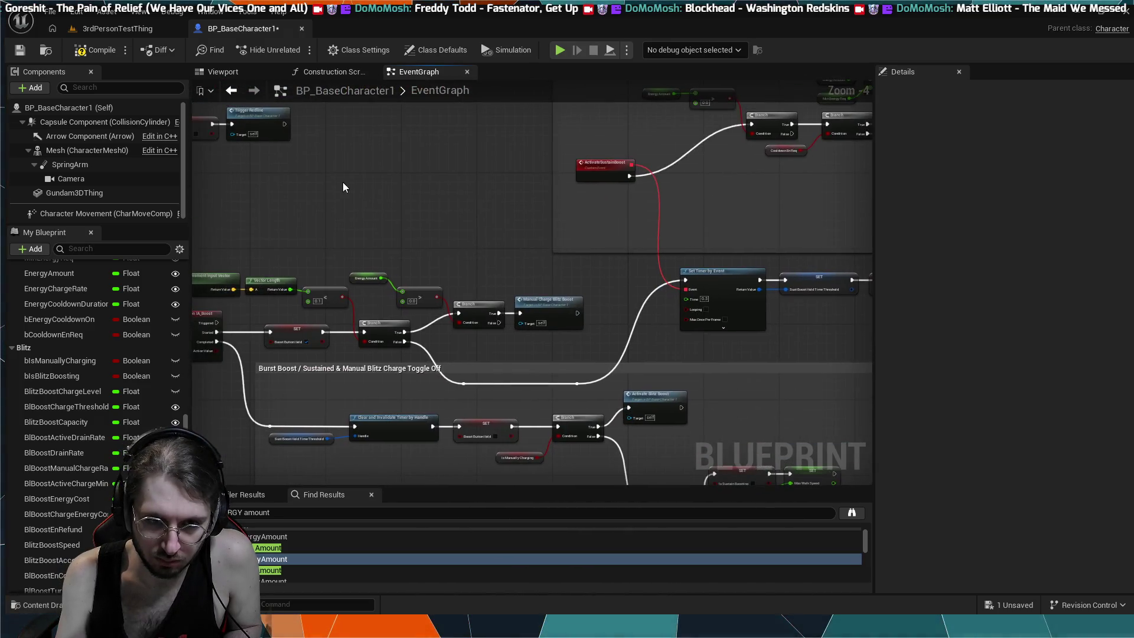
scroll(505, 289, "down", 1)
- Frame the Is Blitz Boosting Branch, SET and Blitz Boost Charge Level nodes
left_click_drag(505, 289, 615, 211)
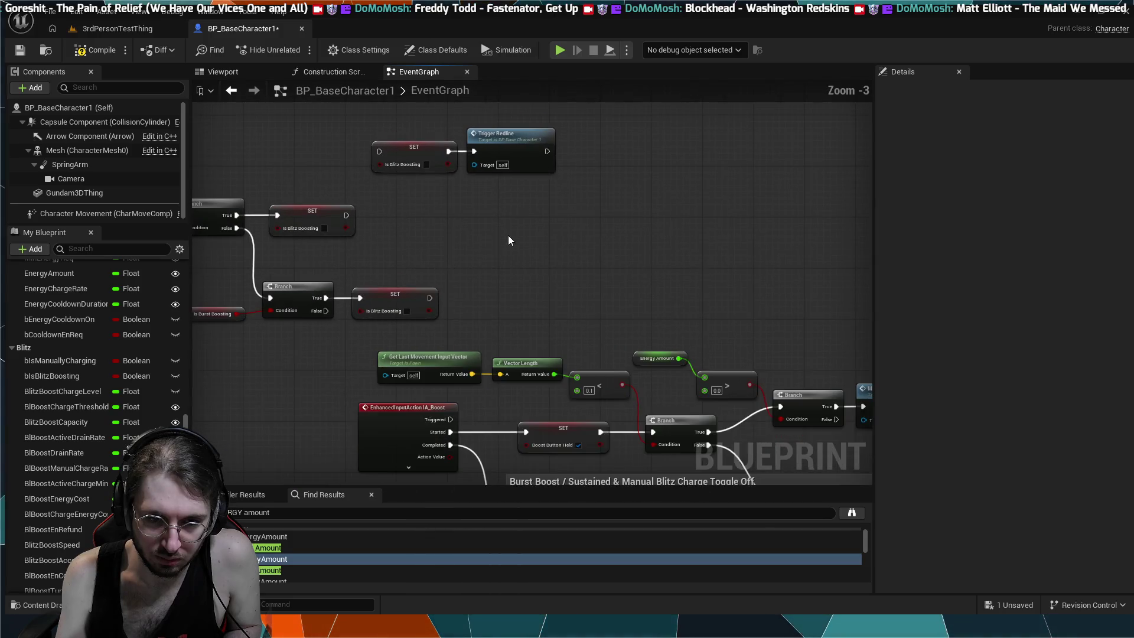
left_click_drag(507, 235, 612, 222)
mouse_move(523, 266)
left_mouse_down()
mouse_move(380, 243)
mouse_move(370, 252)
mouse_move(633, 248)
mouse_move(571, 278)
left_mouse_up()
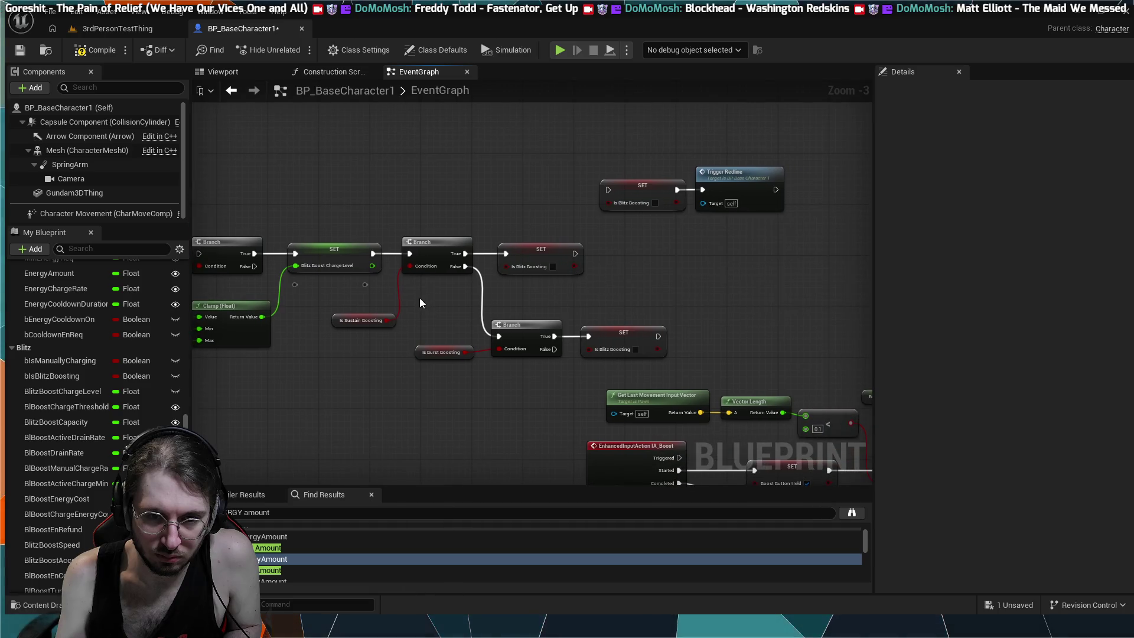
left_click_drag(419, 297, 491, 311)
scroll(437, 310, "up", 1)
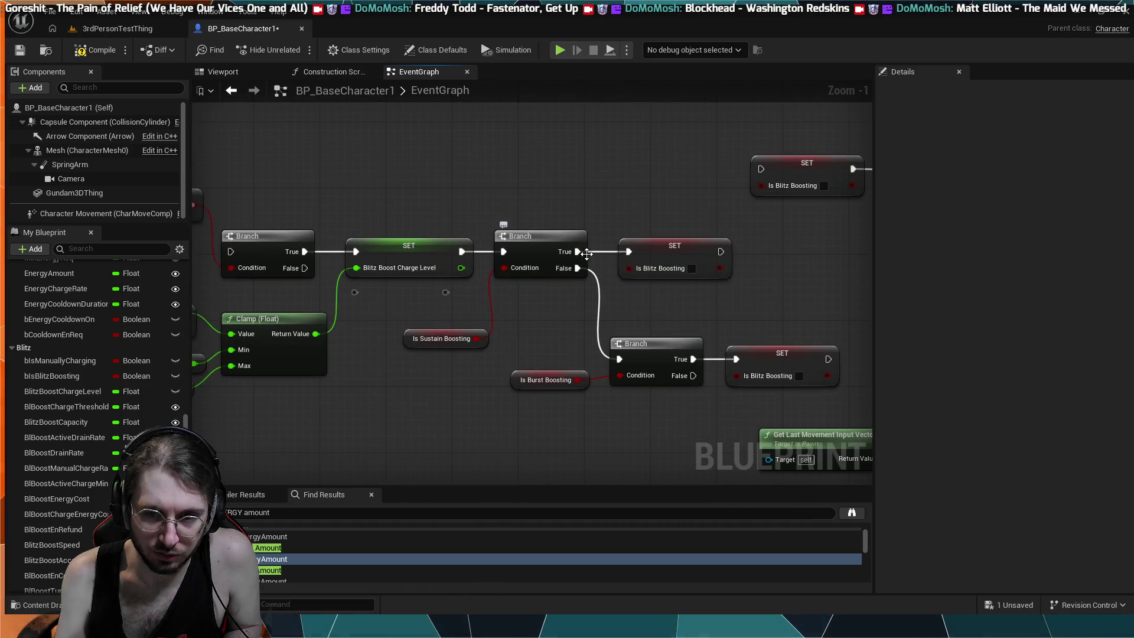
scroll(414, 296, "up", 1)
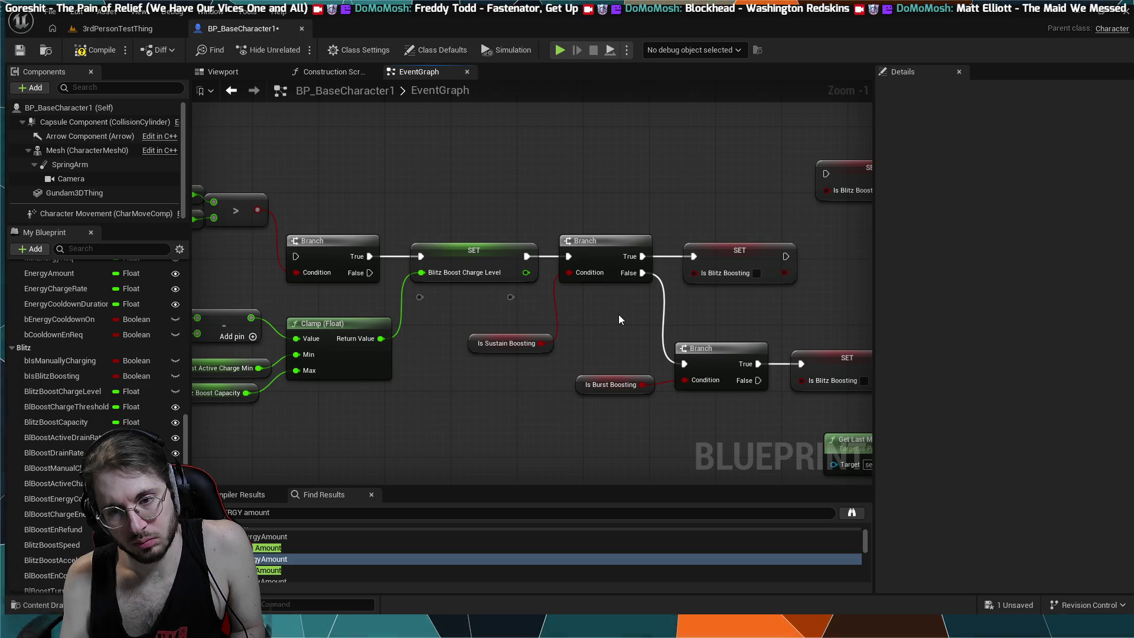
scroll(619, 314, "down", 1)
left_click_drag(607, 319, 628, 278)
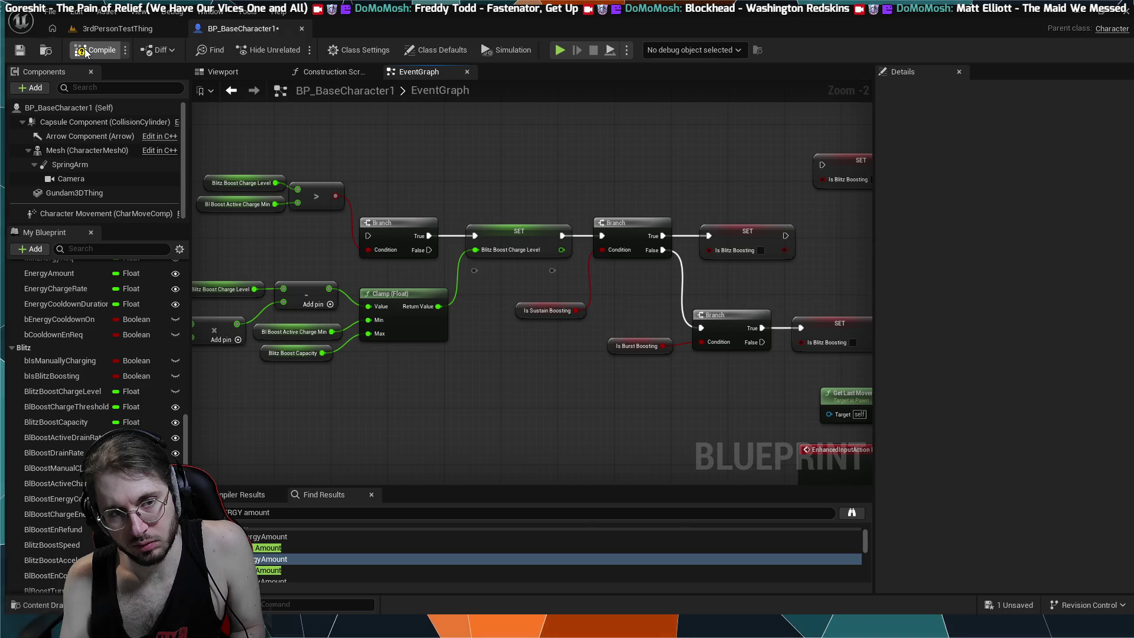
- Play-test boosting in 3rdPersonTestThing past the breakpoint until energy runs out, then stop
left_click(101, 30)
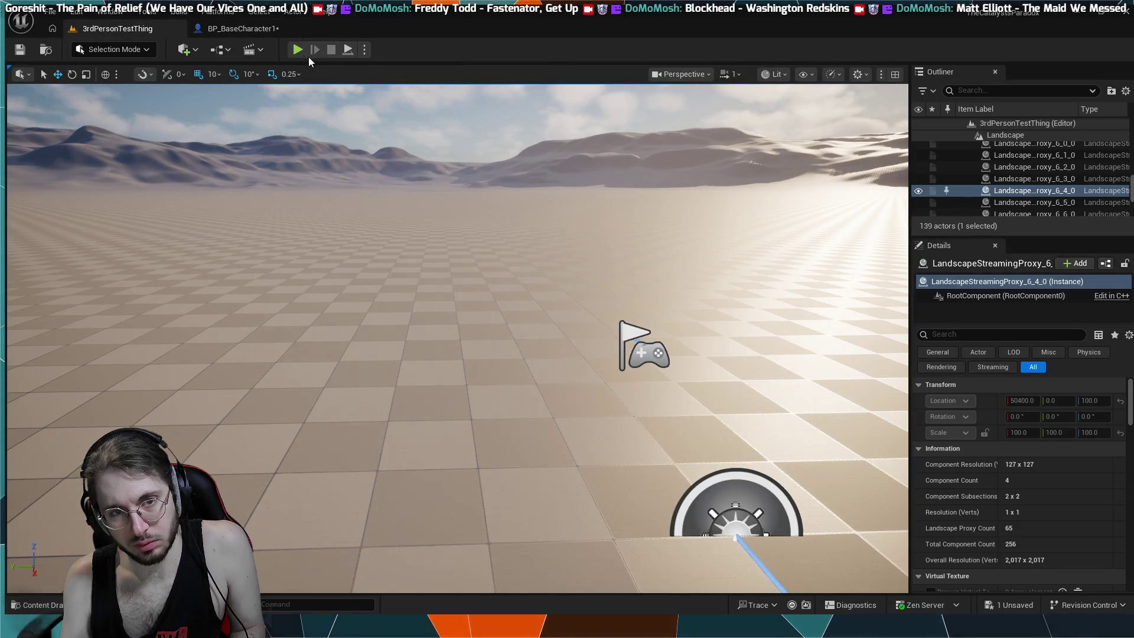
key("alt+p")
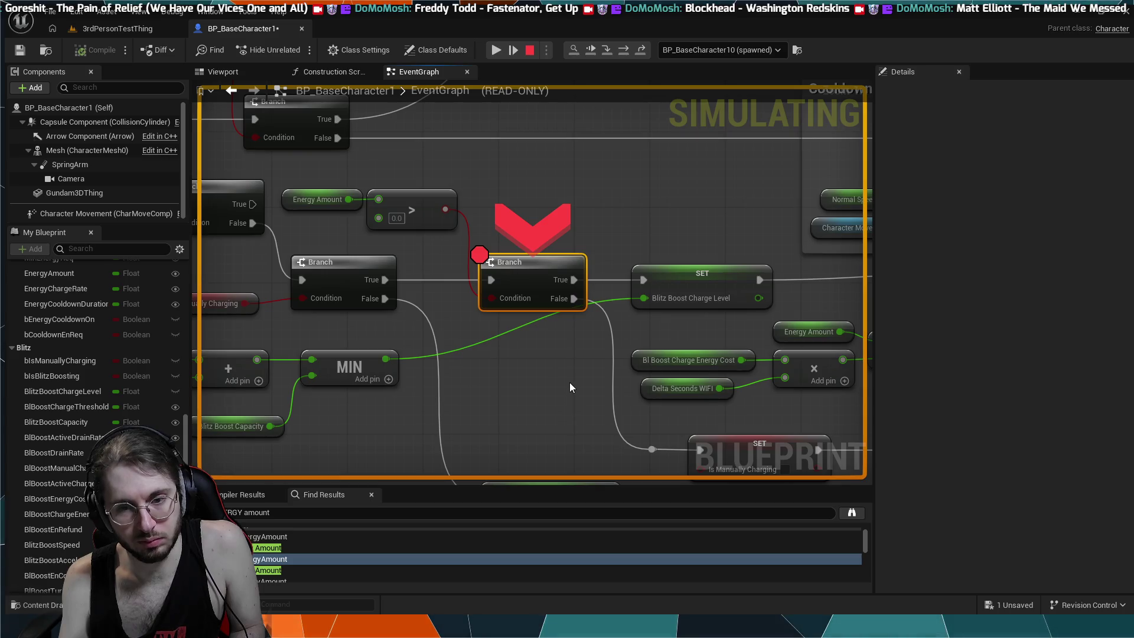
key("F9")
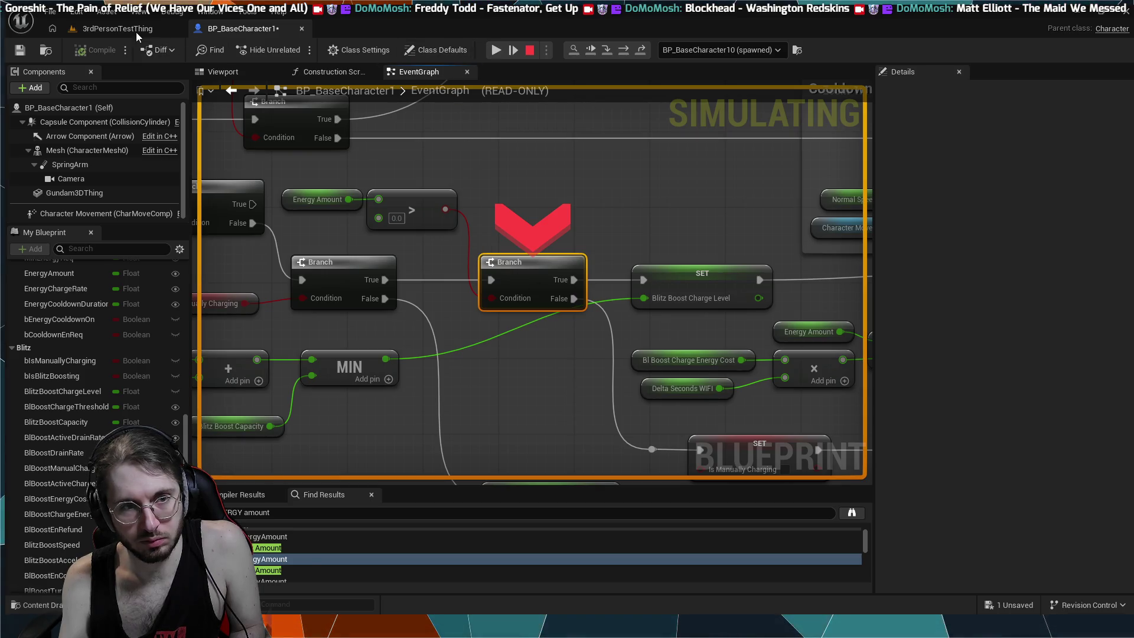
left_click(136, 36)
left_click(320, 116)
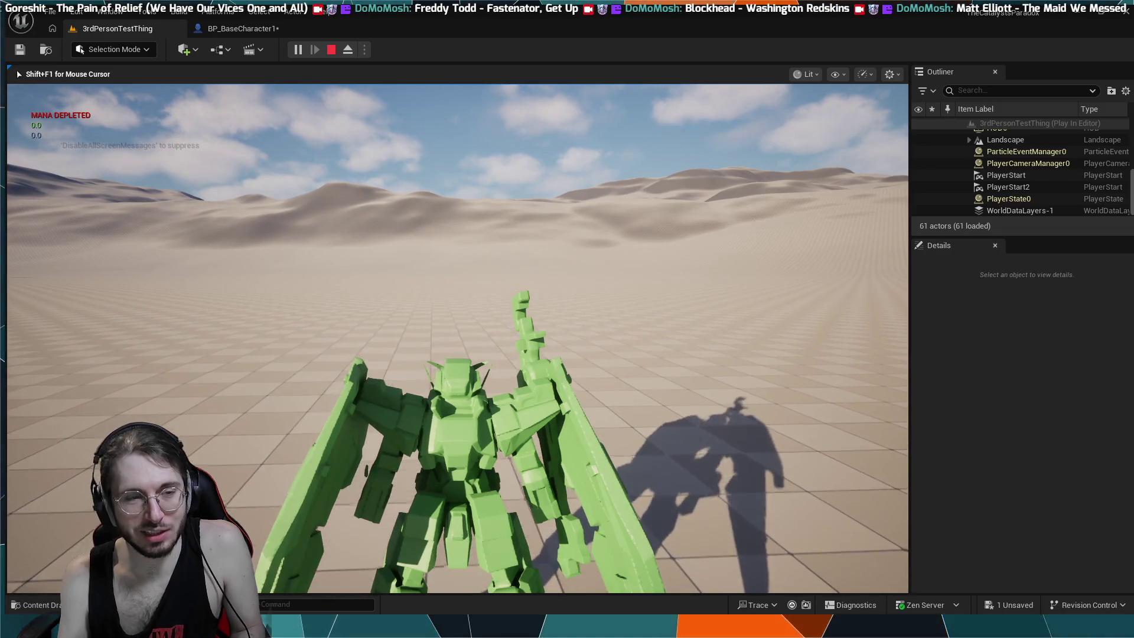
key("Escape")
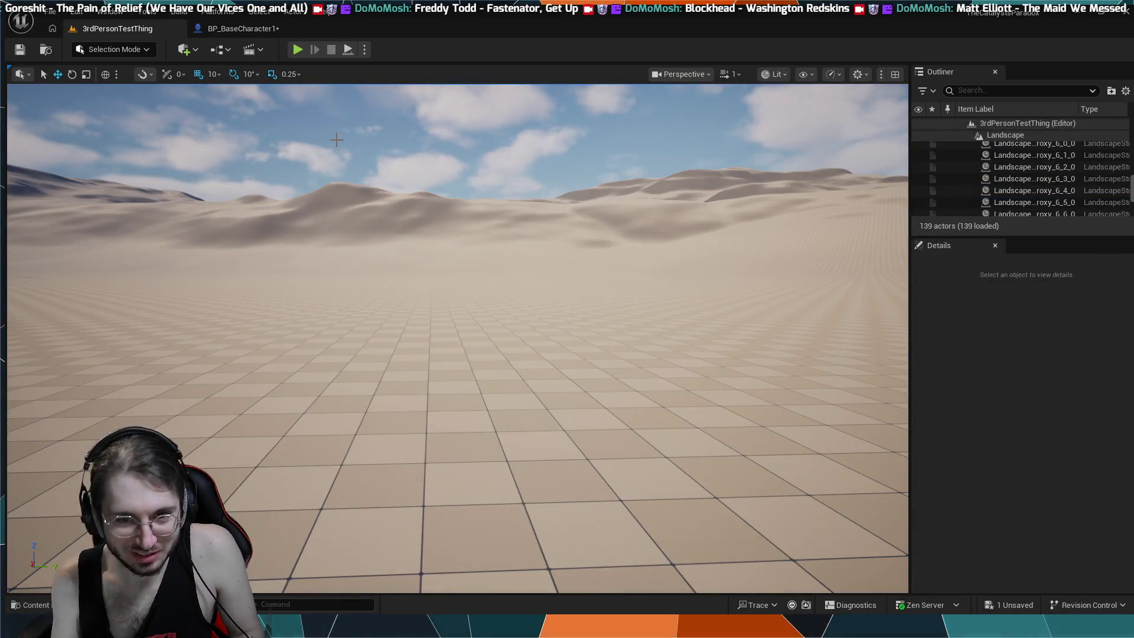
left_click(277, 29)
- Pan across the Sustained Boost, Set Timer by Event and IA_Boost input logic
scroll(435, 180, "down", 3)
left_click_drag(436, 179, 507, 388)
scroll(555, 271, "up", 1)
scroll(554, 271, "down", 2)
mouse_move(613, 272)
left_mouse_down()
mouse_move(578, 330)
mouse_move(545, 208)
left_mouse_up()
scroll(548, 157, "up", 2)
scroll(548, 157, "down", 3)
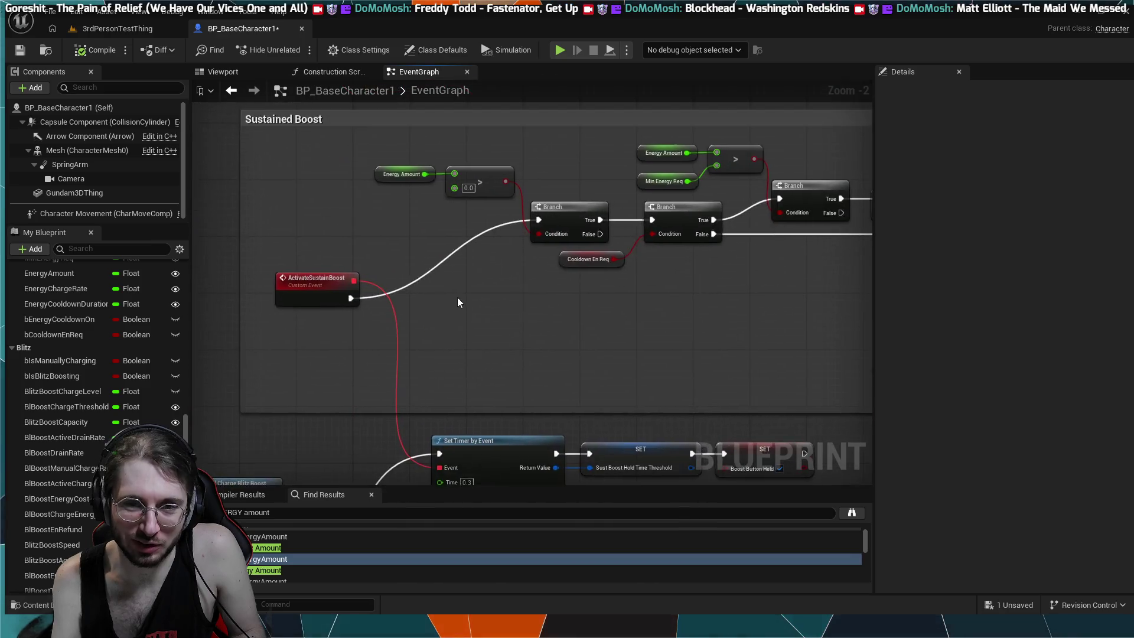
left_click_drag(457, 298, 498, 281)
scroll(554, 303, "up", 1)
left_click_drag(554, 303, 773, 278)
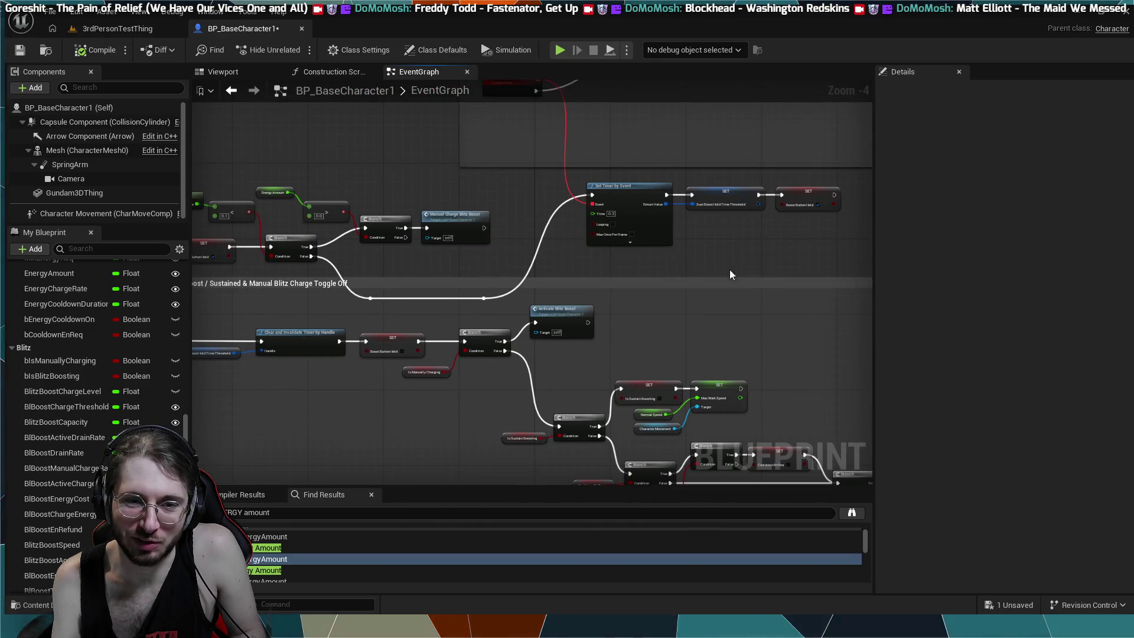
mouse_move(355, 260)
left_mouse_down()
mouse_move(555, 248)
mouse_move(757, 376)
left_mouse_up()
left_click_drag(382, 223, 529, 286)
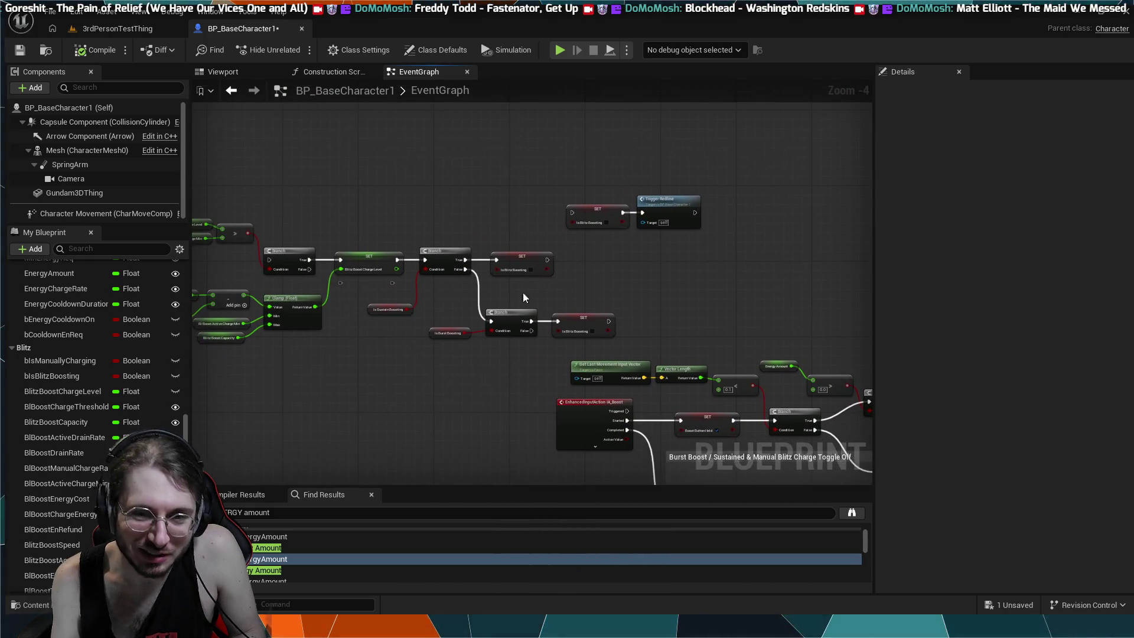
- Frame the clamp, comparison, Is Sustain Boosting and Is Burst Boosting Branch nodes
scroll(583, 254, "up", 4)
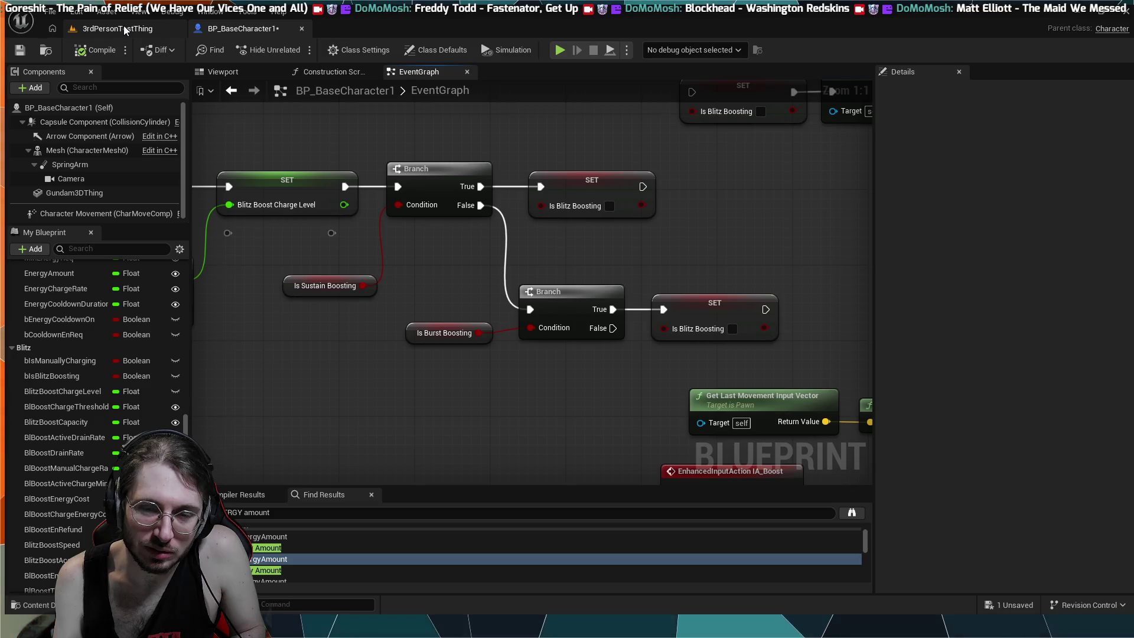
mouse_move(384, 177)
left_mouse_down()
mouse_move(523, 234)
mouse_move(725, 277)
left_mouse_up()
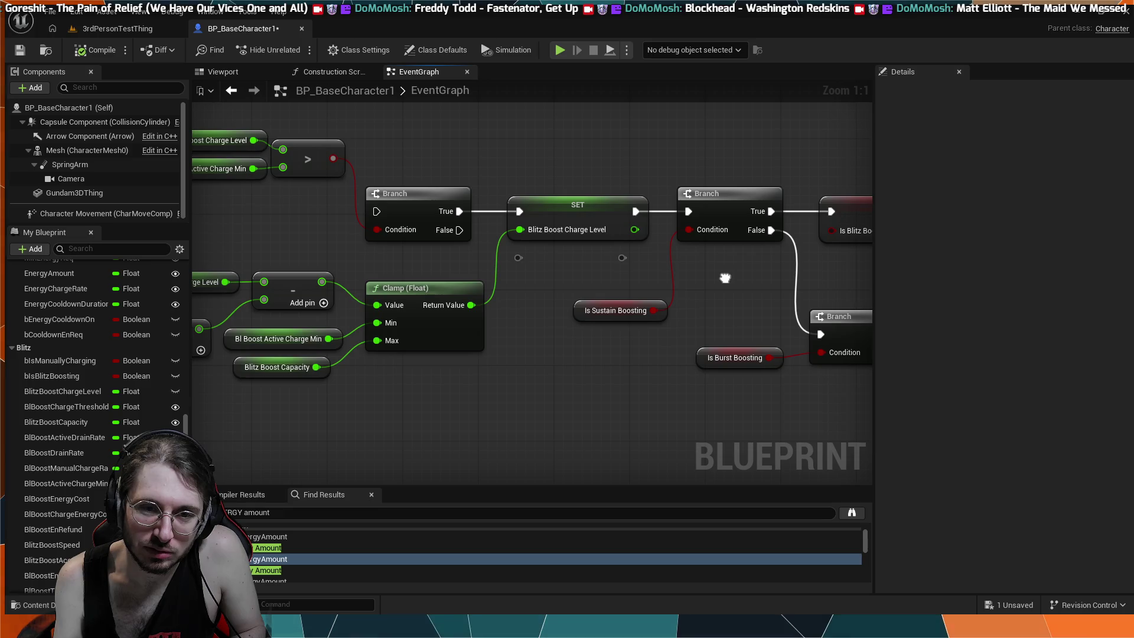
left_click_drag(725, 278, 469, 266)
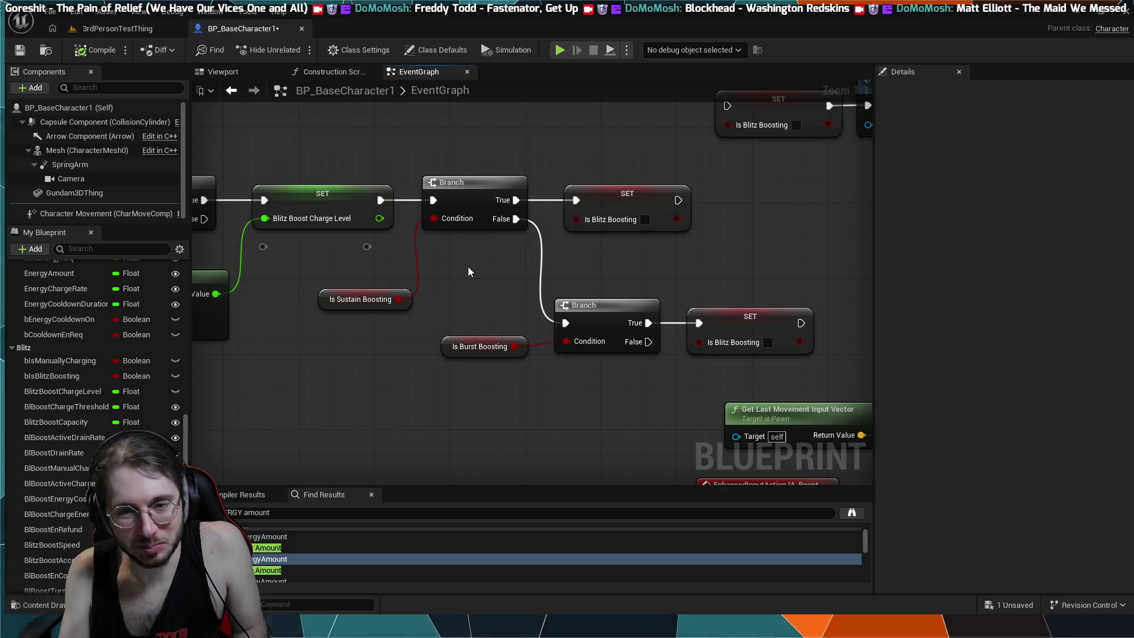
left_click_drag(480, 264, 551, 307)
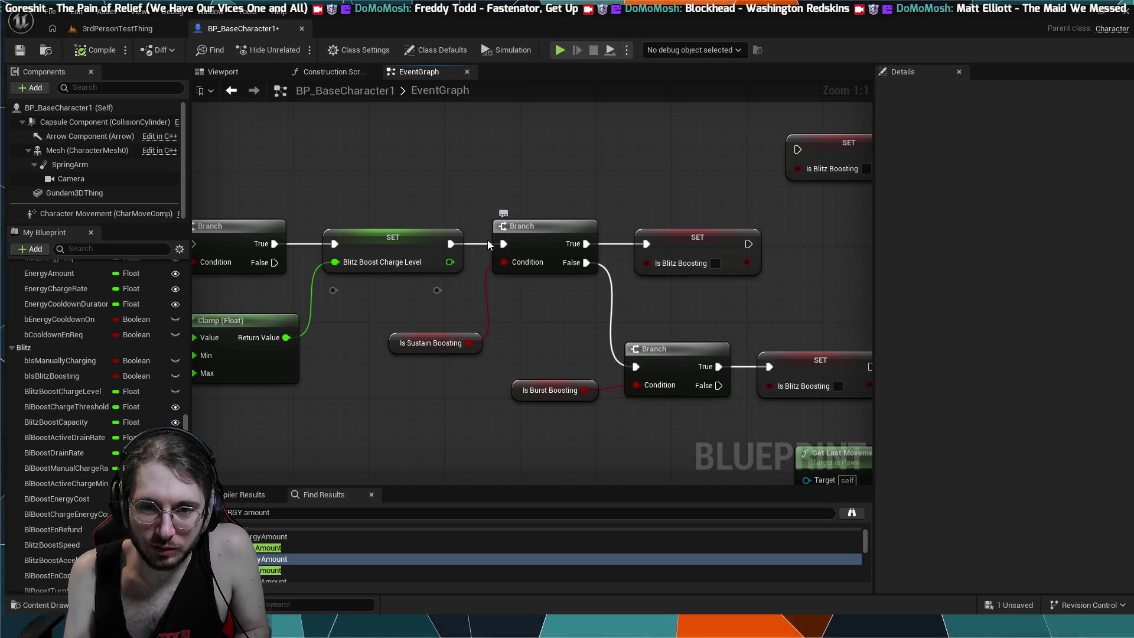
scroll(569, 165, "down", 2)
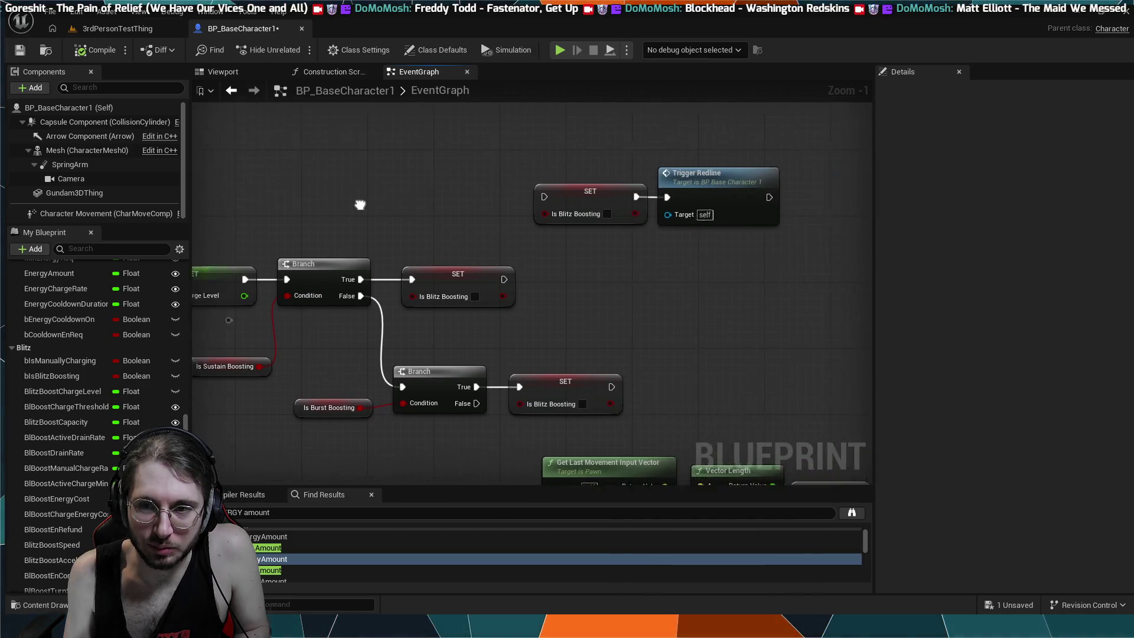
left_click_drag(346, 210, 572, 221)
left_click_drag(609, 214, 739, 205)
mouse_move(531, 202)
left_mouse_down()
mouse_move(685, 171)
mouse_move(467, 232)
mouse_move(495, 136)
left_mouse_up()
scroll(462, 204, "up", 2)
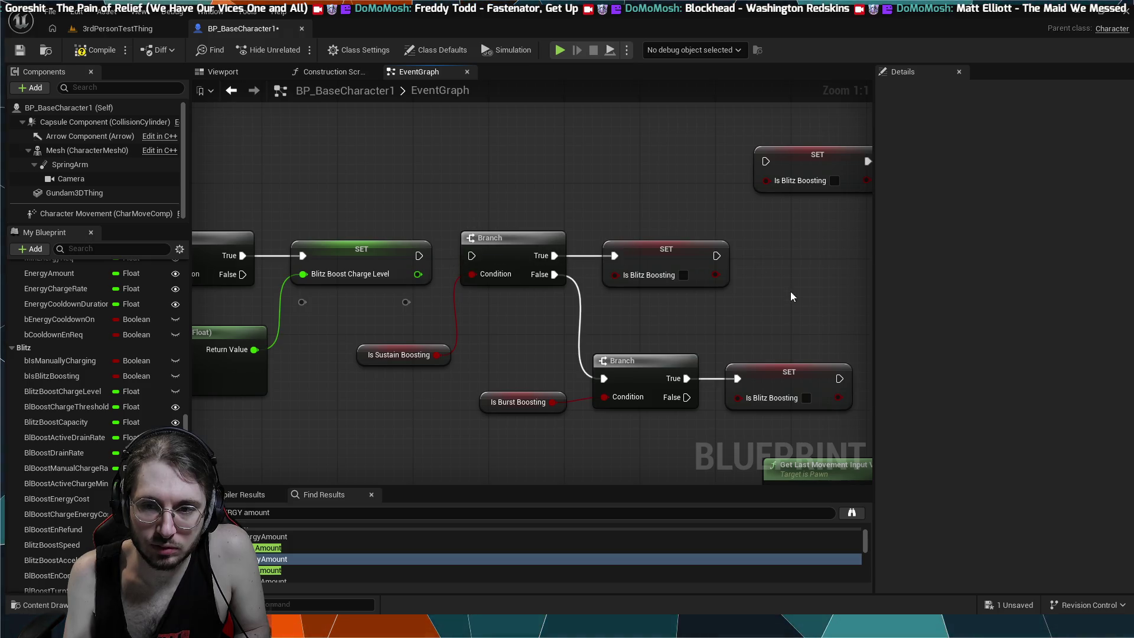
- Shift the boosting Branch and SET nodes right, making room for a new Branch after SET Blitz Boost Charge Level
mouse_move(808, 231)
left_mouse_down()
mouse_move(558, 448)
mouse_move(453, 403)
left_mouse_up()
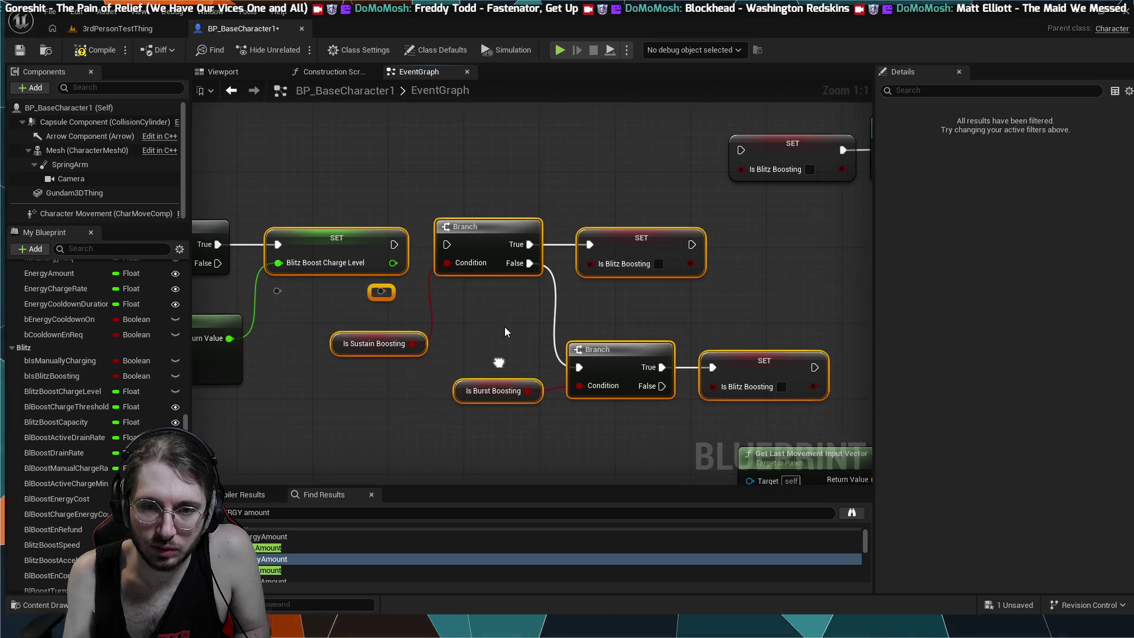
left_click(792, 245)
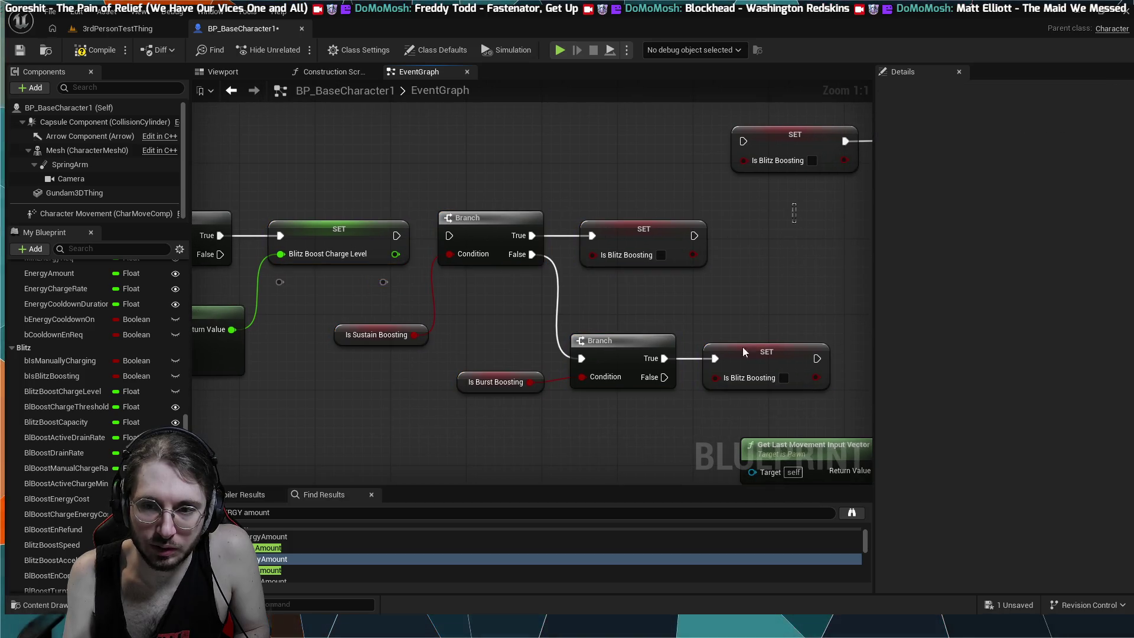
left_click_drag(794, 203, 490, 448)
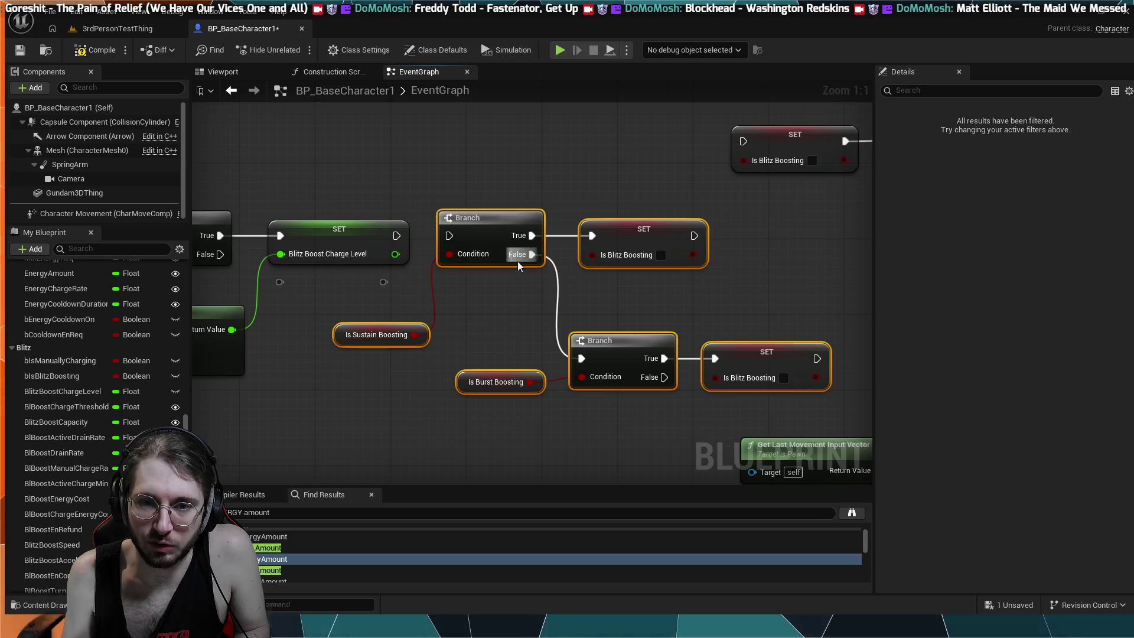
left_click_drag(501, 221, 633, 226)
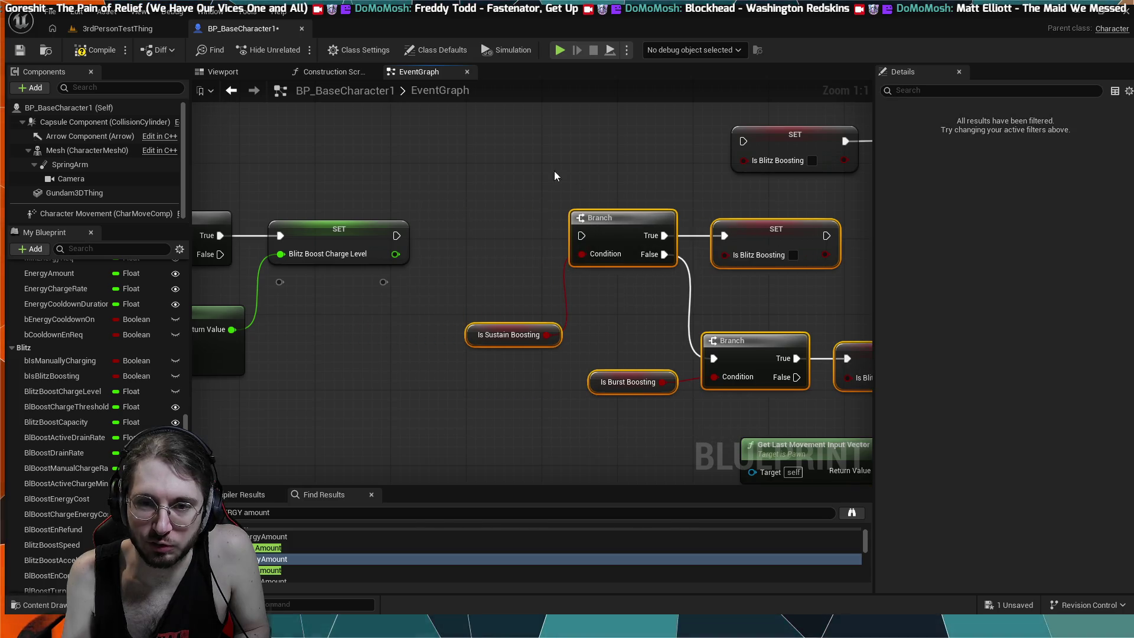
scroll(557, 171, "down", 2)
left_click_drag(442, 229, 477, 229)
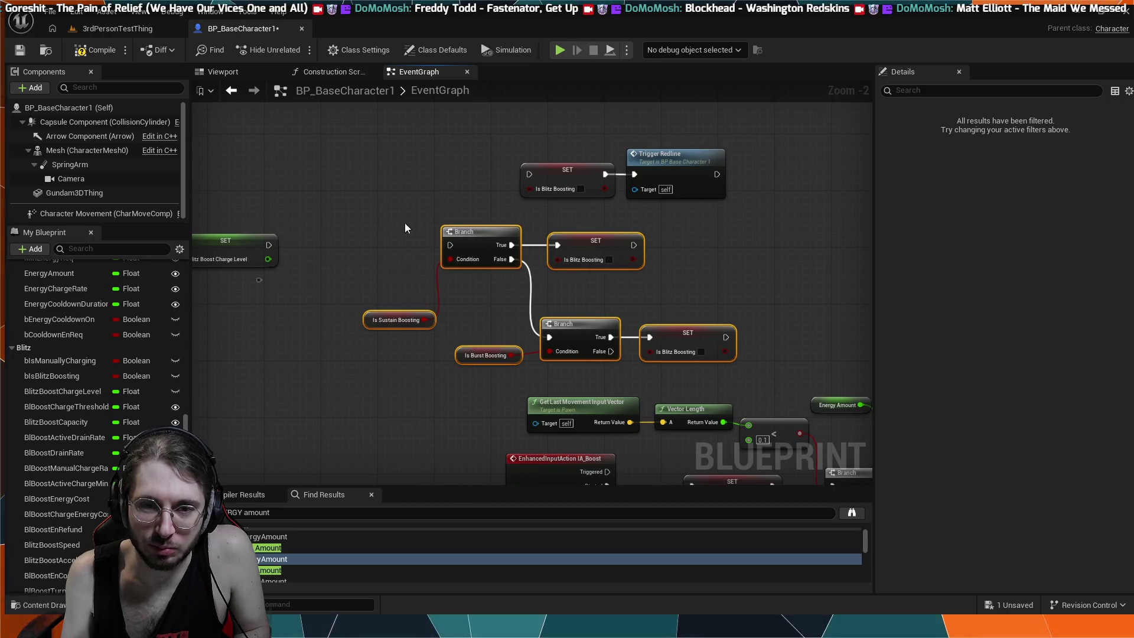
left_click(426, 228)
left_click_drag(281, 242, 414, 232)
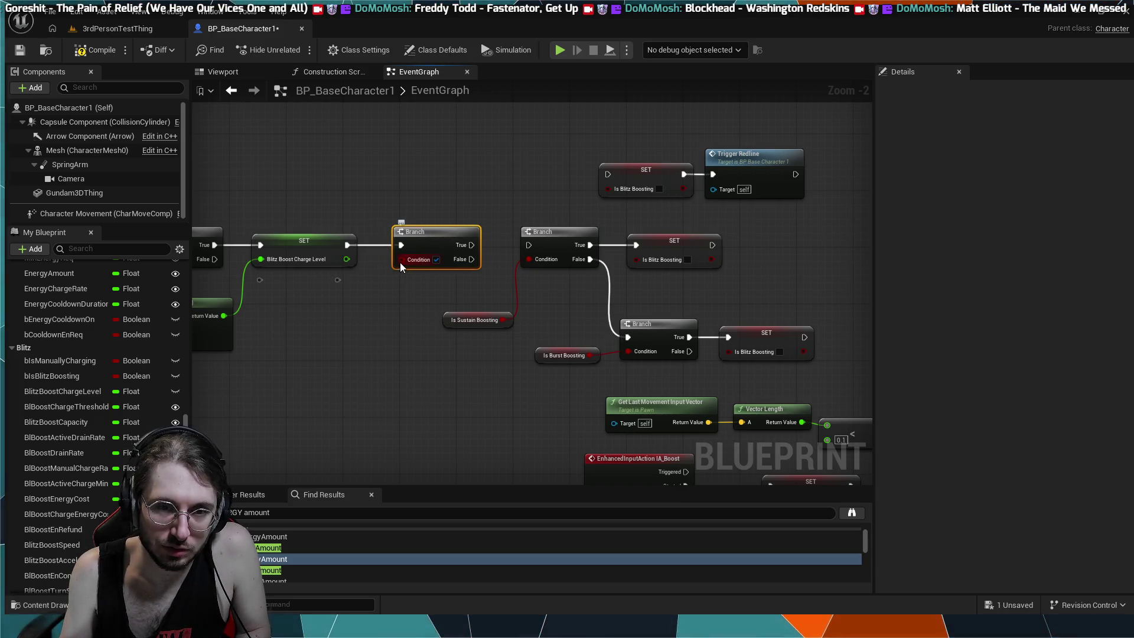
left_click(273, 319)
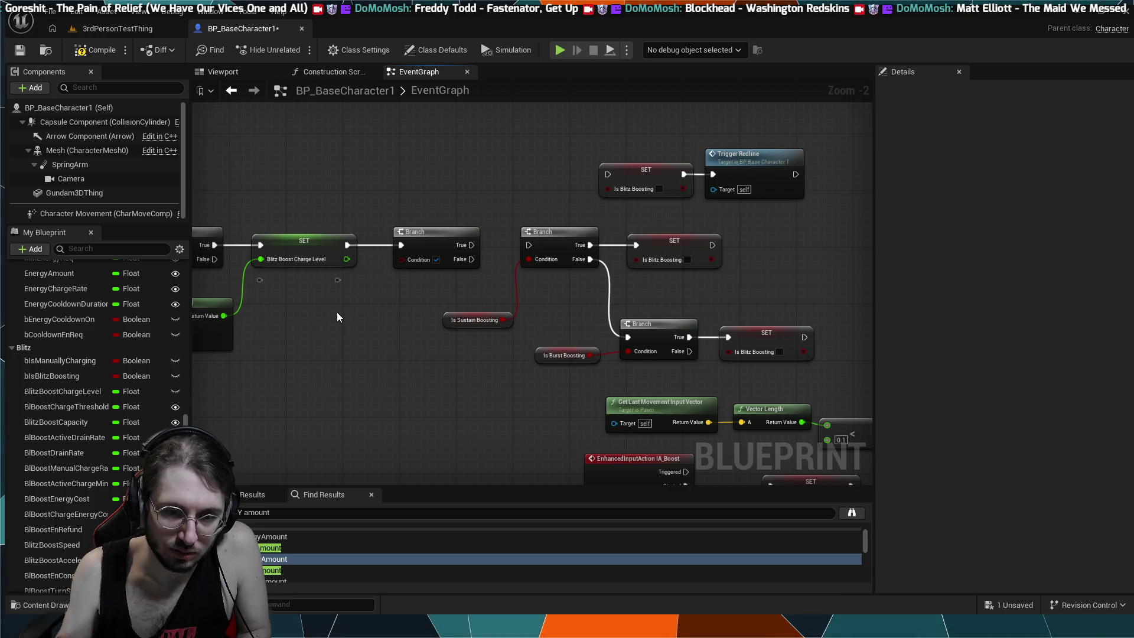
- Add an Energy Amount == 0.0 comparison and use it as the new Branch's Condition
key("ctrl+v")
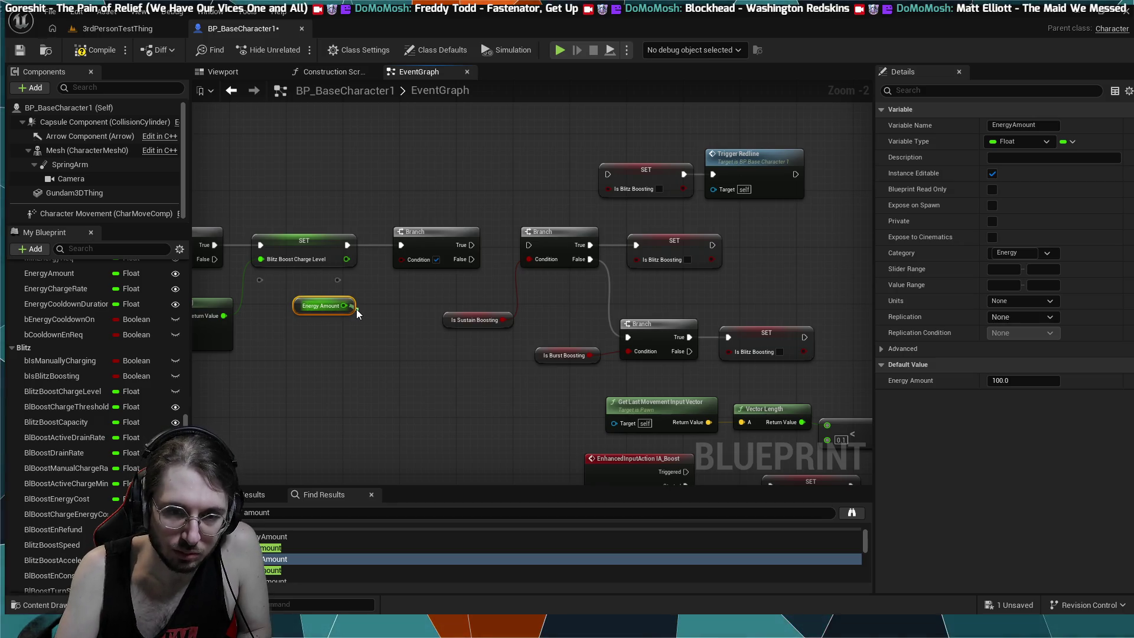
key("ctrl+v")
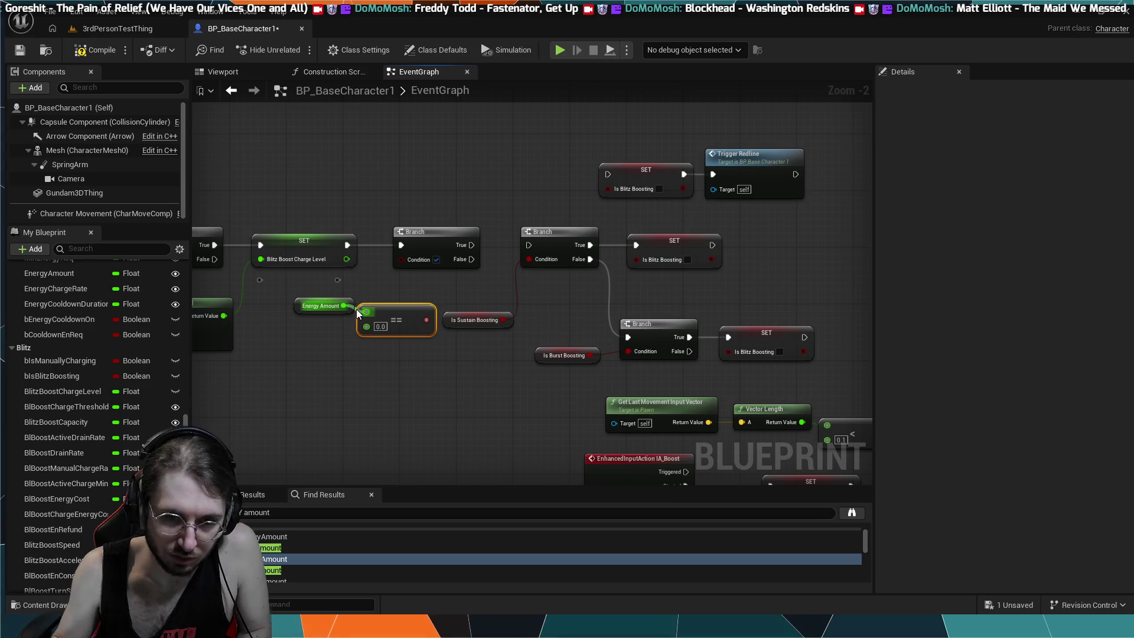
left_click_drag(388, 307, 389, 300)
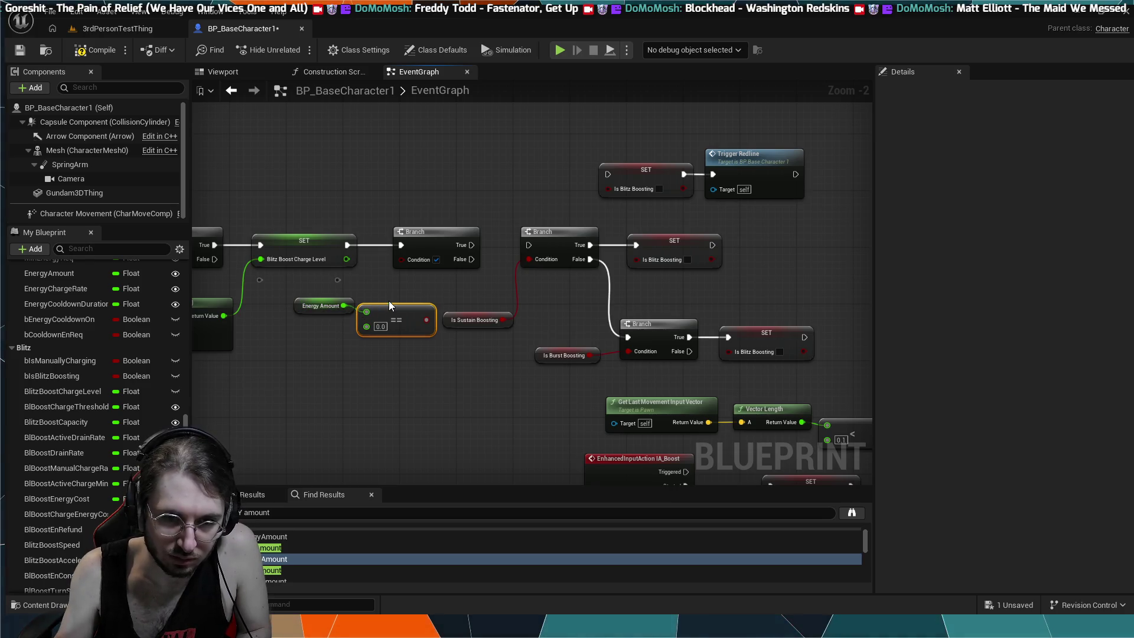
left_click(338, 308, "ctrl")
left_click_drag(373, 301, 357, 313)
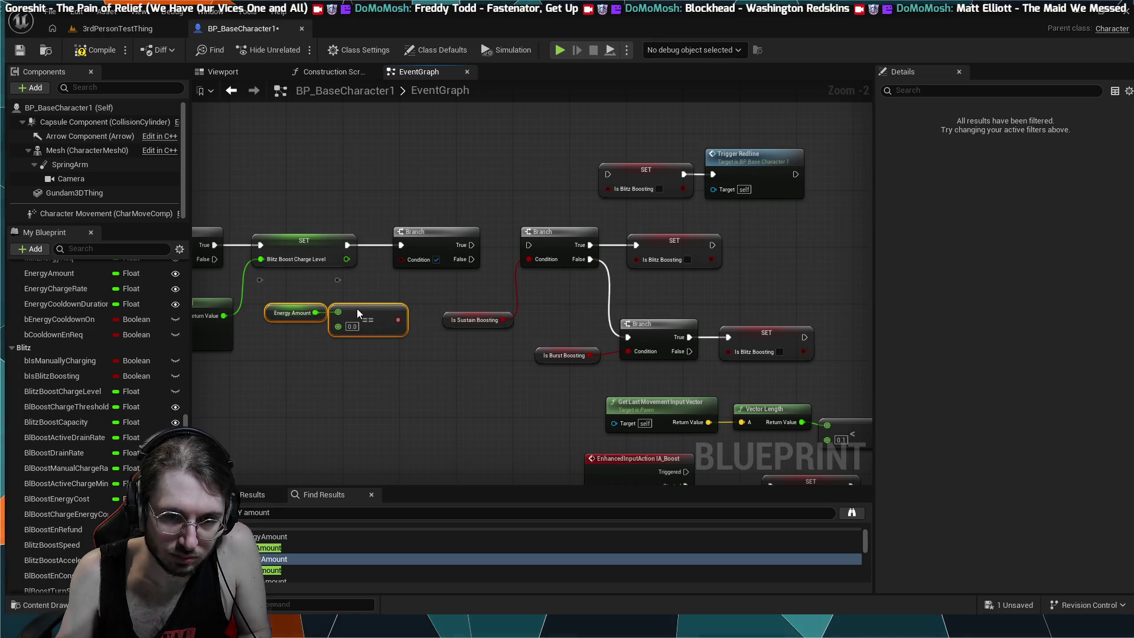
left_click_drag(399, 264, 400, 262)
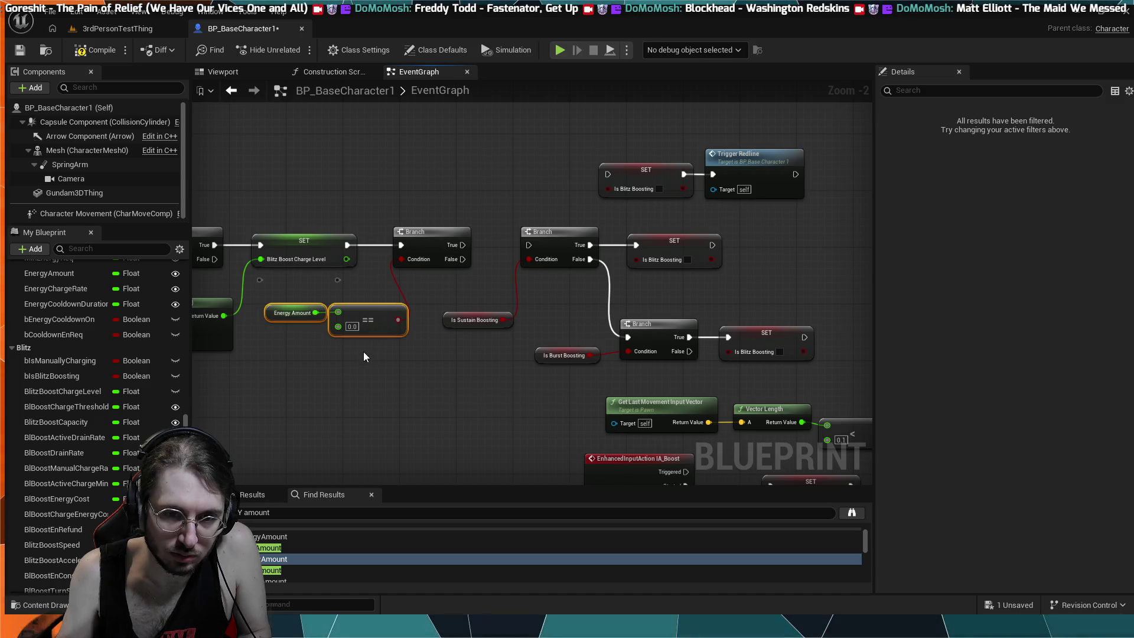
left_click_drag(378, 306, 356, 305)
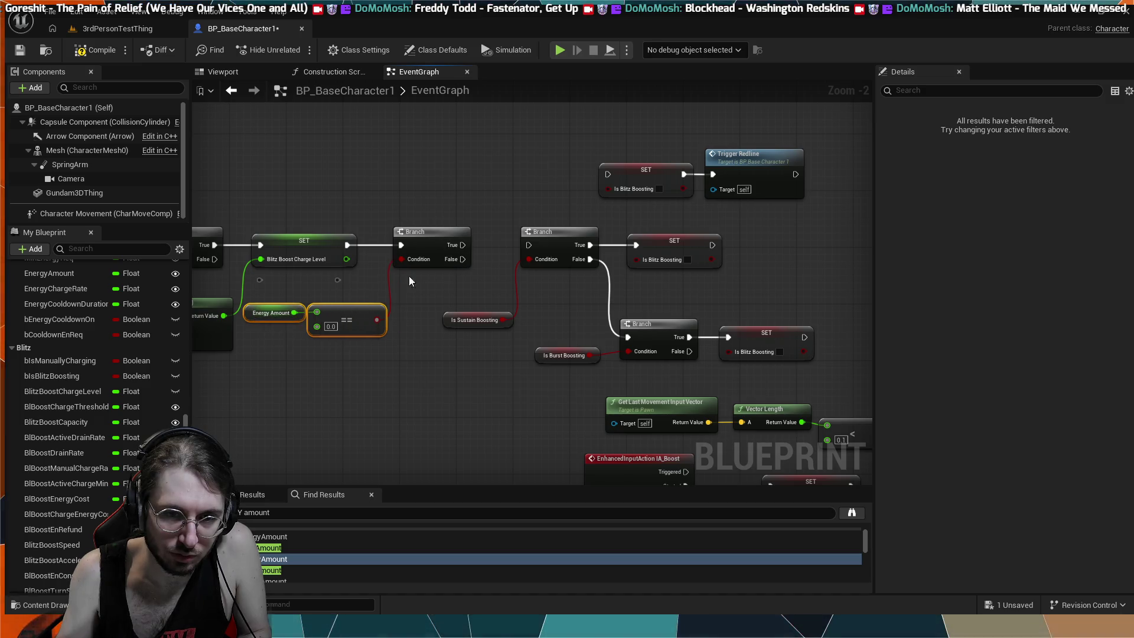
- Wire the new Branch's True to SET Is Blitz Boosting, False to the Is Sustain Boosting Branch
left_click_drag(463, 244, 487, 193)
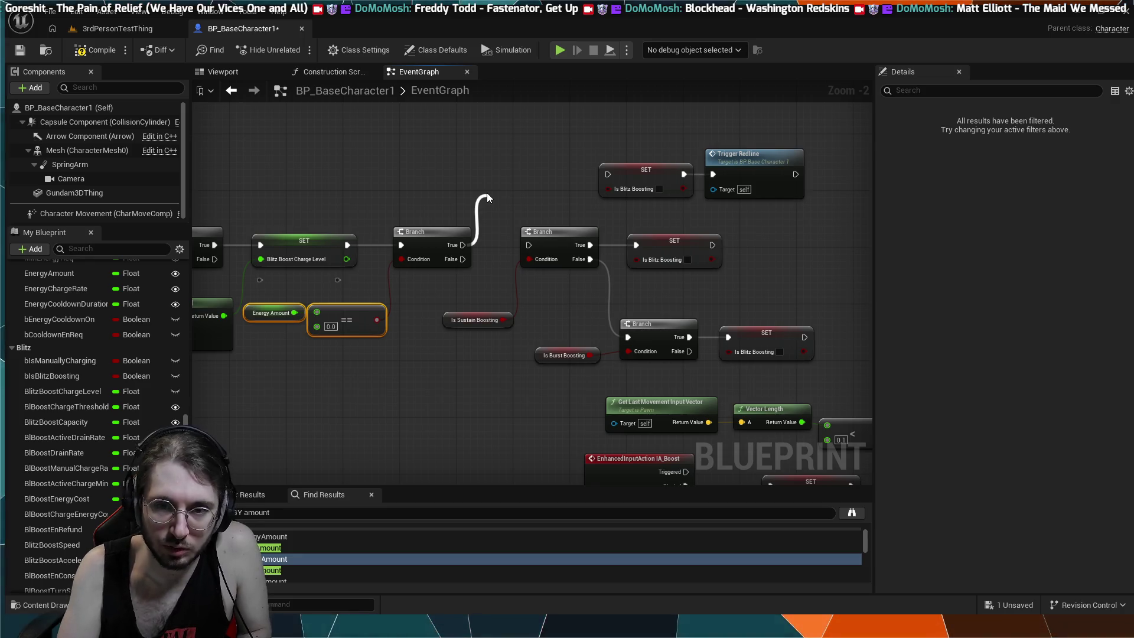
left_click(527, 280)
left_click_drag(517, 199, 517, 185)
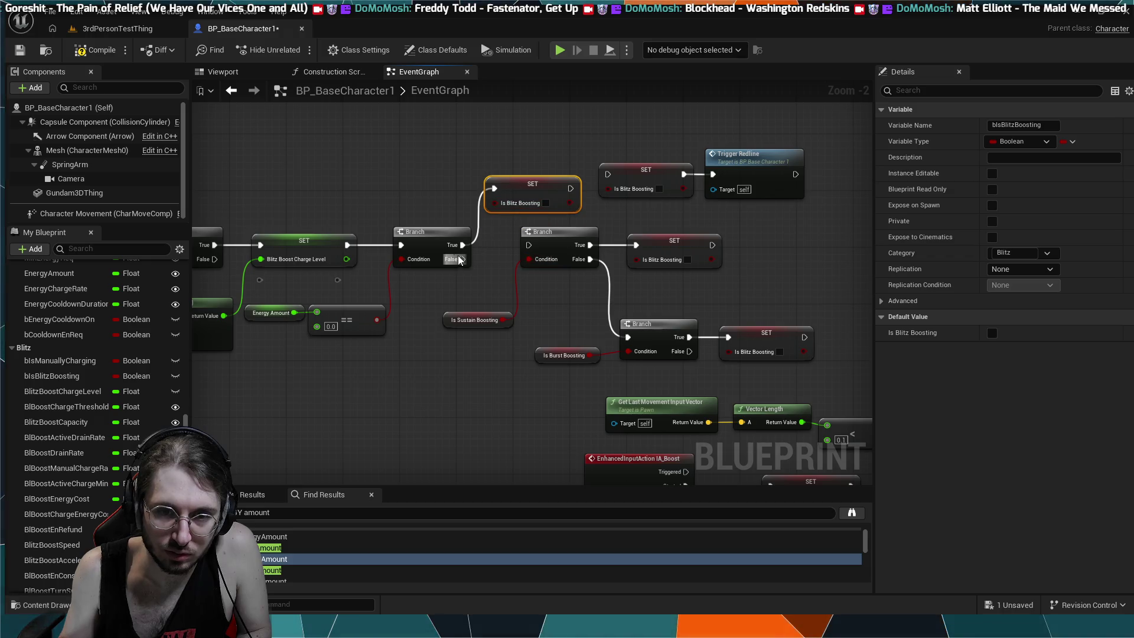
left_click_drag(463, 259, 528, 247)
left_click(576, 323)
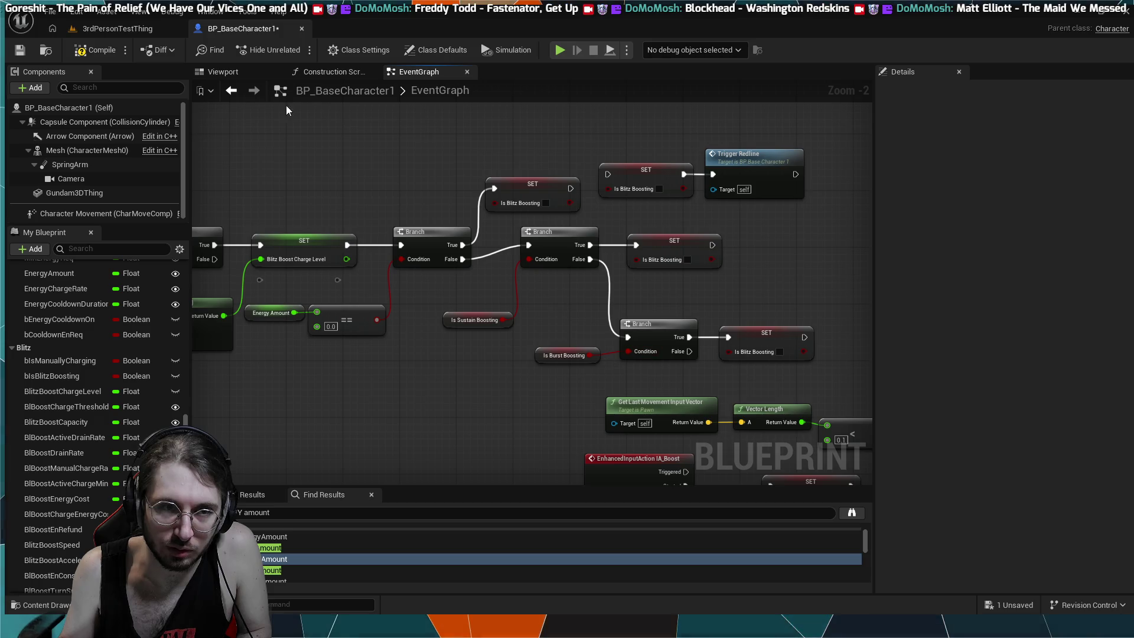
- Play-test the energy check in 3rdPersonTestThing, then stop and go back to BP_BaseCharacter1
left_click(114, 30)
left_click(298, 50)
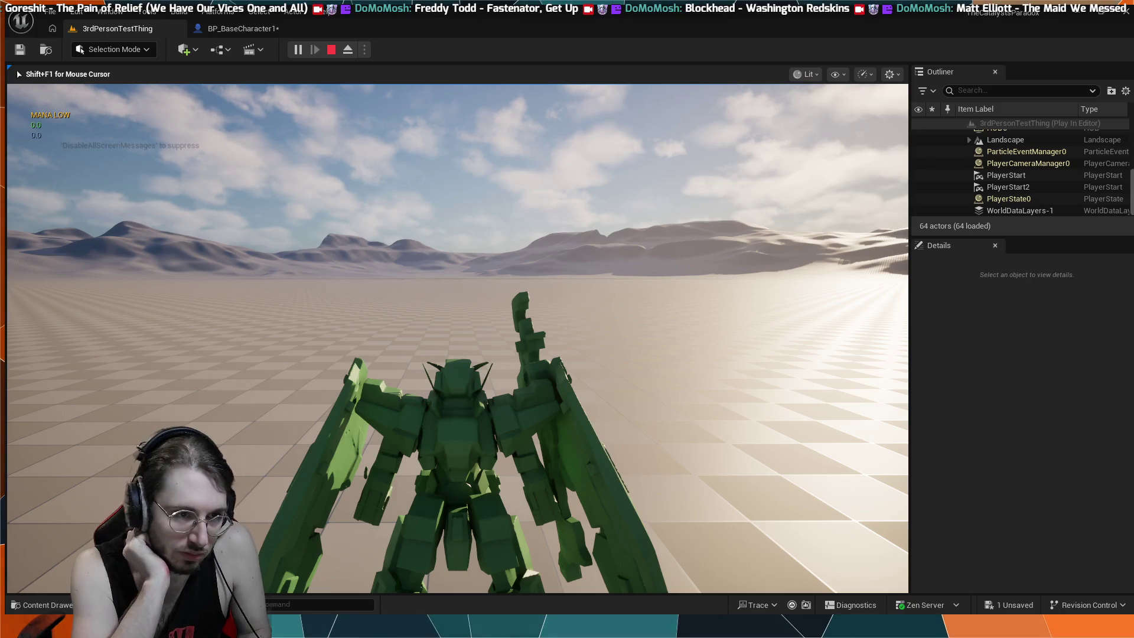
key("Escape")
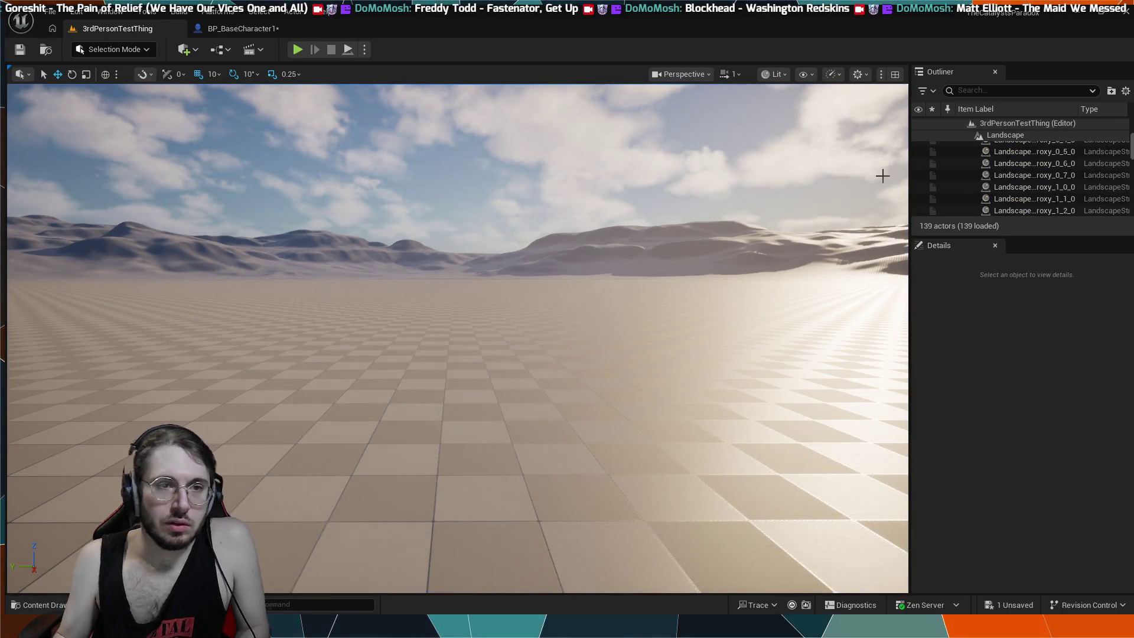
left_click(256, 31)
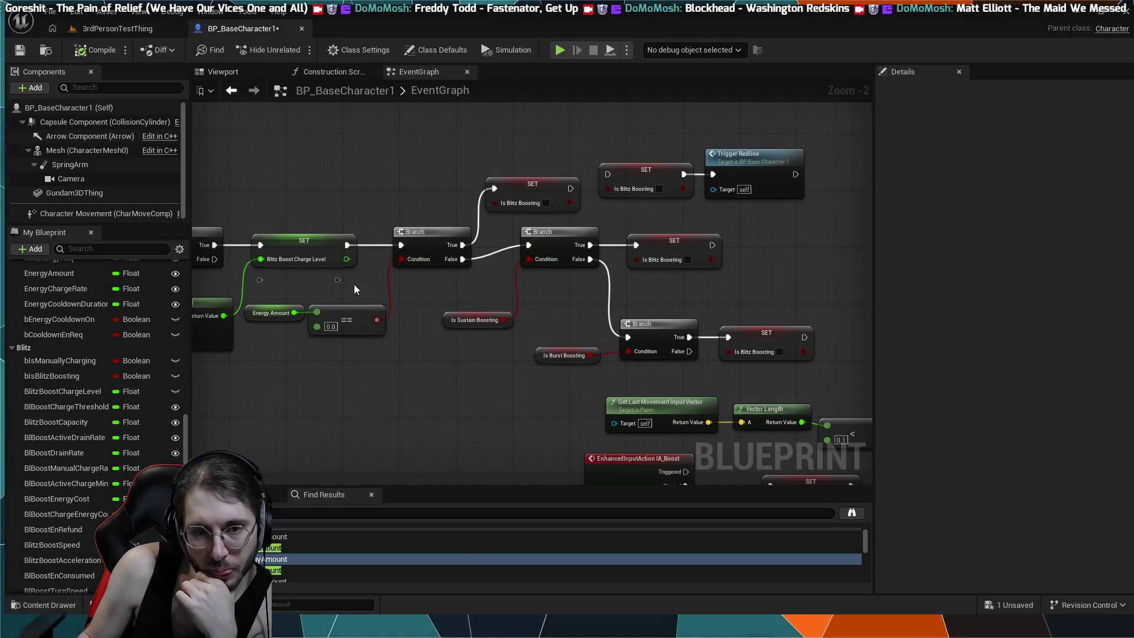
- Inspect the SET Blitz Boost Charge Level and SET Energy Amount nodes near the Boost Regen group
left_click(289, 236)
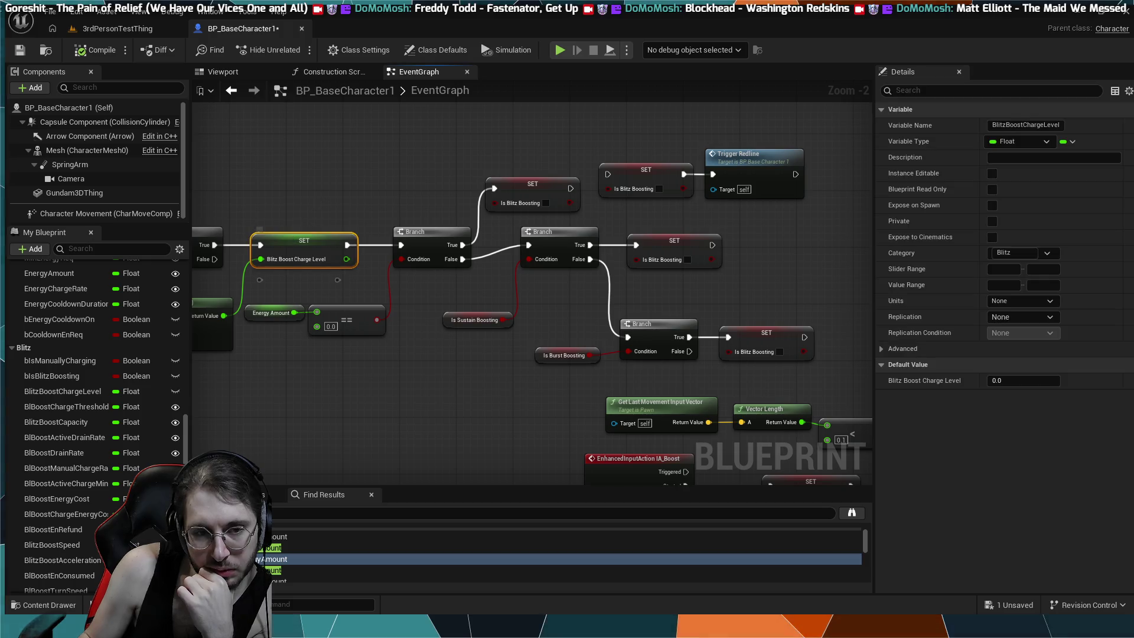
mouse_move(501, 161)
left_mouse_down()
mouse_move(386, 116)
mouse_move(295, 111)
left_mouse_up()
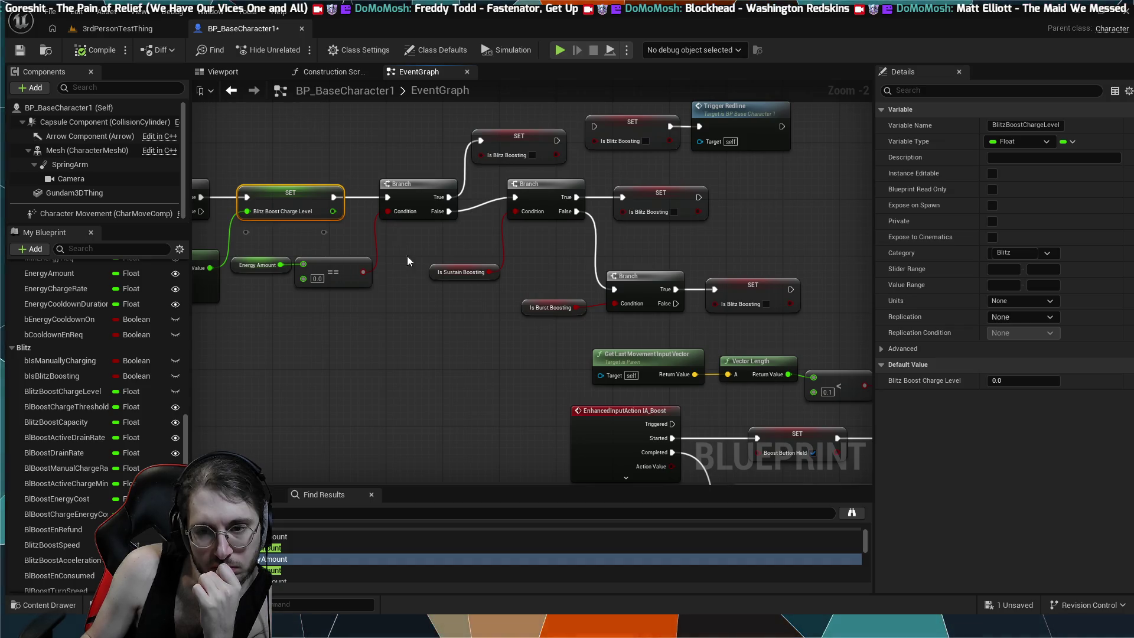
scroll(404, 249, "down", 3)
left_click_drag(797, 472, 594, 388)
mouse_move(651, 423)
left_mouse_down()
mouse_move(582, 371)
mouse_move(476, 341)
left_mouse_up()
scroll(546, 323, "up", 4)
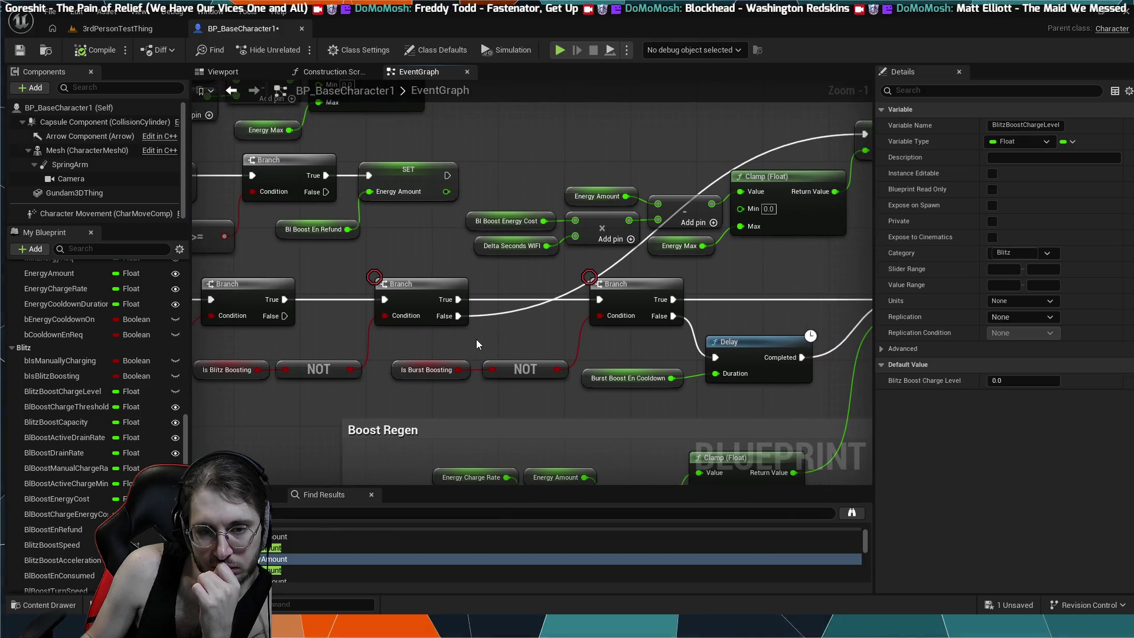
left_click_drag(559, 320, 151, 306)
mouse_move(549, 285)
left_mouse_down()
mouse_move(422, 267)
mouse_move(544, 221)
mouse_move(752, 244)
left_mouse_up()
left_click(421, 267)
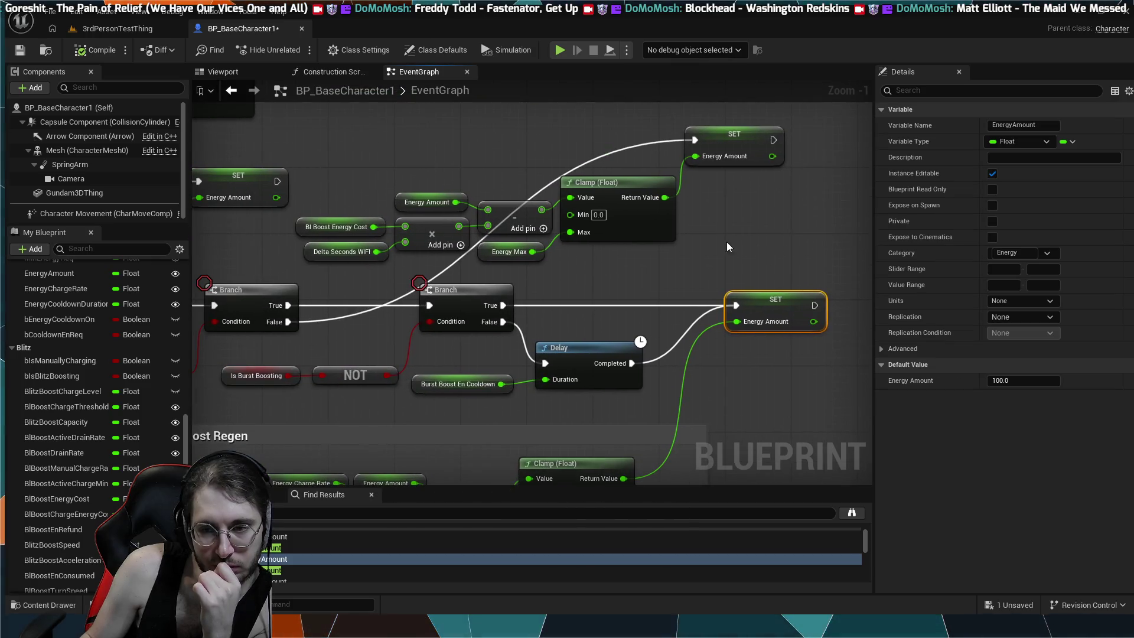
- Review the NOT chain, charge-level Clamp and MIN, Boost Regen Delay and Sustained Boost Drain nodes
left_click_drag(185, 268, 540, 257)
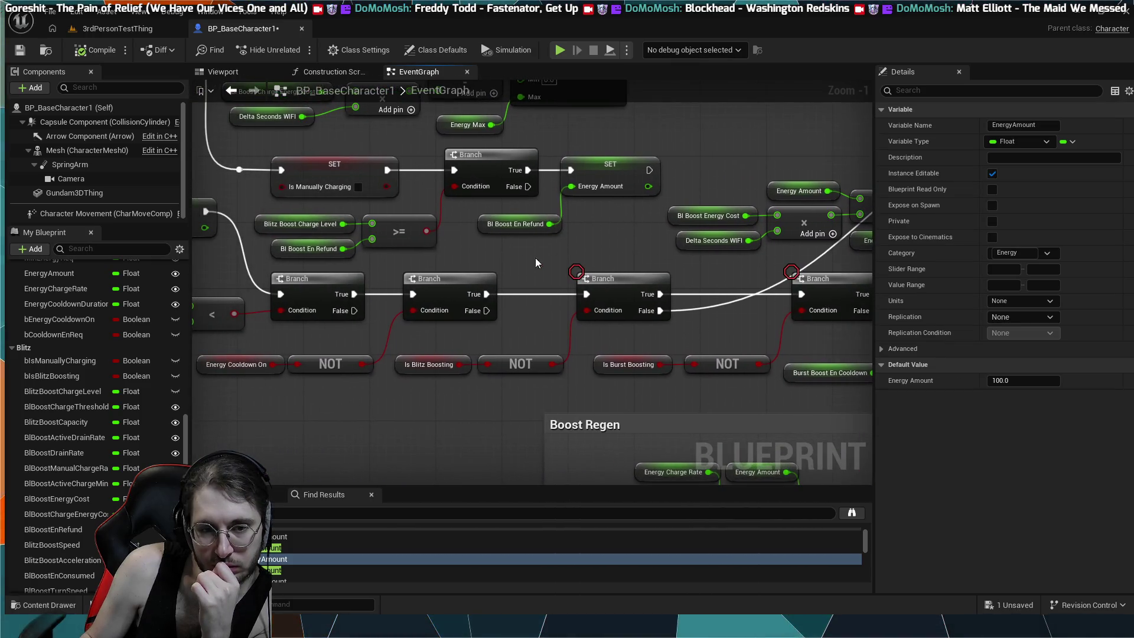
left_click_drag(267, 264, 408, 275)
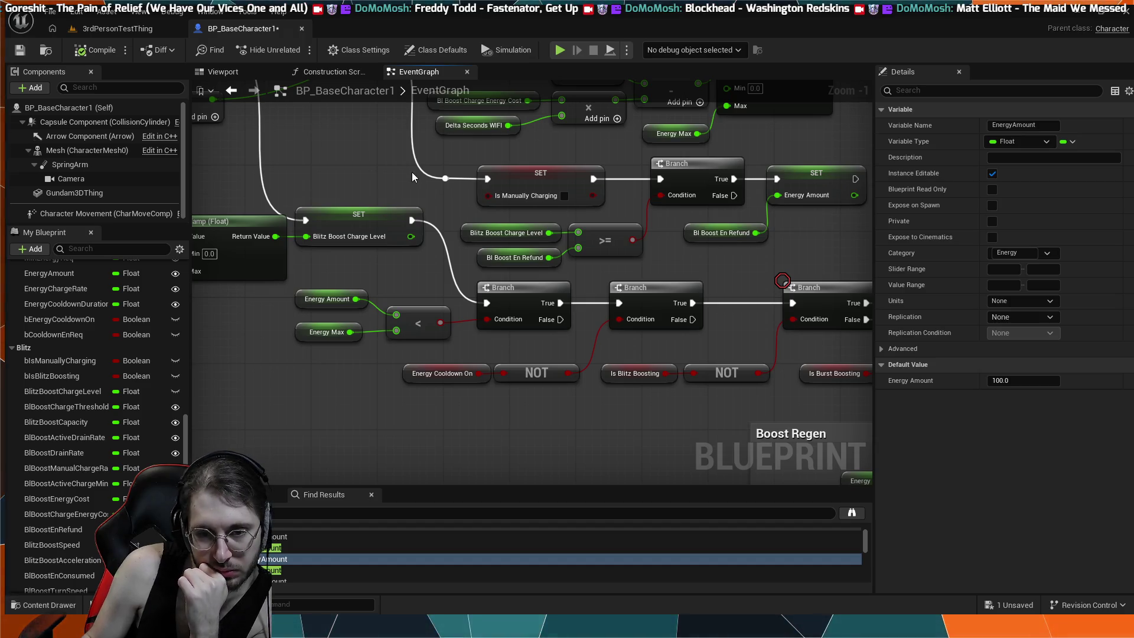
left_click_drag(389, 168, 726, 487)
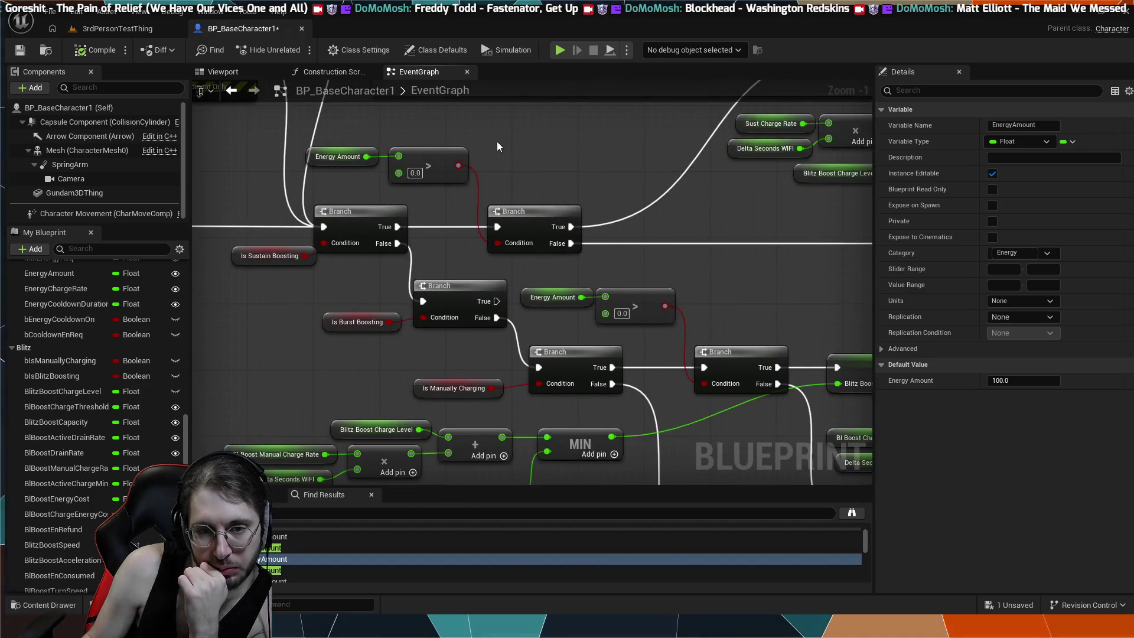
scroll(545, 151, "down", 1)
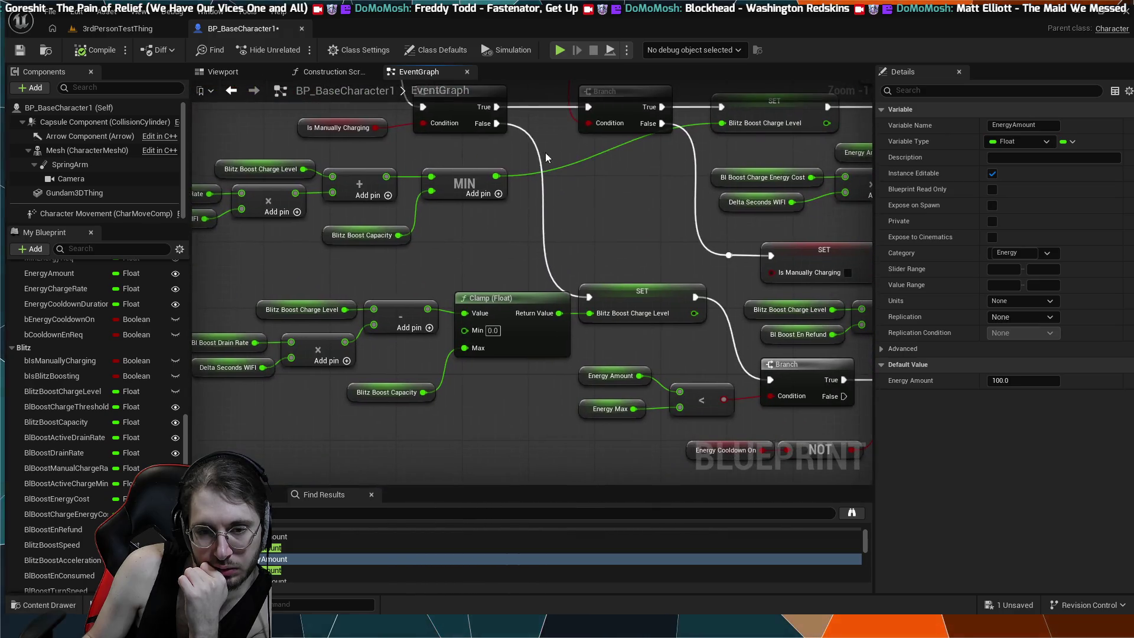
left_click_drag(567, 260, 602, 351)
mouse_move(615, 424)
left_mouse_down()
mouse_move(357, 327)
mouse_move(304, 342)
left_mouse_up()
mouse_move(728, 391)
left_mouse_down()
mouse_move(647, 300)
mouse_move(568, 287)
left_mouse_up()
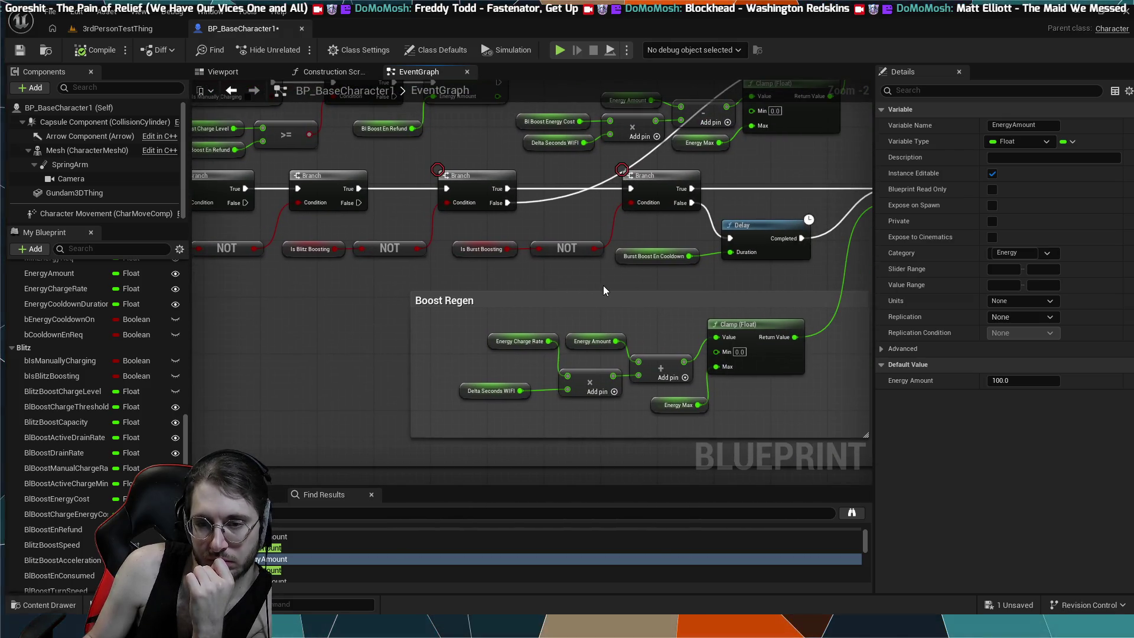
scroll(603, 285, "down", 2)
left_click_drag(460, 209, 491, 286)
mouse_move(455, 147)
left_mouse_down()
mouse_move(437, 295)
mouse_move(449, 330)
mouse_move(464, 202)
mouse_move(573, 342)
left_mouse_up()
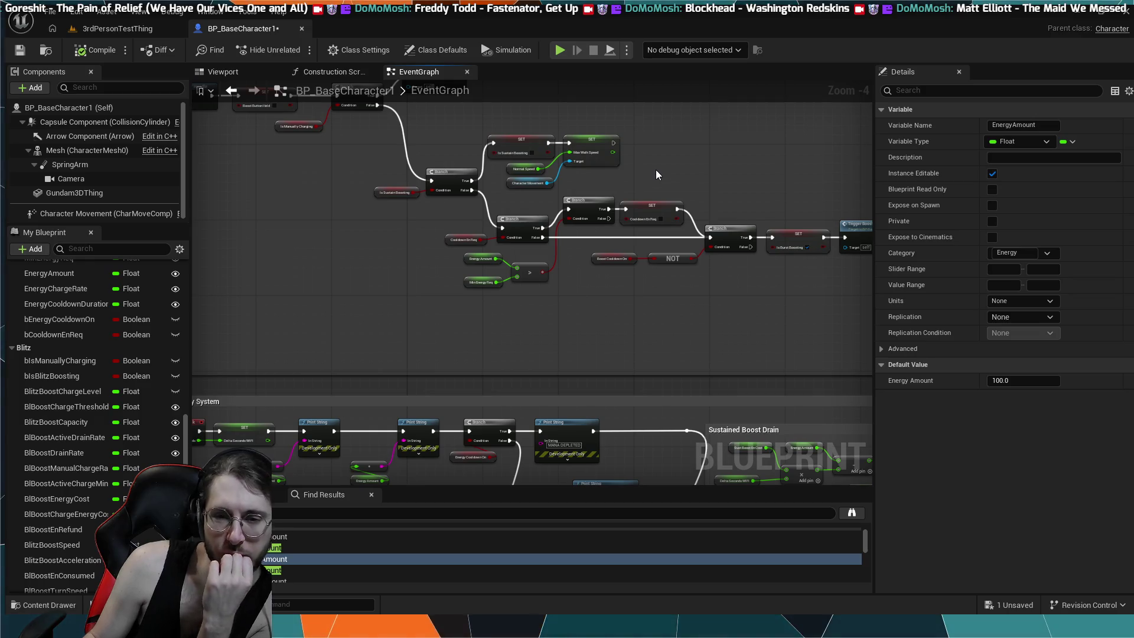
left_click_drag(653, 150, 587, 307)
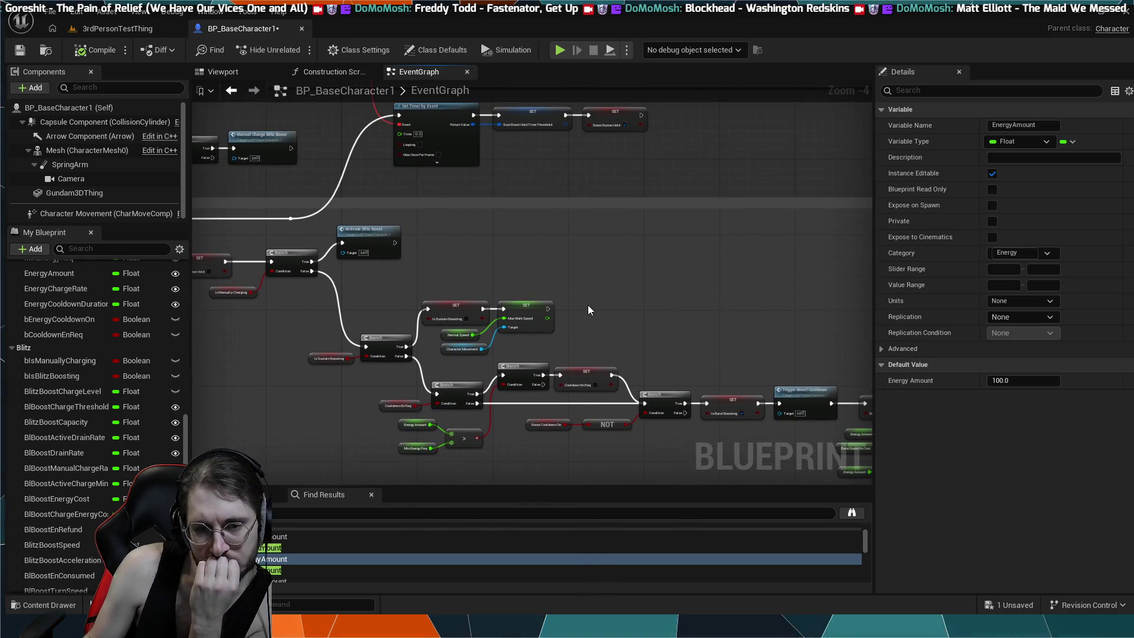
scroll(587, 303, "up", 2)
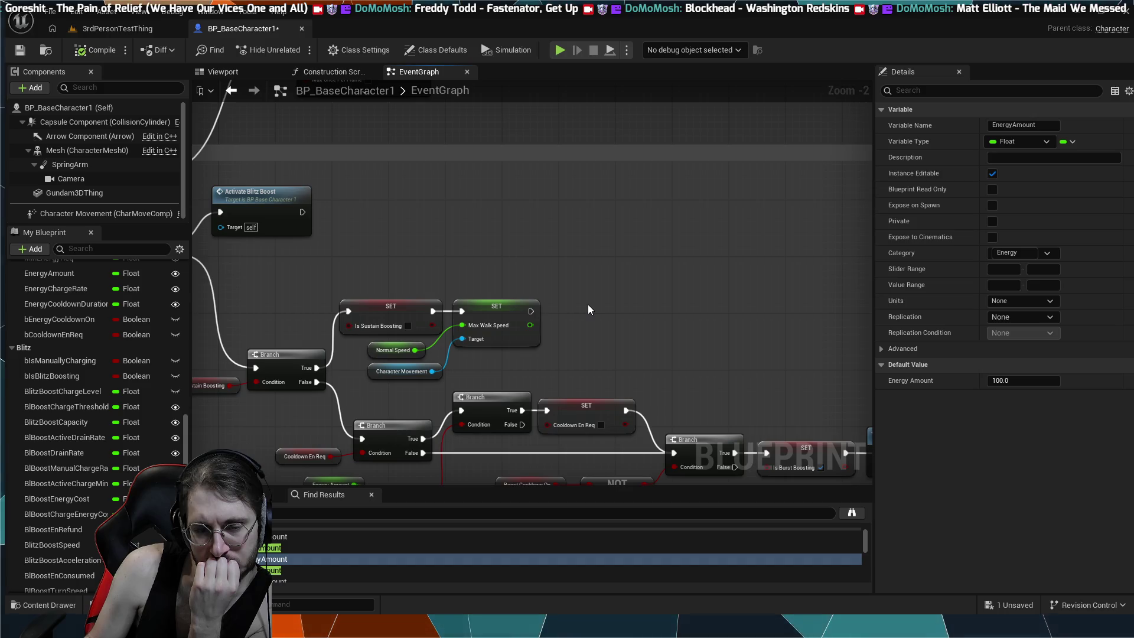
- Review the Is Manually Charging branch and the Sustain and Burst boosting branches
mouse_move(519, 243)
left_mouse_down()
mouse_move(676, 236)
mouse_move(679, 186)
left_mouse_up()
mouse_move(671, 431)
left_mouse_down()
mouse_move(639, 344)
mouse_move(379, 371)
mouse_move(472, 348)
mouse_move(516, 408)
mouse_move(439, 281)
mouse_move(380, 253)
left_mouse_up()
scroll(379, 371, "down", 3)
scroll(408, 275, "up", 2)
left_click_drag(529, 263, 393, 295)
scroll(465, 285, "up", 2)
mouse_move(465, 285)
left_mouse_down()
mouse_move(392, 316)
mouse_move(356, 295)
left_mouse_up()
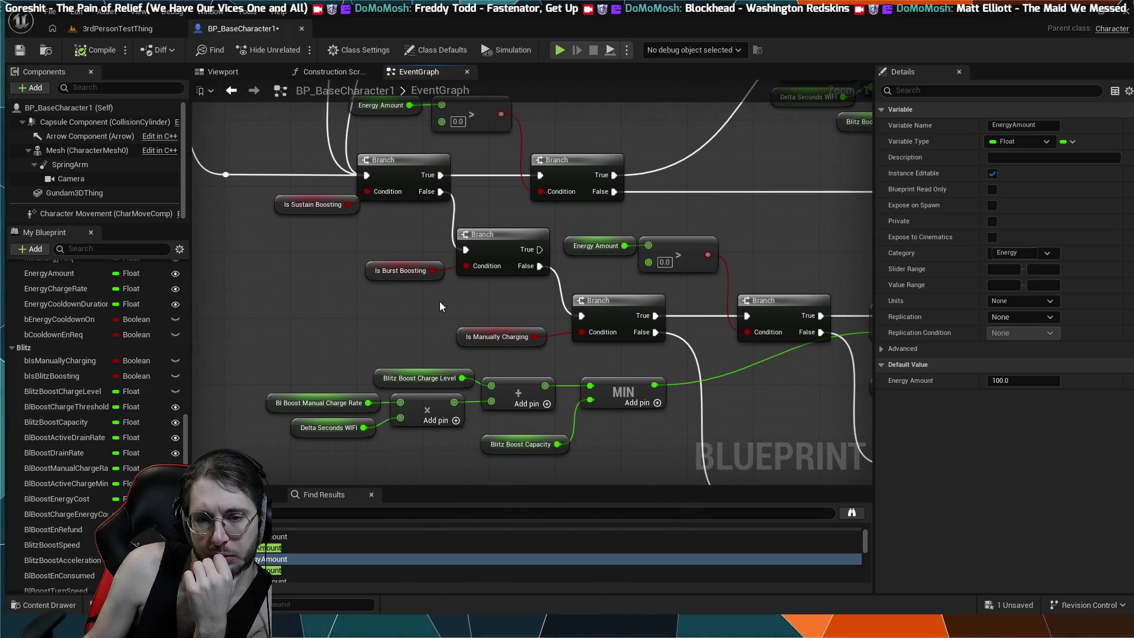
mouse_move(480, 303)
left_mouse_down()
mouse_move(325, 303)
mouse_move(459, 305)
mouse_move(354, 214)
mouse_move(337, 298)
mouse_move(620, 332)
mouse_move(799, 406)
left_mouse_up()
mouse_move(449, 274)
left_mouse_down()
mouse_move(496, 298)
mouse_move(573, 375)
mouse_move(479, 322)
mouse_move(453, 288)
left_mouse_up()
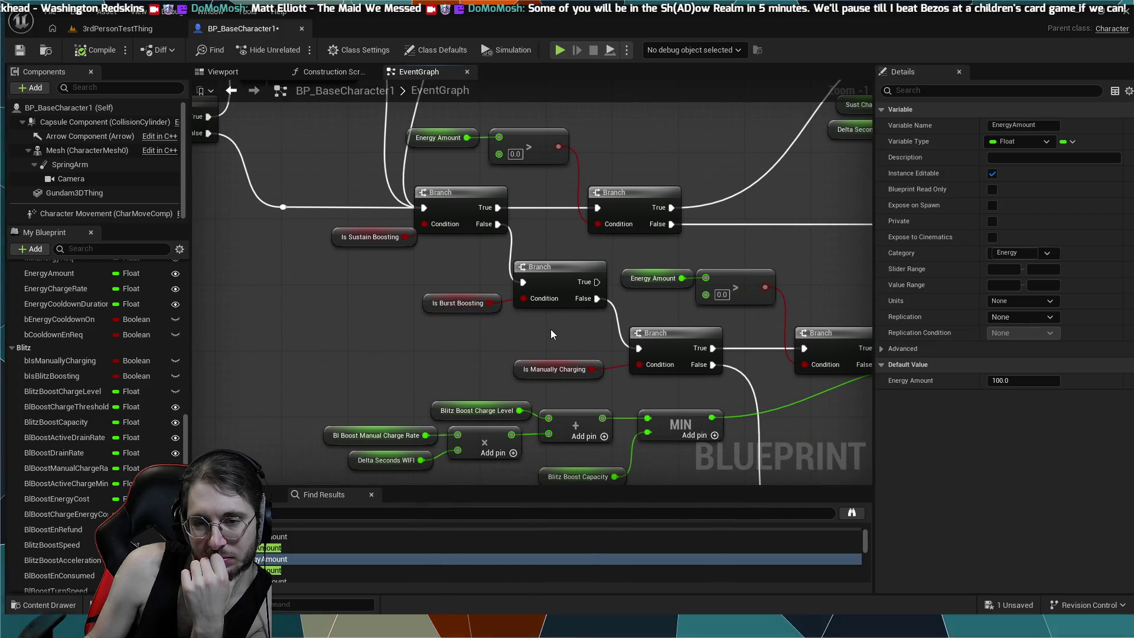
scroll(557, 323, "down", 1)
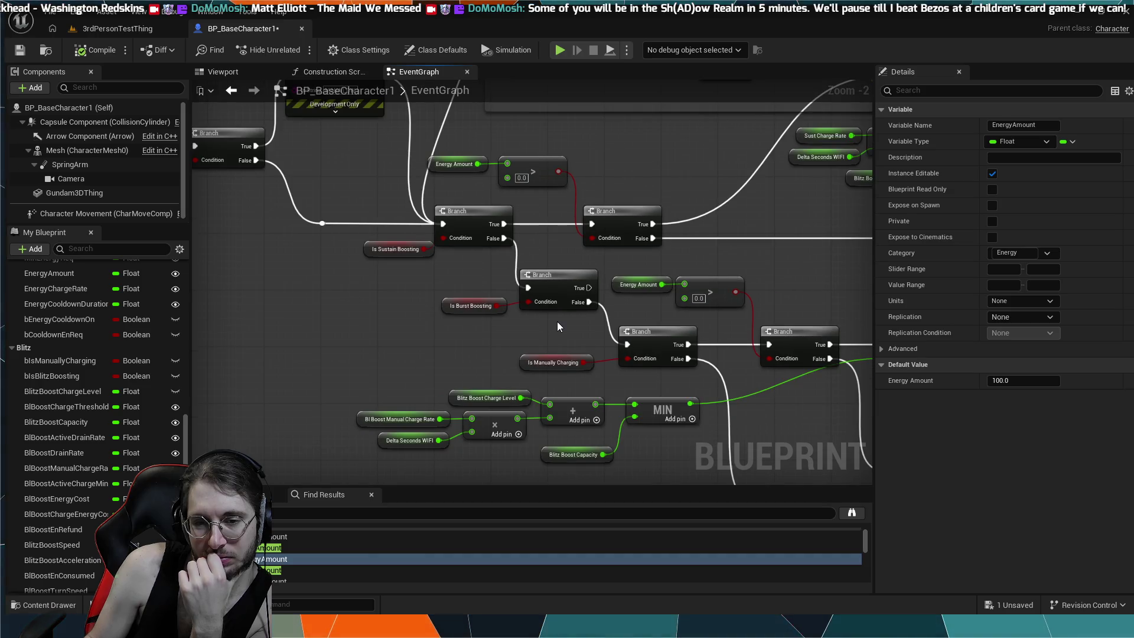
scroll(558, 325, "down", 3)
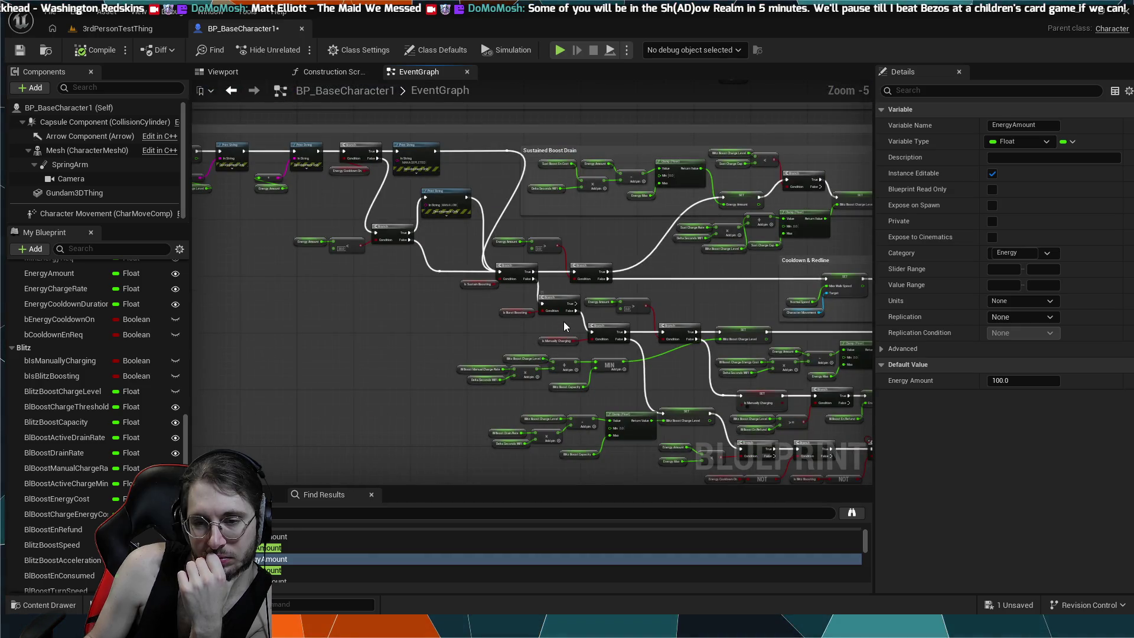
scroll(564, 324, "up", 3)
- Nudge one boost-state Branch slightly left, then re-frame the NOT and boosting branch nodes
mouse_move(783, 329)
left_mouse_down()
mouse_move(759, 328)
mouse_move(780, 329)
left_mouse_up()
mouse_move(760, 386)
left_mouse_down()
mouse_move(564, 301)
mouse_move(565, 314)
mouse_move(645, 301)
left_mouse_up()
left_click(565, 314)
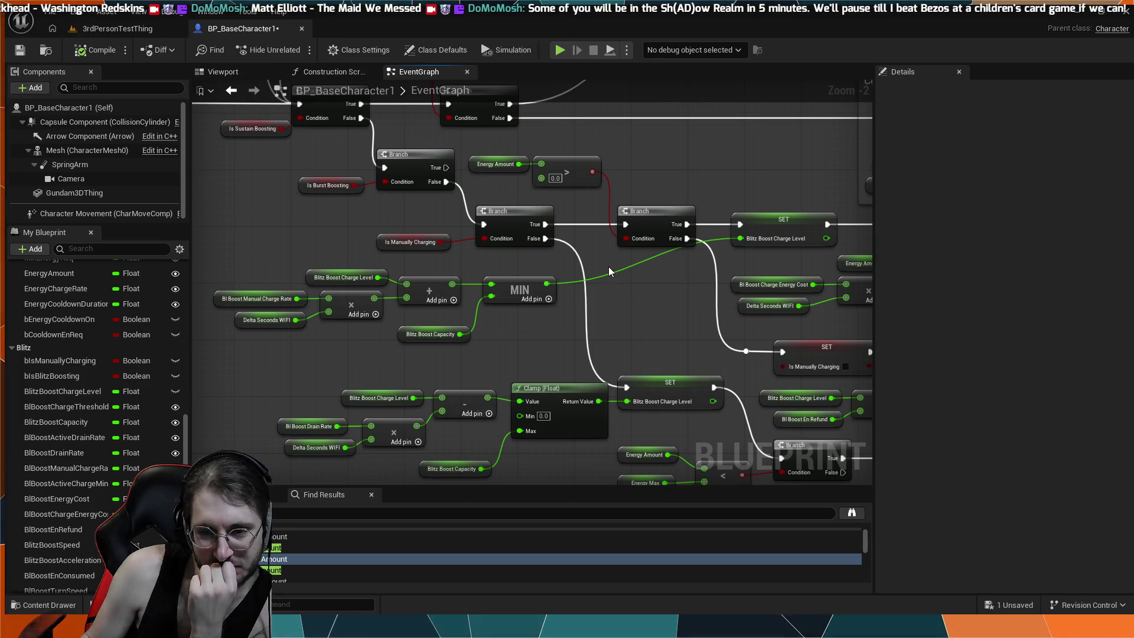
scroll(608, 267, "down", 1)
left_click_drag(623, 281, 557, 225)
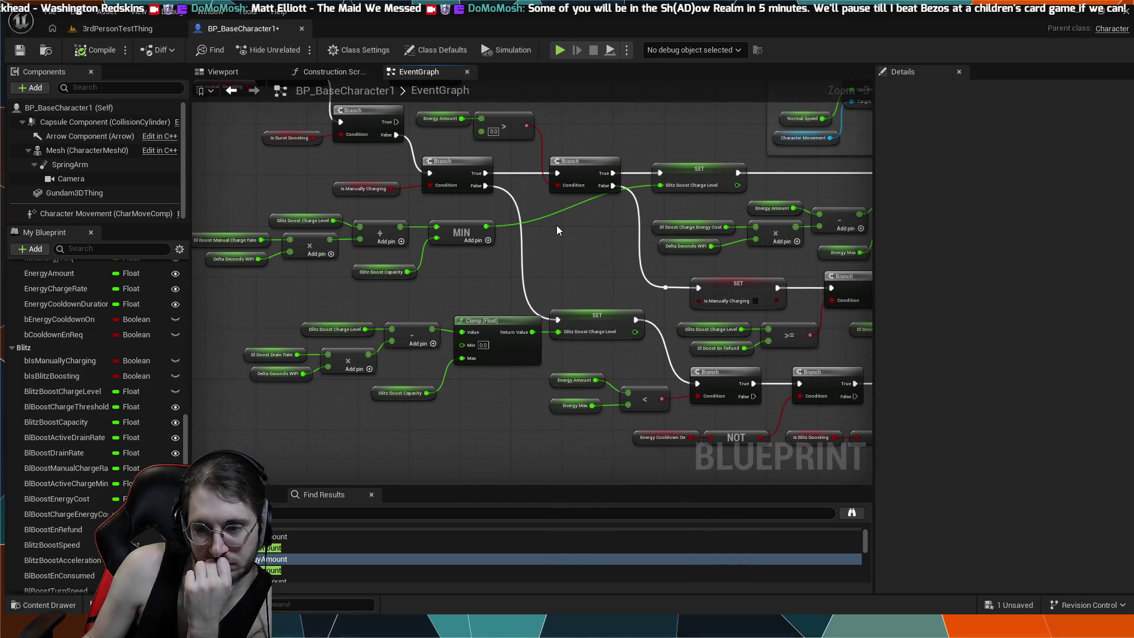
mouse_move(612, 282)
left_mouse_down()
mouse_move(360, 197)
mouse_move(522, 306)
mouse_move(591, 331)
left_mouse_up()
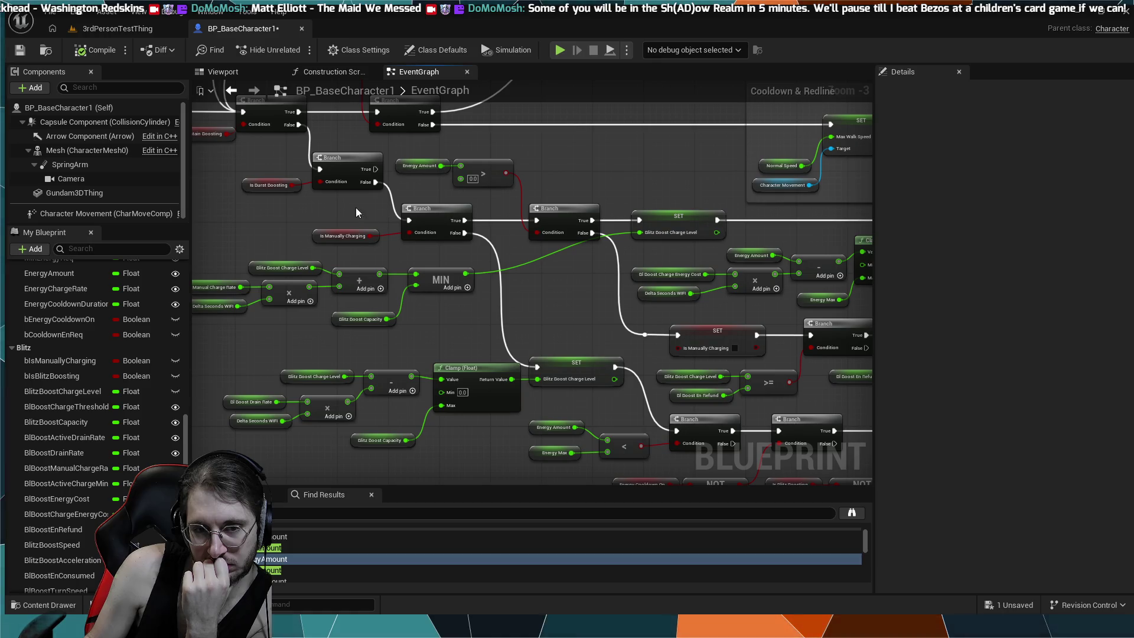
left_click_drag(355, 207, 491, 288)
scroll(413, 235, "up", 1)
scroll(413, 236, "up", 2)
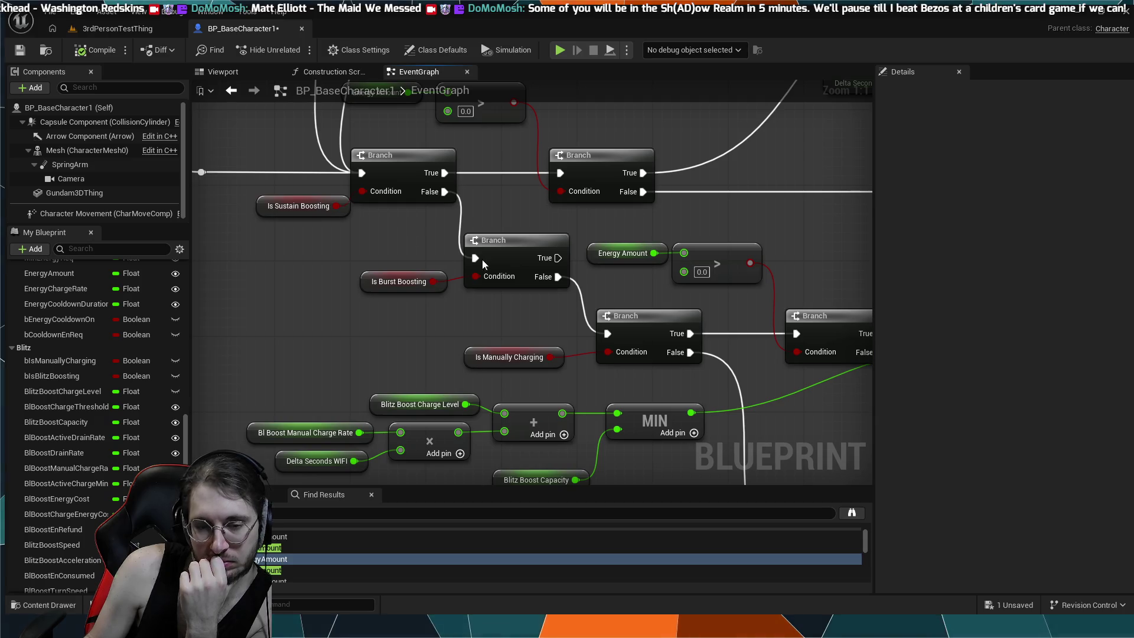
- Lower the Is Burst Boosting Branch and its getter, then shift that Branch to the right
left_click_drag(496, 258, 498, 287)
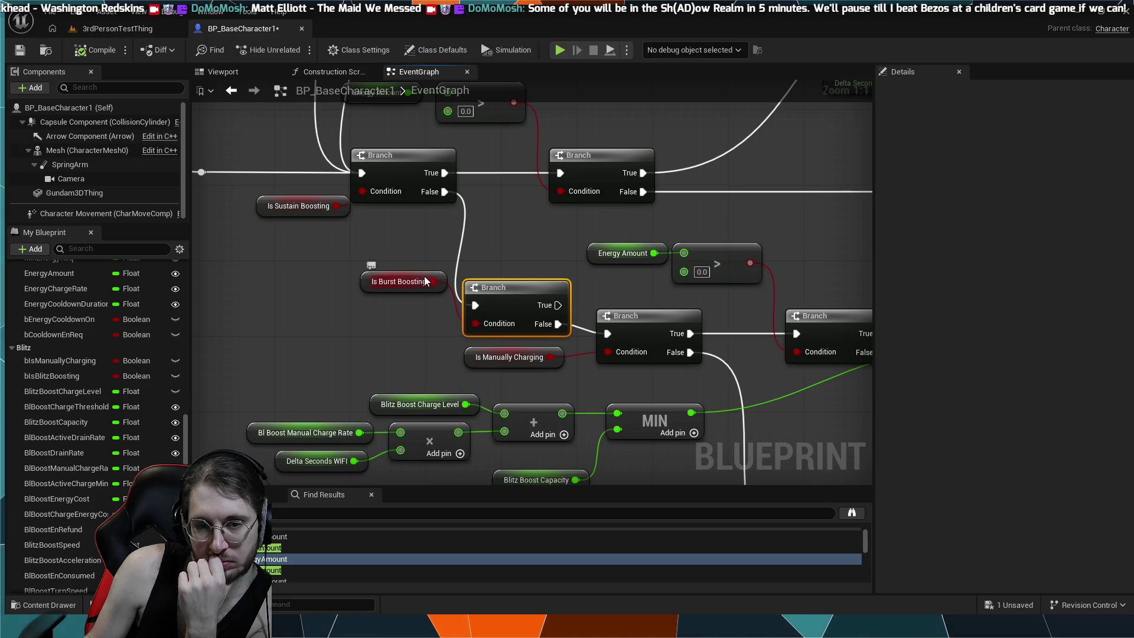
left_click_drag(424, 274, 429, 329)
left_click_drag(641, 321, 696, 324)
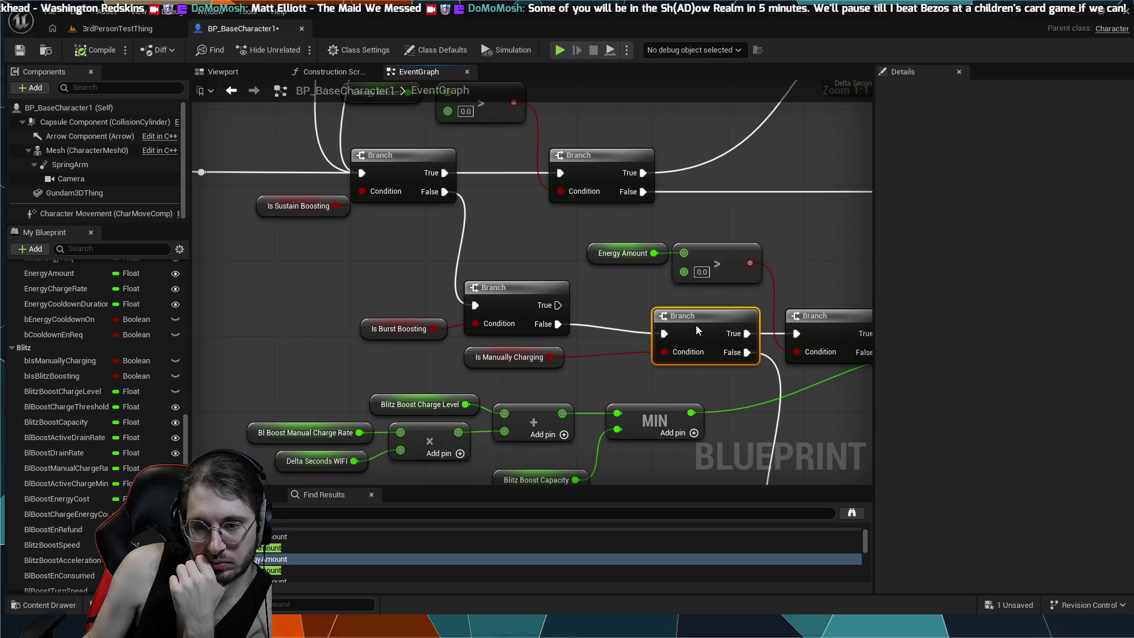
- Nudge the Is Manually Charging Branch right and set Is Burst Boosting beside it
left_click(533, 357)
mouse_move(552, 378)
left_mouse_down()
mouse_move(476, 292)
mouse_move(506, 267)
left_mouse_up()
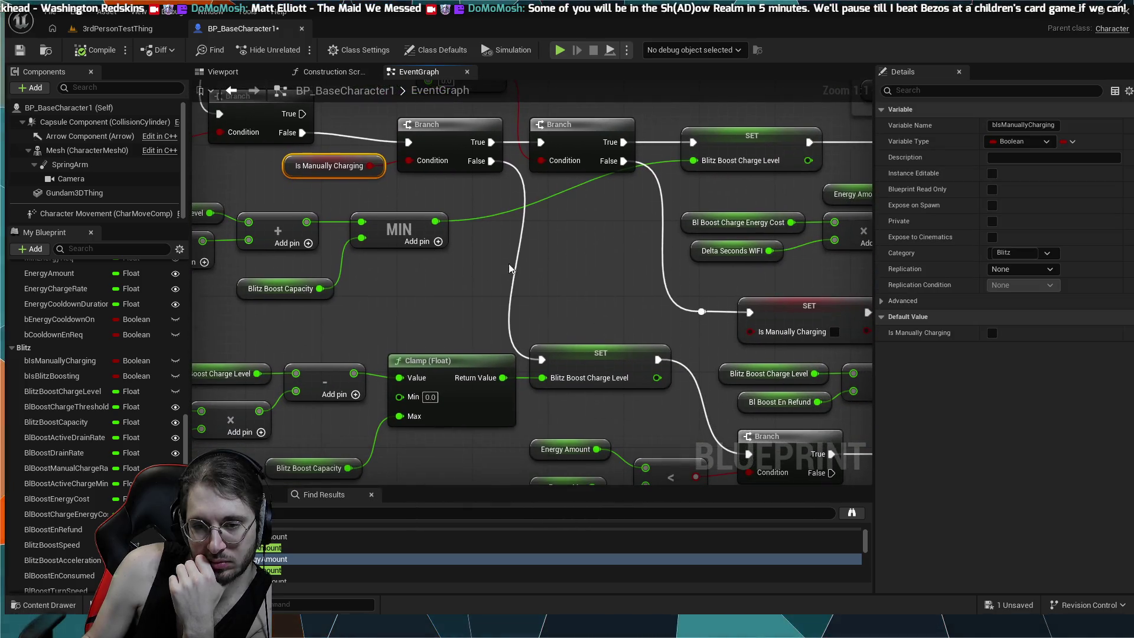
left_click_drag(564, 293, 894, 451)
mouse_move(595, 256)
left_mouse_down()
mouse_move(641, 266)
mouse_move(658, 257)
left_mouse_up()
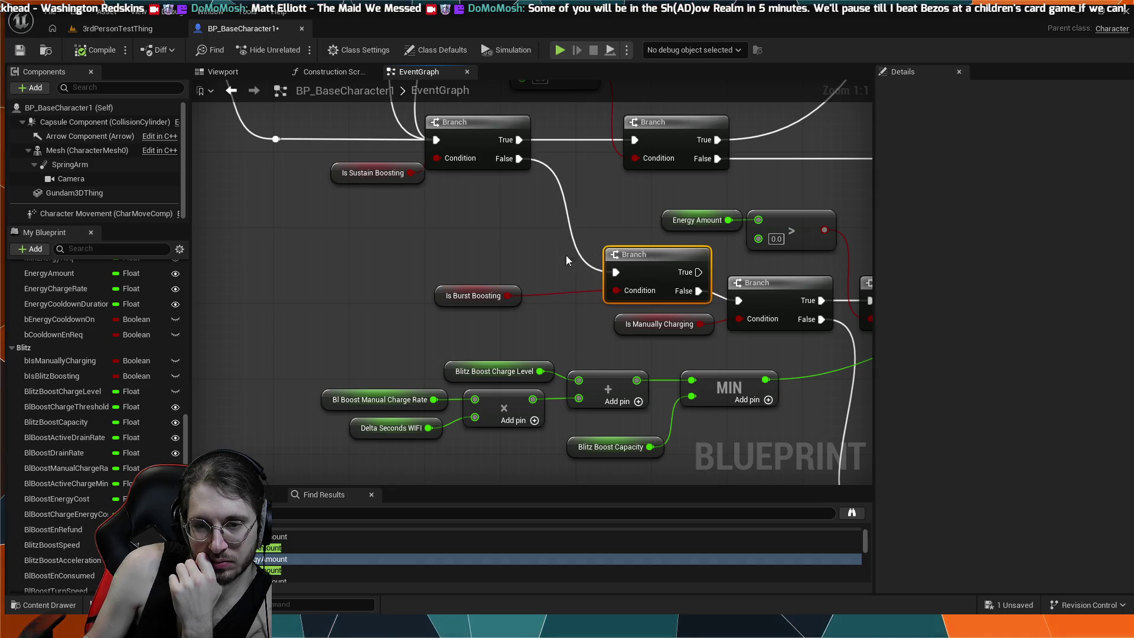
left_click_drag(480, 289, 549, 289)
scroll(478, 242, "down", 2)
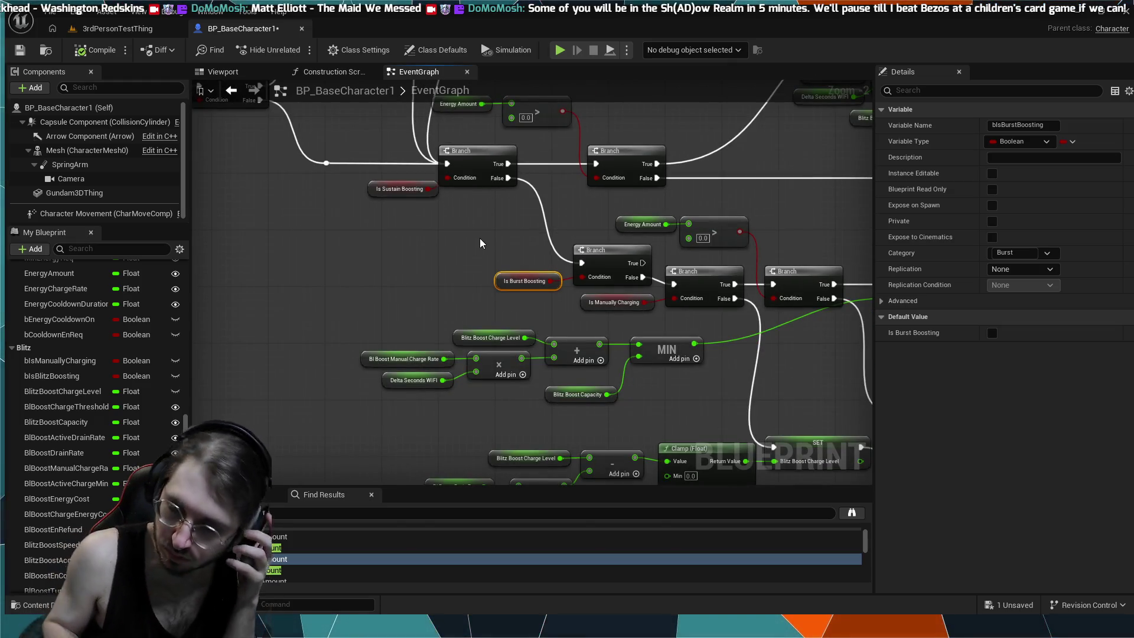
mouse_move(685, 289)
left_mouse_down()
mouse_move(615, 385)
mouse_move(515, 408)
left_mouse_up()
scroll(514, 407, "down", 2)
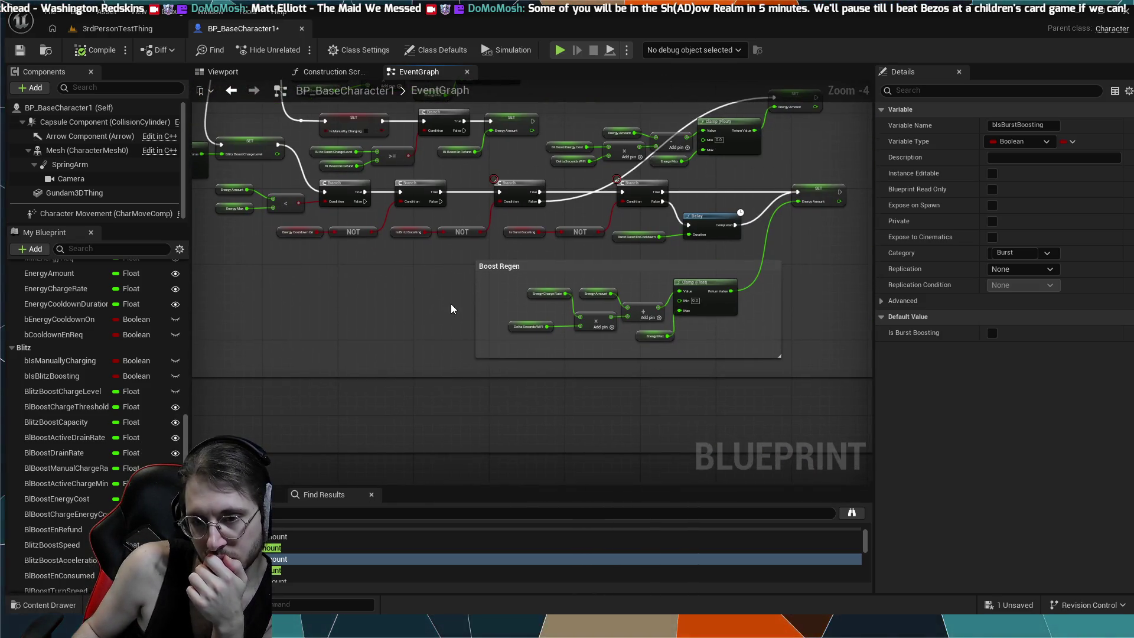
left_click_drag(451, 308, 547, 281)
scroll(381, 159, "up", 3)
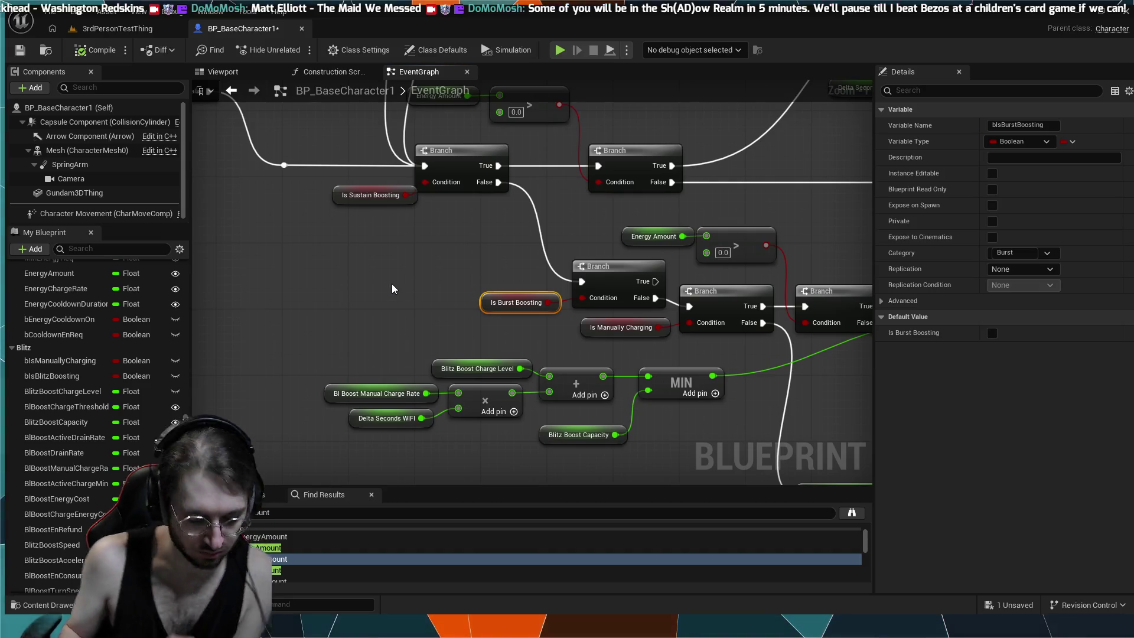
key("ctrl+z")
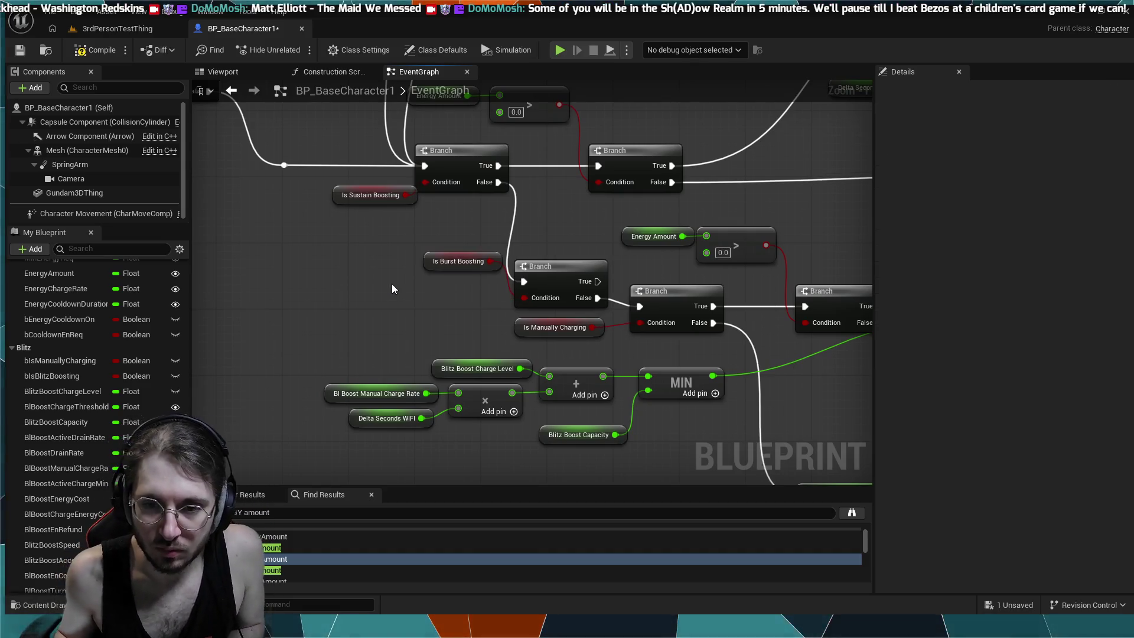
scroll(416, 277, "down", 2)
mouse_move(667, 346)
left_mouse_down()
mouse_move(444, 239)
mouse_move(242, 177)
mouse_move(494, 283)
mouse_move(555, 355)
mouse_move(489, 365)
mouse_move(306, 480)
left_mouse_up()
mouse_move(440, 421)
left_mouse_down()
mouse_move(484, 413)
mouse_move(524, 344)
left_mouse_up()
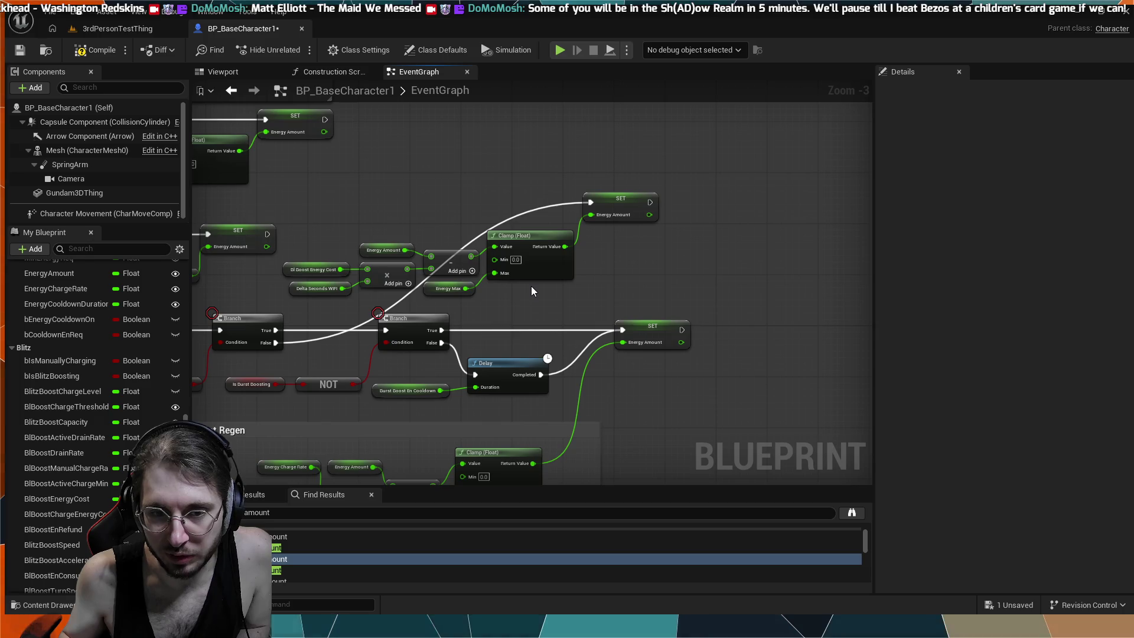
left_click_drag(392, 150, 448, 194)
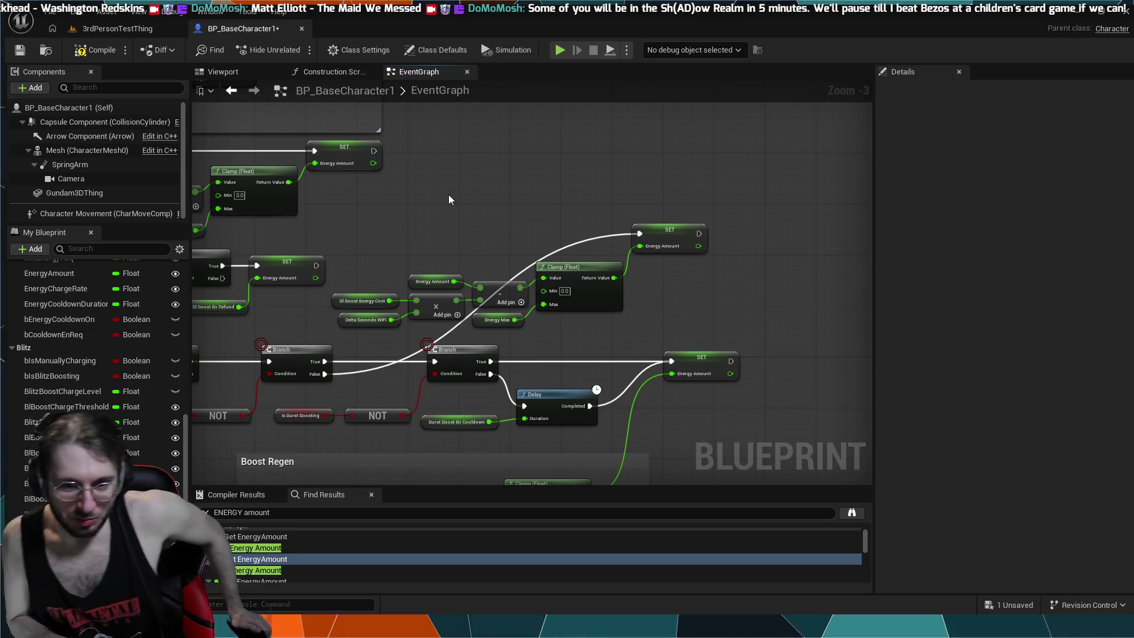
left_click_drag(469, 164, 514, 181)
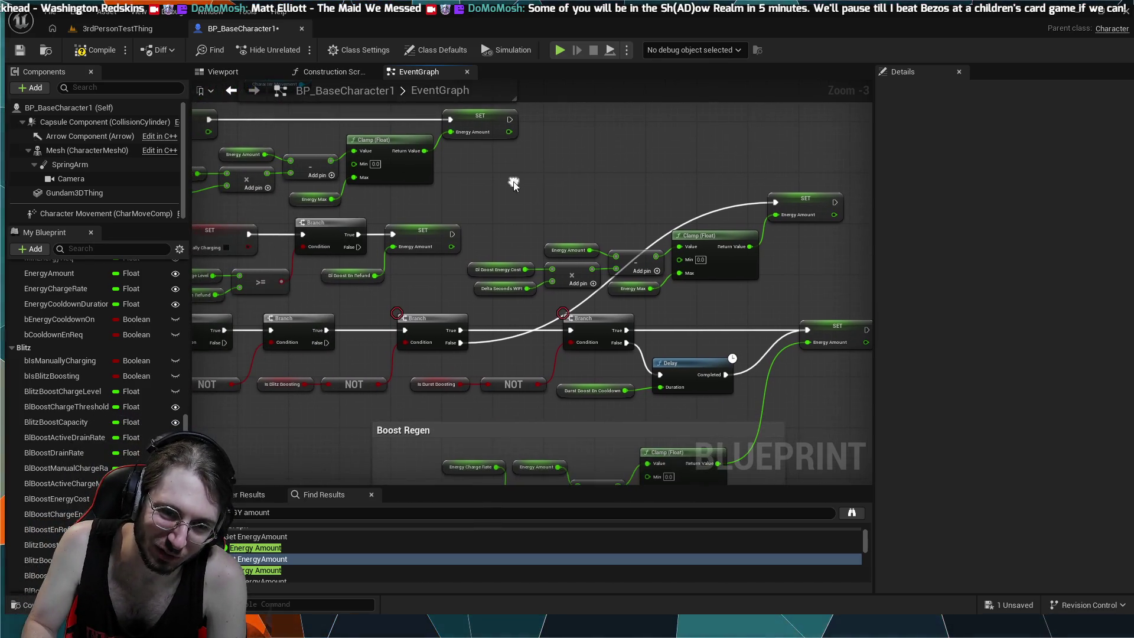
left_click_drag(407, 288, 448, 269)
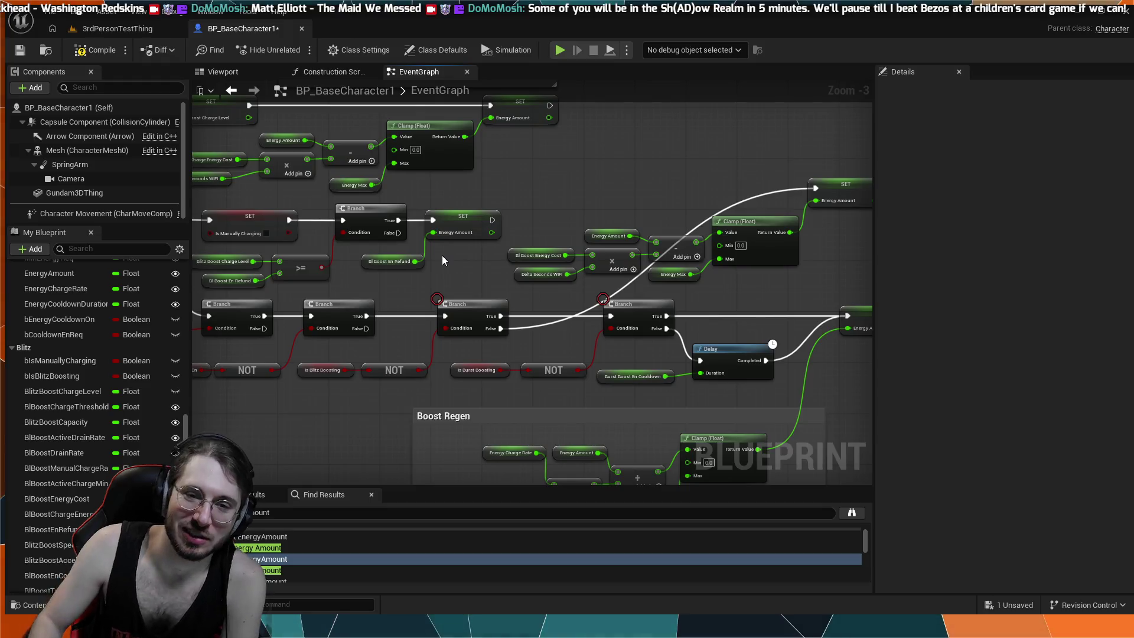
left_click_drag(512, 211, 586, 193)
mouse_move(589, 152)
left_mouse_down()
mouse_move(608, 190)
mouse_move(663, 222)
left_mouse_up()
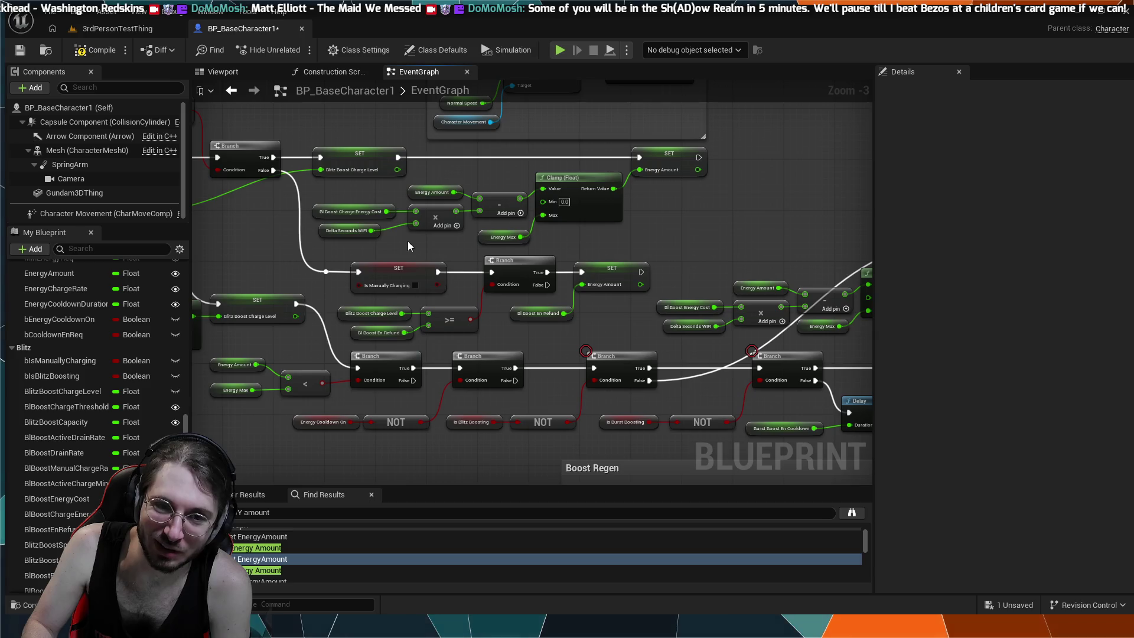
scroll(408, 241, "up", 3)
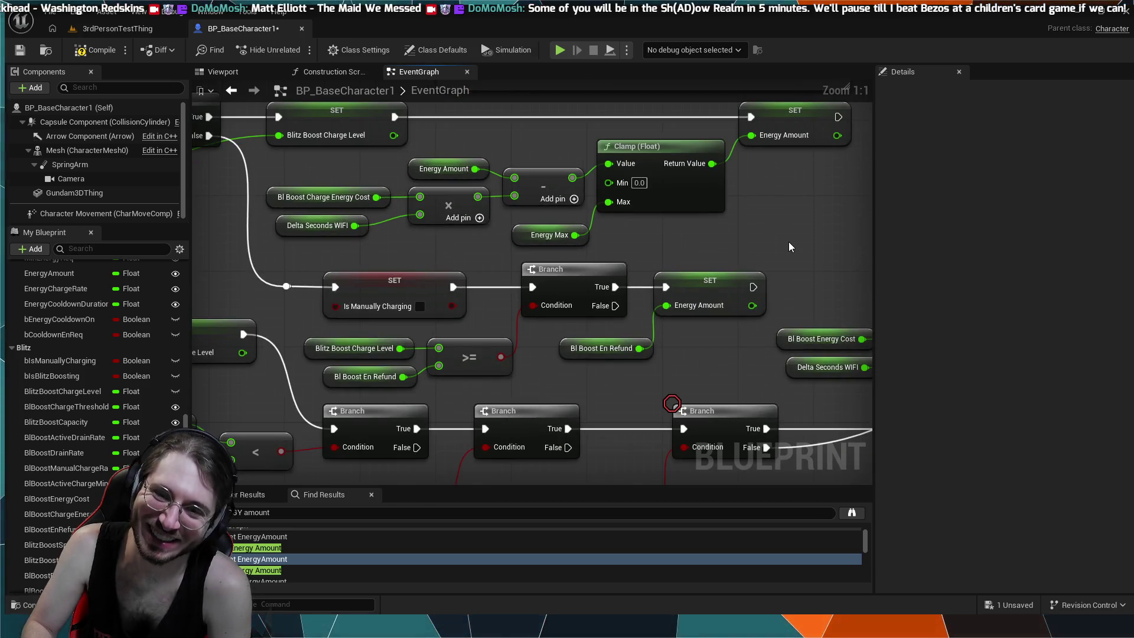
scroll(801, 237, "down", 2)
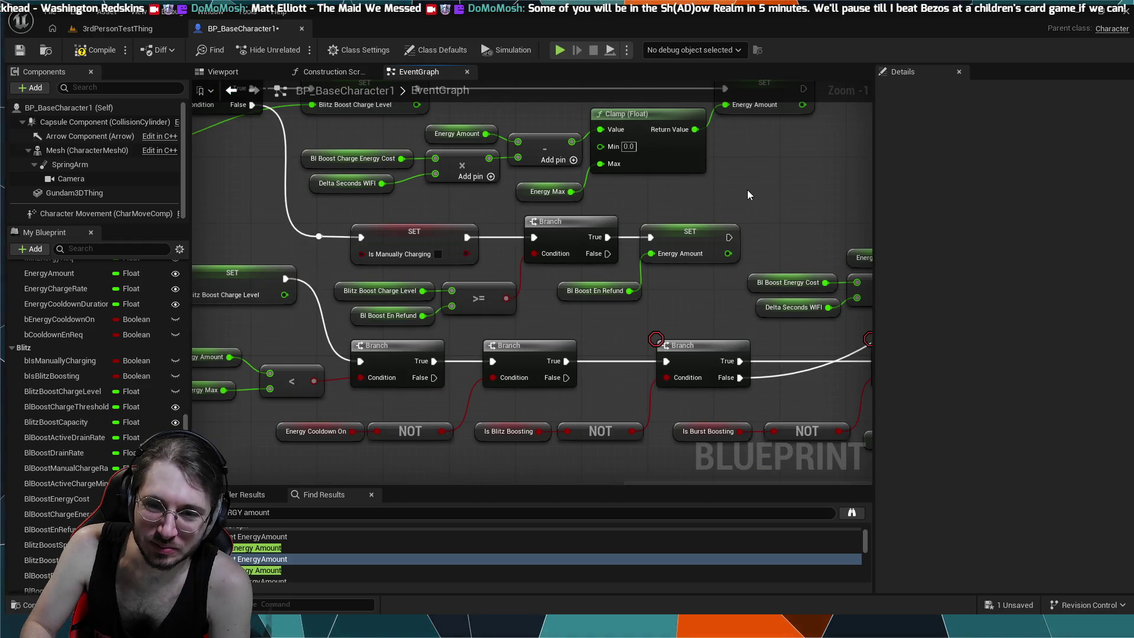
left_click_drag(747, 190, 771, 182)
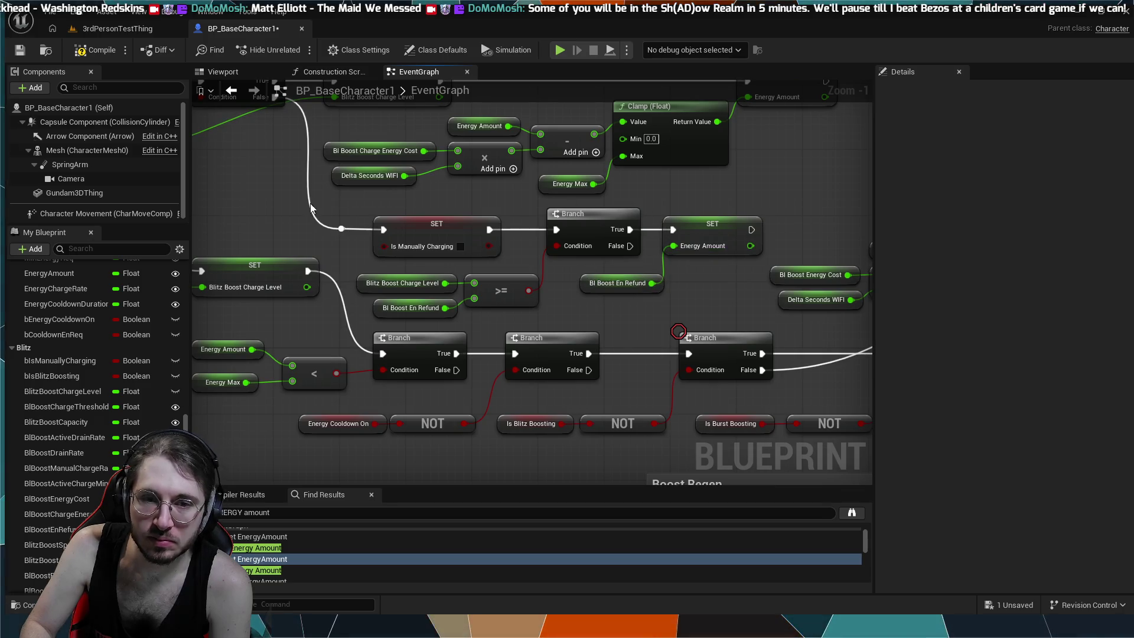
left_click_drag(312, 195, 356, 258)
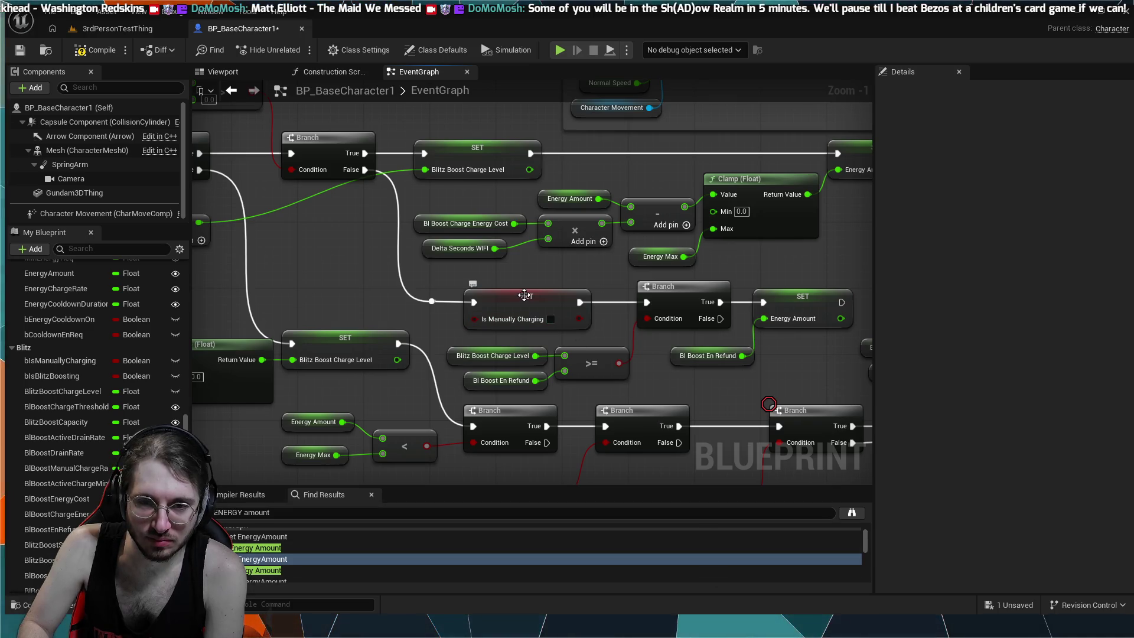
scroll(525, 295, "down", 4)
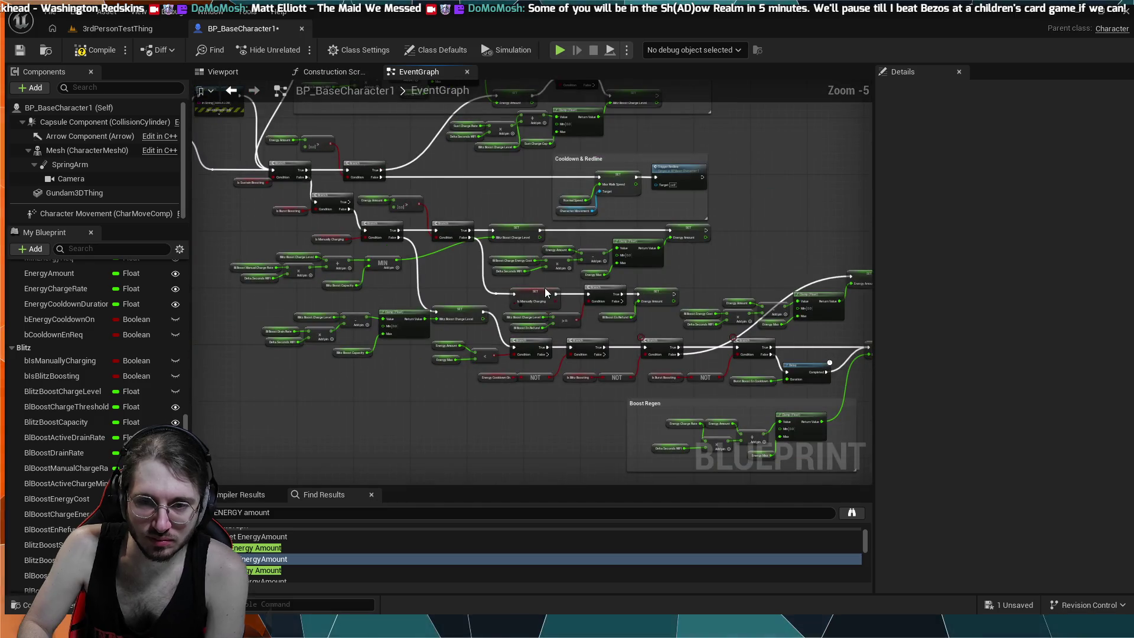
- Box-select the multiply, subtract, Clamp and SET Energy Amount nodes and raise them slightly
scroll(655, 225, "up", 2)
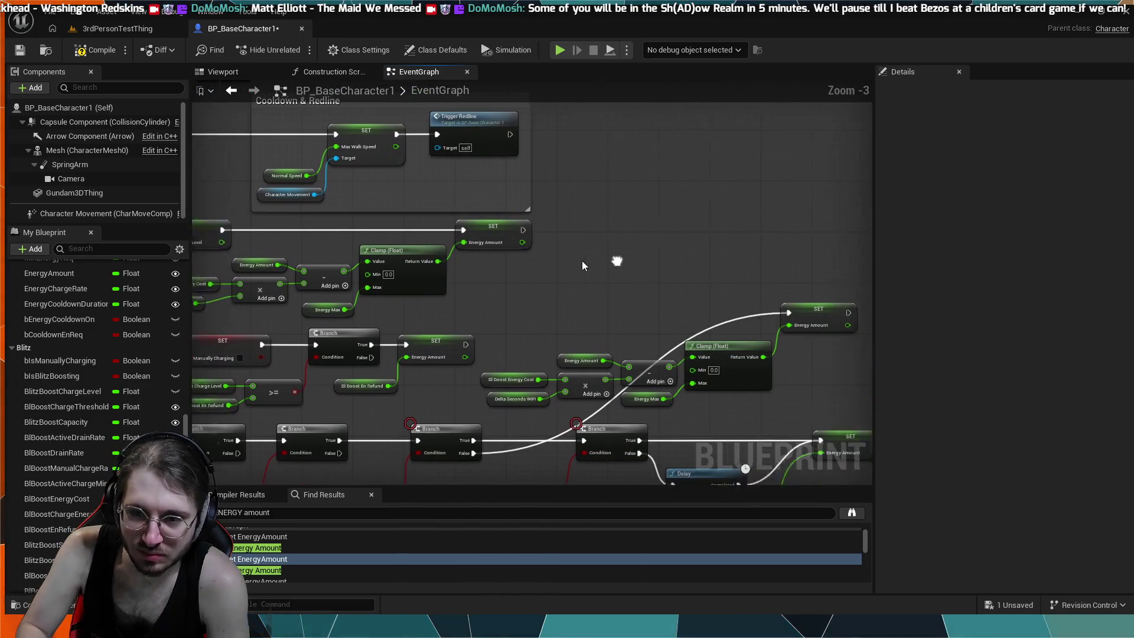
left_click_drag(606, 192, 555, 151)
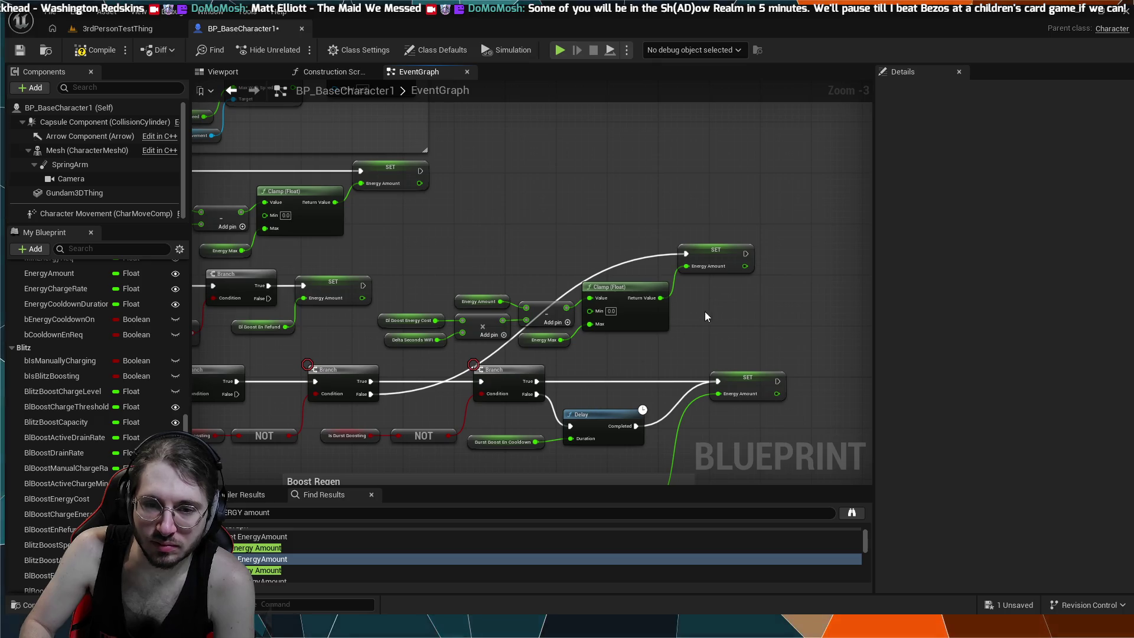
left_click_drag(728, 241, 381, 348)
mouse_move(638, 328)
left_mouse_down()
mouse_move(644, 145)
mouse_move(644, 209)
mouse_move(724, 315)
mouse_move(689, 360)
mouse_move(888, 366)
mouse_move(779, 363)
mouse_move(742, 133)
mouse_move(760, 406)
mouse_move(710, 251)
mouse_move(364, 72)
mouse_move(322, 221)
mouse_move(182, 215)
mouse_move(496, 226)
mouse_move(685, 207)
mouse_move(661, 204)
left_mouse_up()
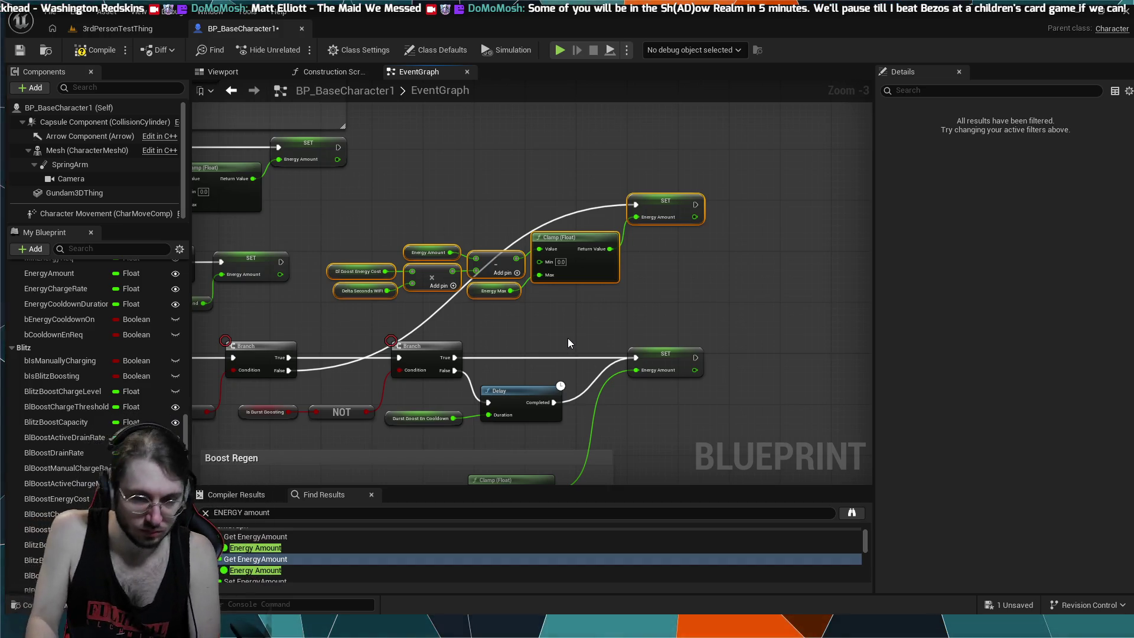
left_click_drag(420, 169, 444, 186)
scroll(577, 271, "down", 2)
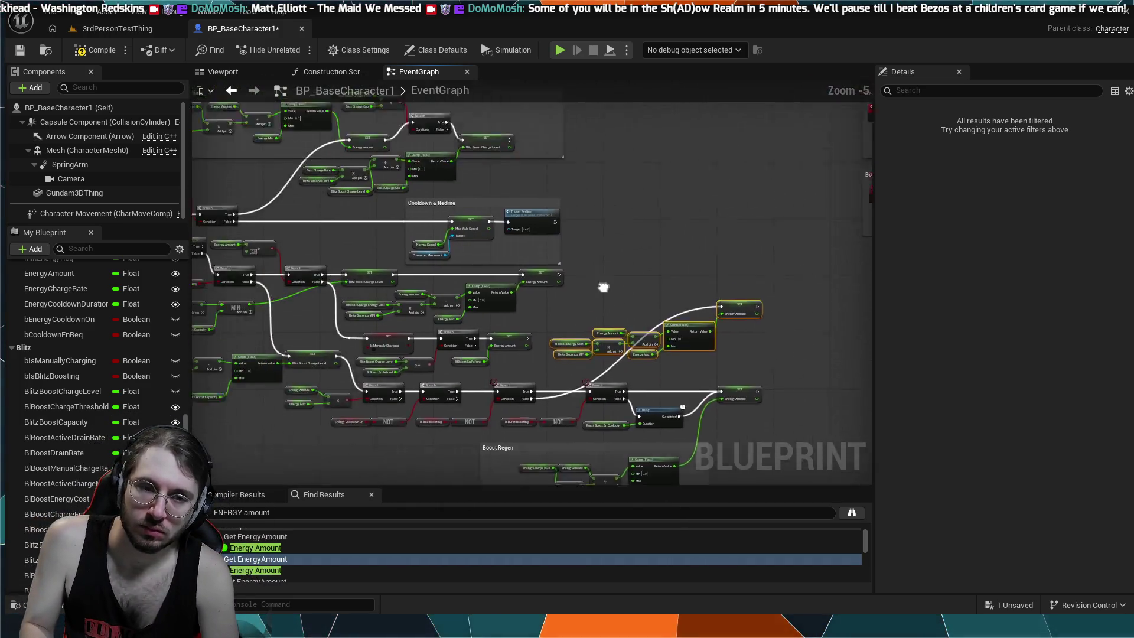
left_click_drag(302, 210, 466, 206)
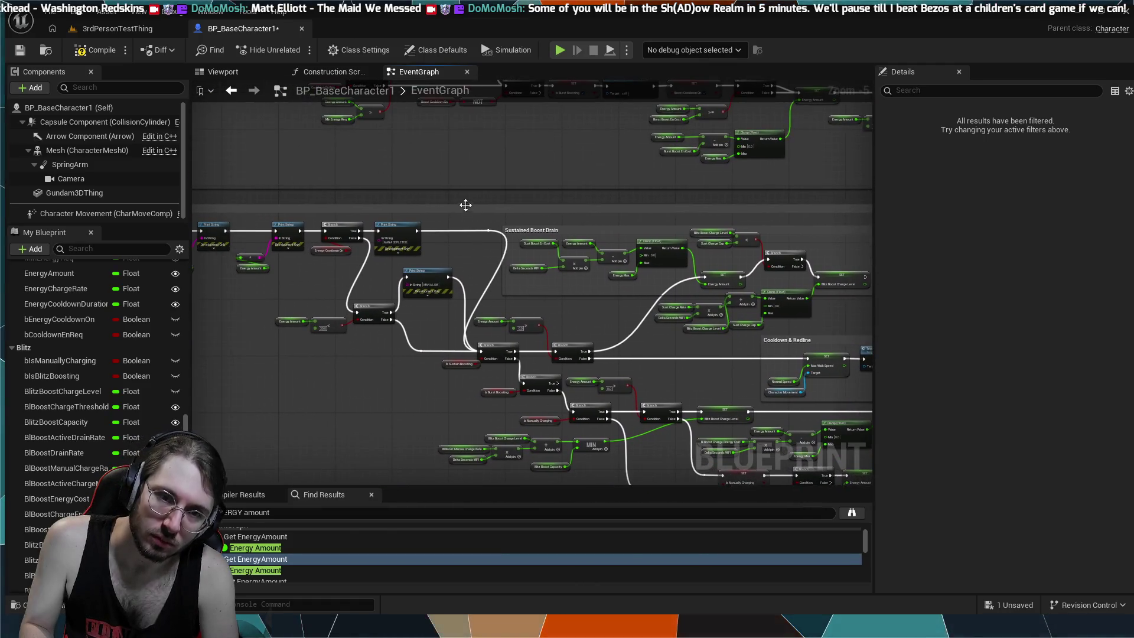
scroll(452, 168, "up", 3)
left_click_drag(452, 167, 505, 175)
left_click_drag(821, 337, 550, 271)
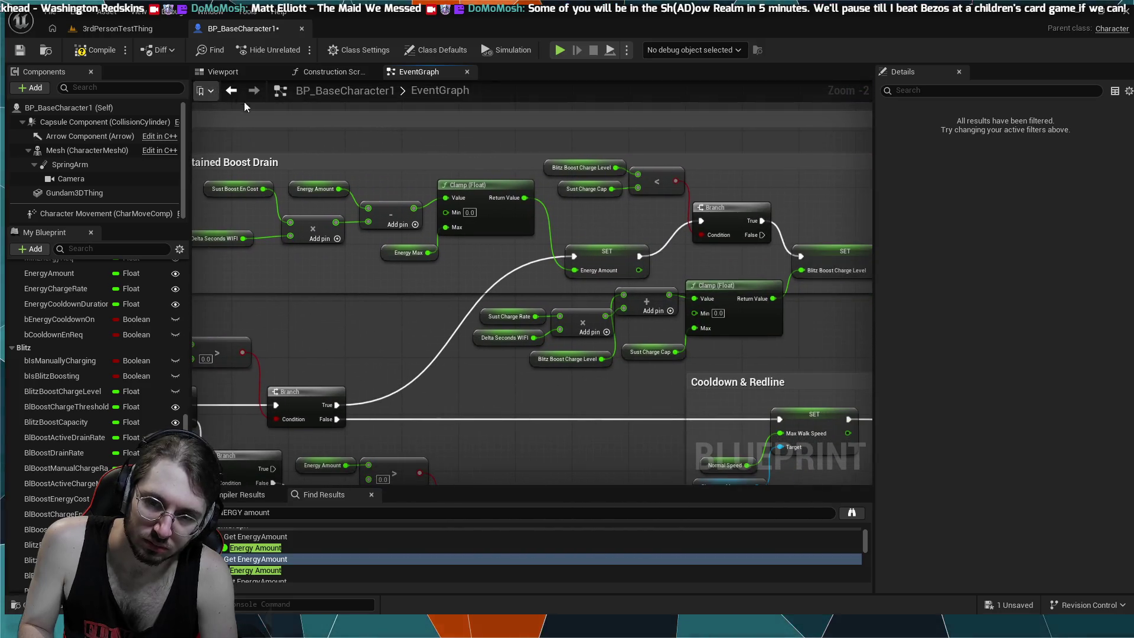
left_click_drag(774, 287, 550, 271)
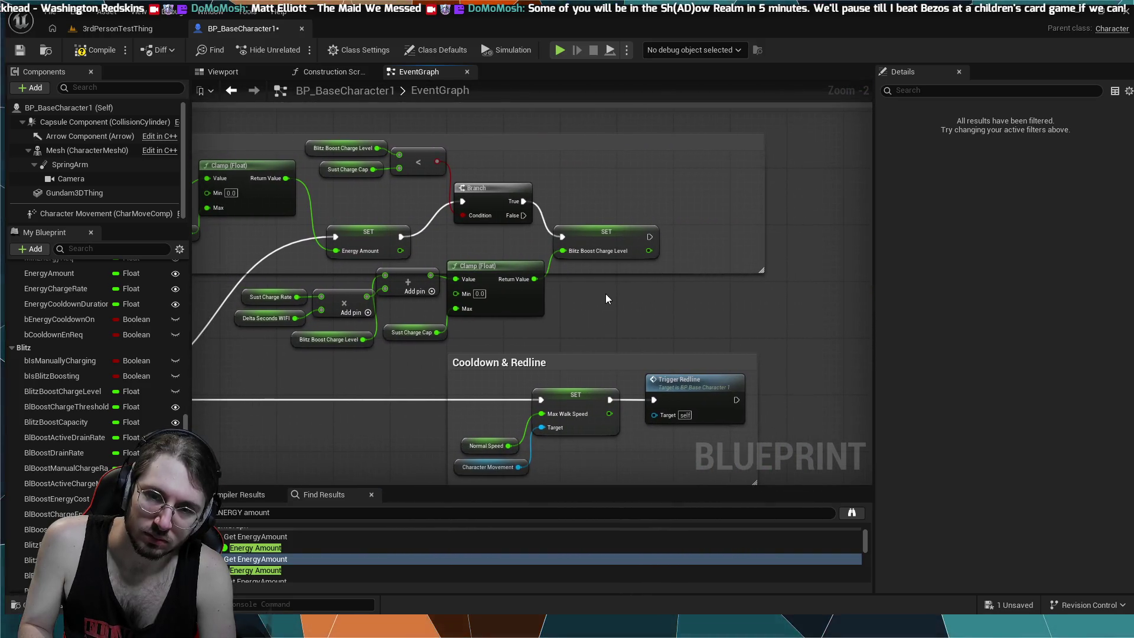
scroll(608, 297, "down", 1)
mouse_move(607, 296)
left_mouse_down()
mouse_move(708, 378)
mouse_move(296, 231)
mouse_move(479, 297)
mouse_move(639, 413)
mouse_move(729, 427)
left_mouse_up()
scroll(694, 225, "down", 2)
mouse_move(649, 418)
left_mouse_down()
mouse_move(685, 350)
mouse_move(789, 310)
mouse_move(616, 225)
mouse_move(544, 215)
mouse_move(576, 239)
mouse_move(648, 254)
mouse_move(633, 251)
left_mouse_up()
scroll(533, 234, "up", 1)
scroll(534, 234, "up", 1)
scroll(533, 234, "down", 1)
scroll(589, 235, "up", 1)
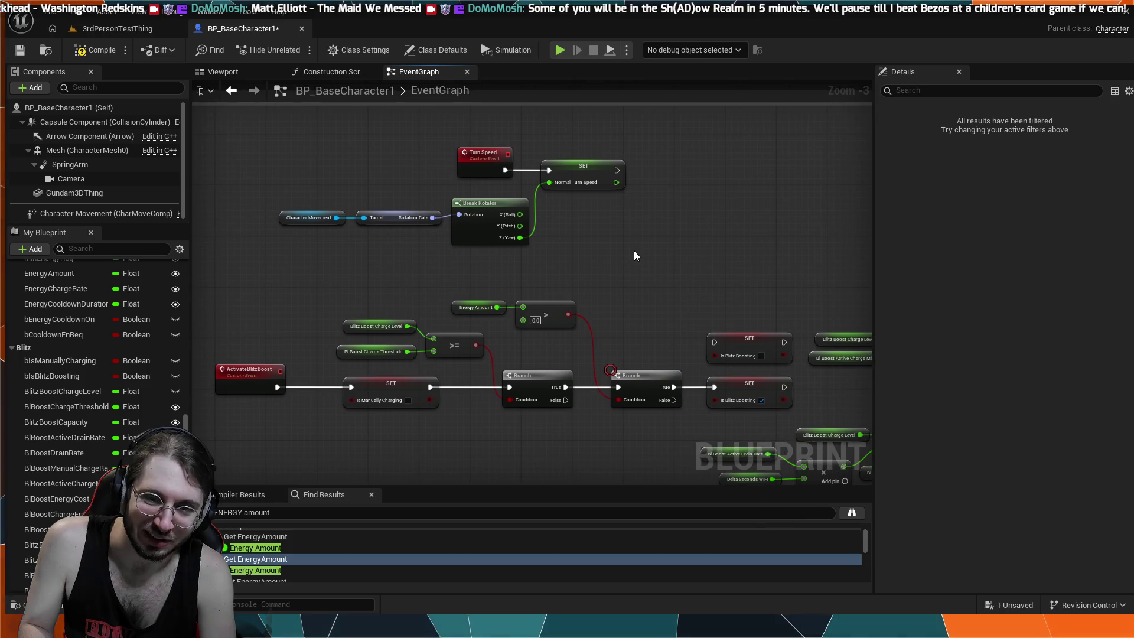
scroll(633, 249, "up", 1)
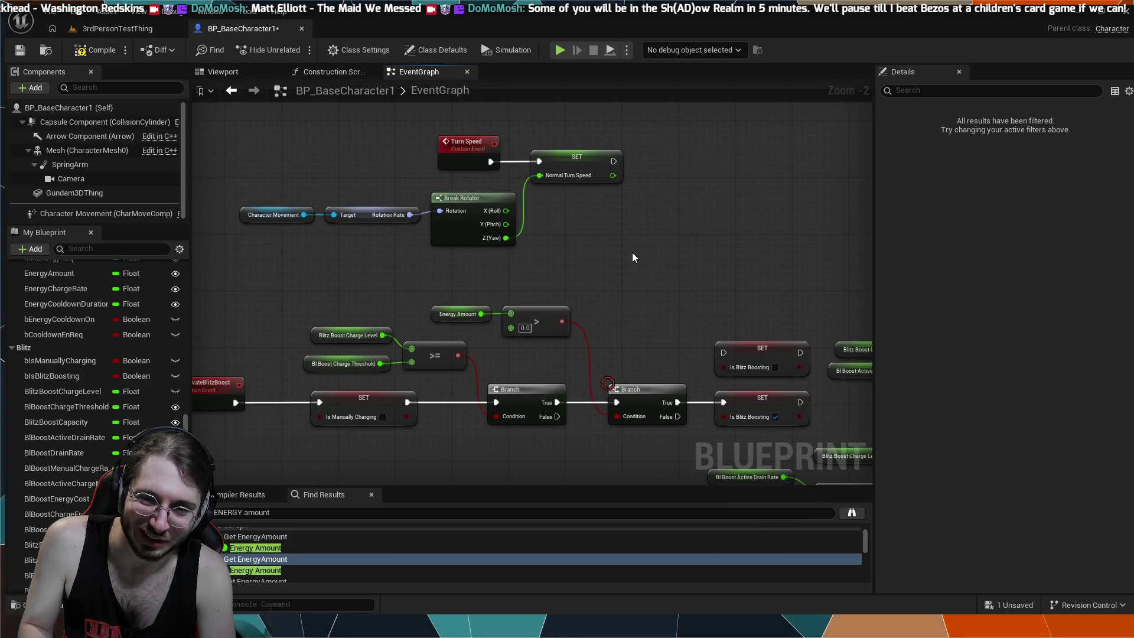
scroll(632, 257, "up", 1)
mouse_move(632, 257)
left_mouse_down()
mouse_move(480, 229)
mouse_move(632, 260)
mouse_move(597, 249)
left_mouse_up()
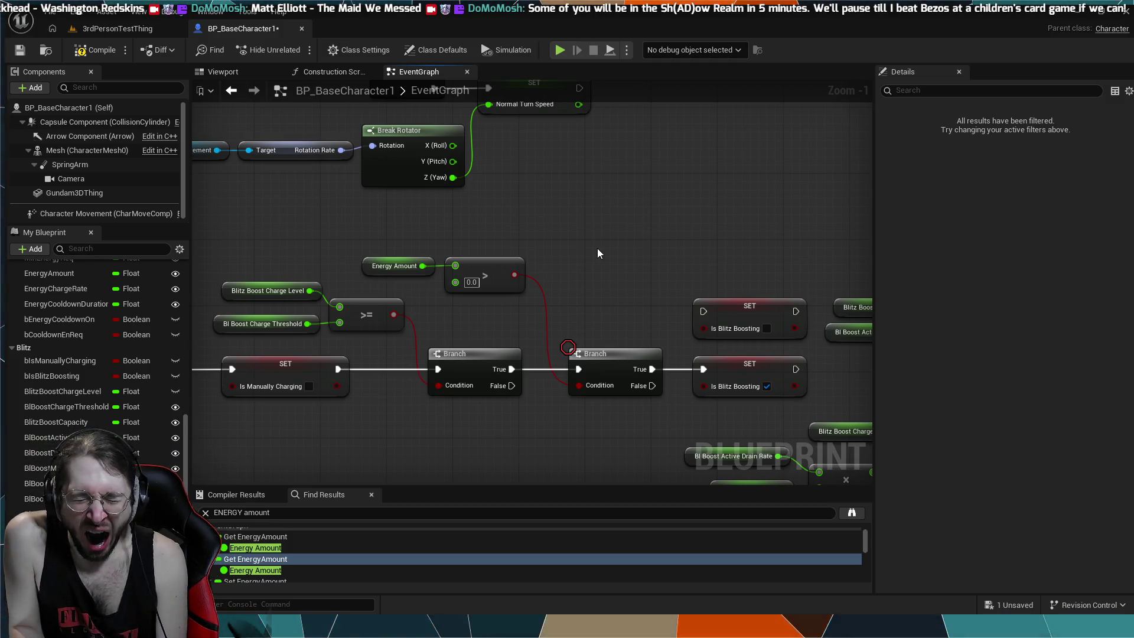
mouse_move(597, 247)
left_mouse_down()
mouse_move(484, 257)
mouse_move(493, 224)
mouse_move(458, 166)
left_mouse_up()
scroll(485, 263, "down", 1)
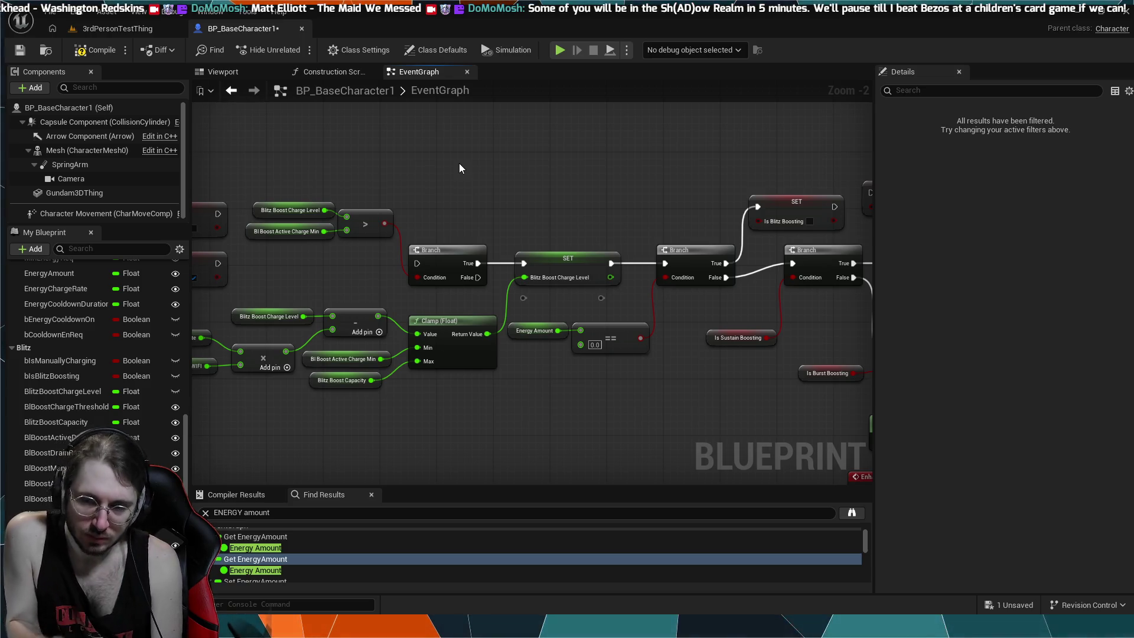
- Review the graph from the sustain and burst boosting branches to the Trigger Boost Cooldown nodes
left_click_drag(754, 145, 365, 134)
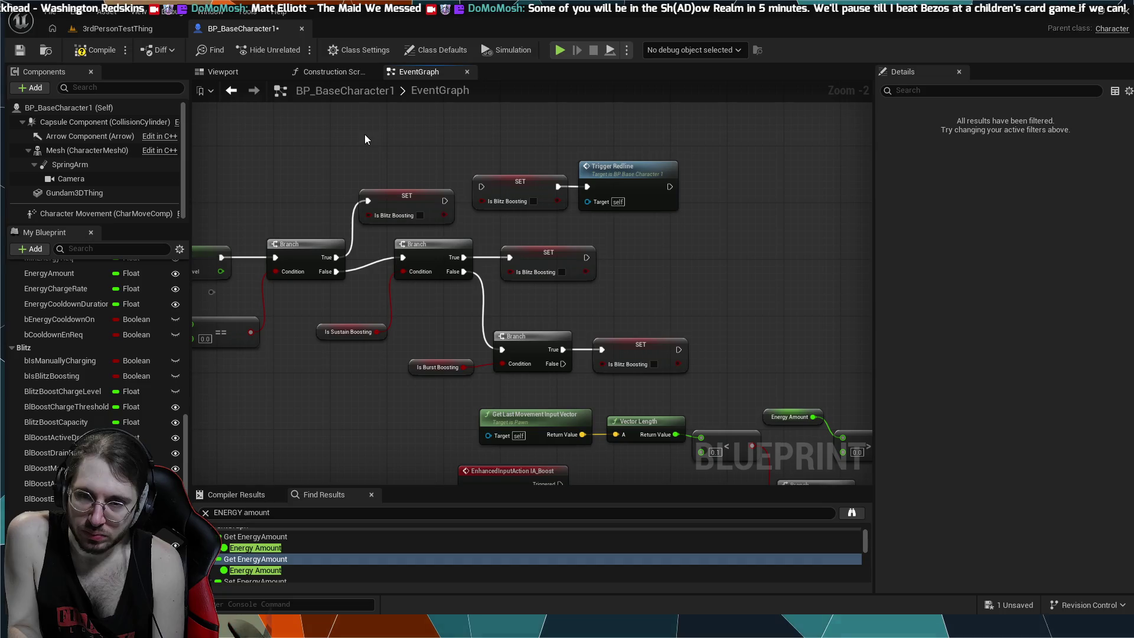
scroll(647, 289, "up", 2)
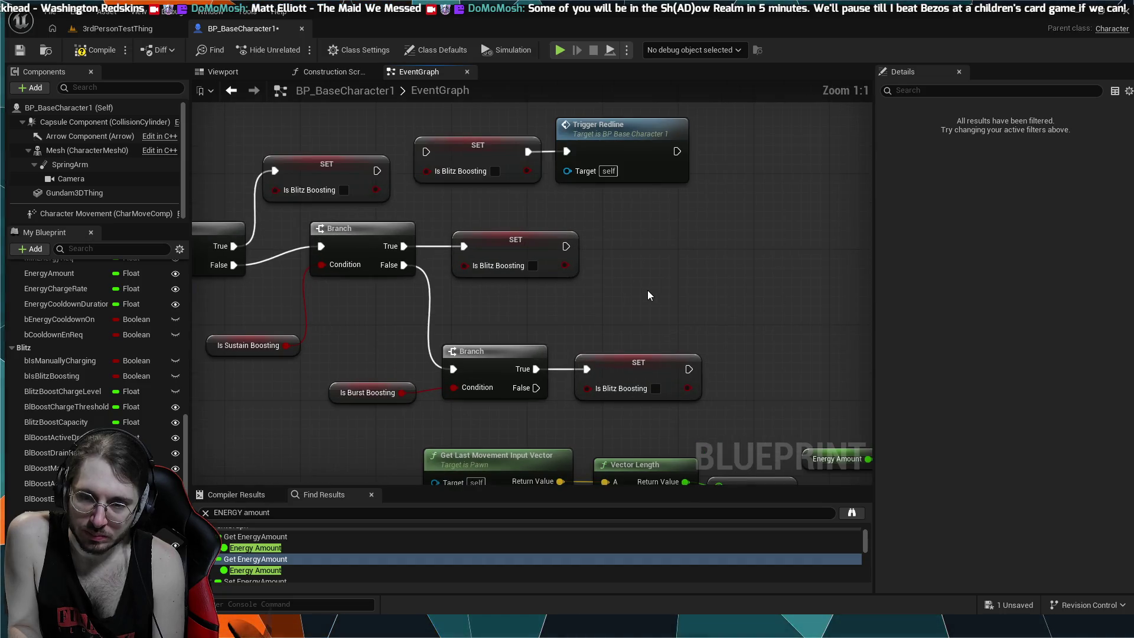
scroll(647, 289, "down", 2)
mouse_move(679, 338)
left_mouse_down()
mouse_move(351, 114)
mouse_move(266, 165)
mouse_move(185, 70)
left_mouse_up()
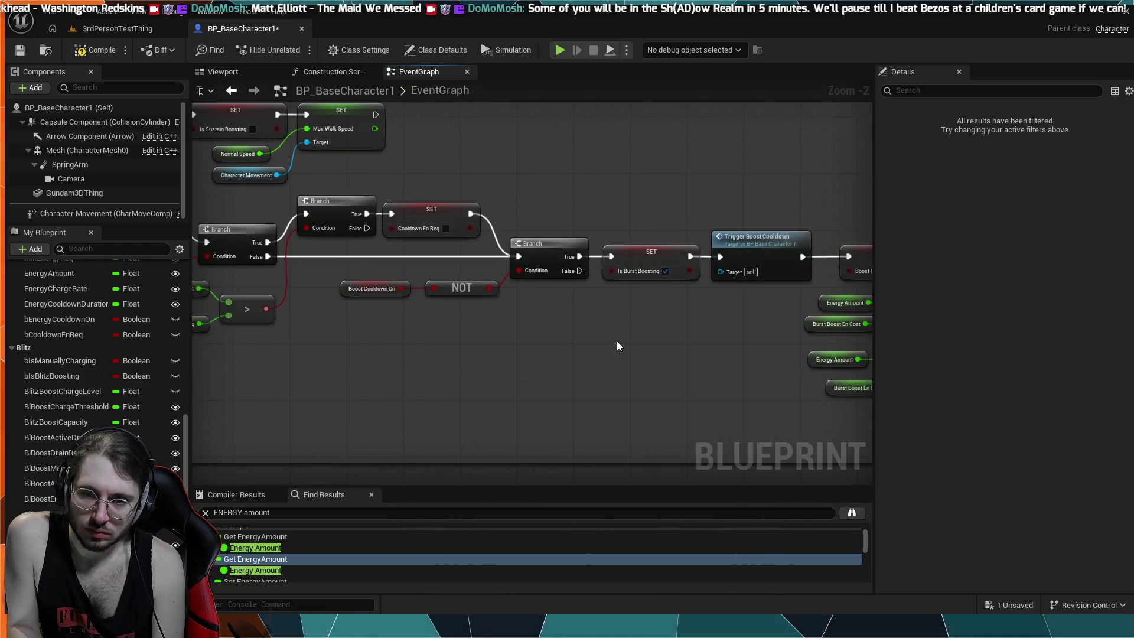
scroll(617, 342, "down", 4)
left_click_drag(532, 248, 385, 148)
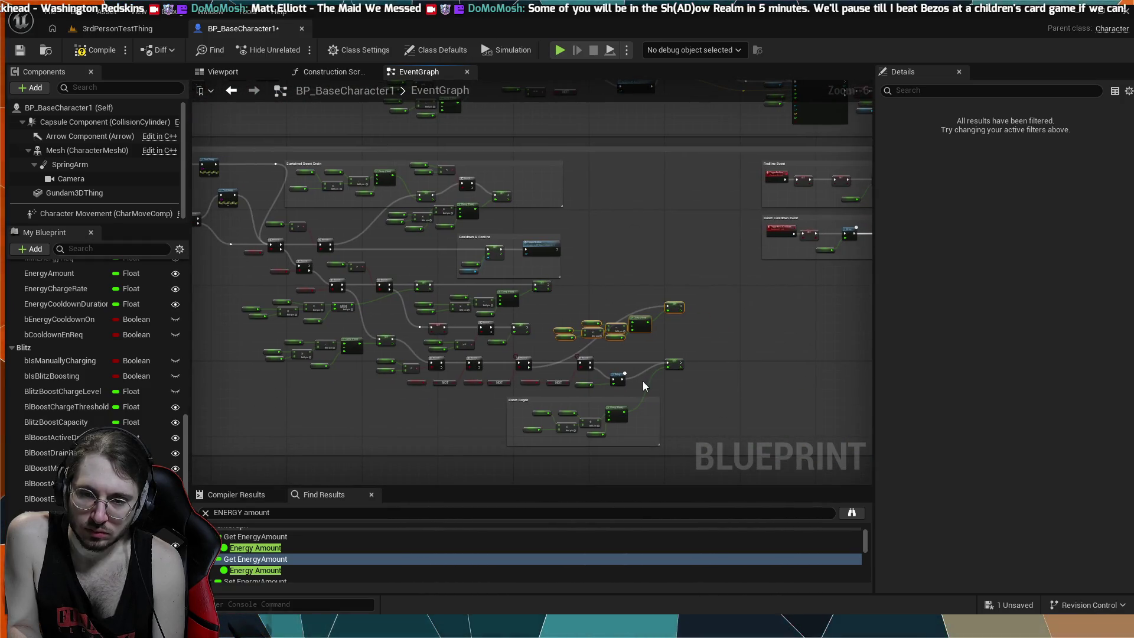
scroll(642, 381, "up", 2)
- Inspect the boost energy Branch, Clamp, MIN and Boost Regen nodes, then return to 3rdPersonTestThing
left_click_drag(651, 384, 794, 415)
left_click_drag(493, 265, 677, 263)
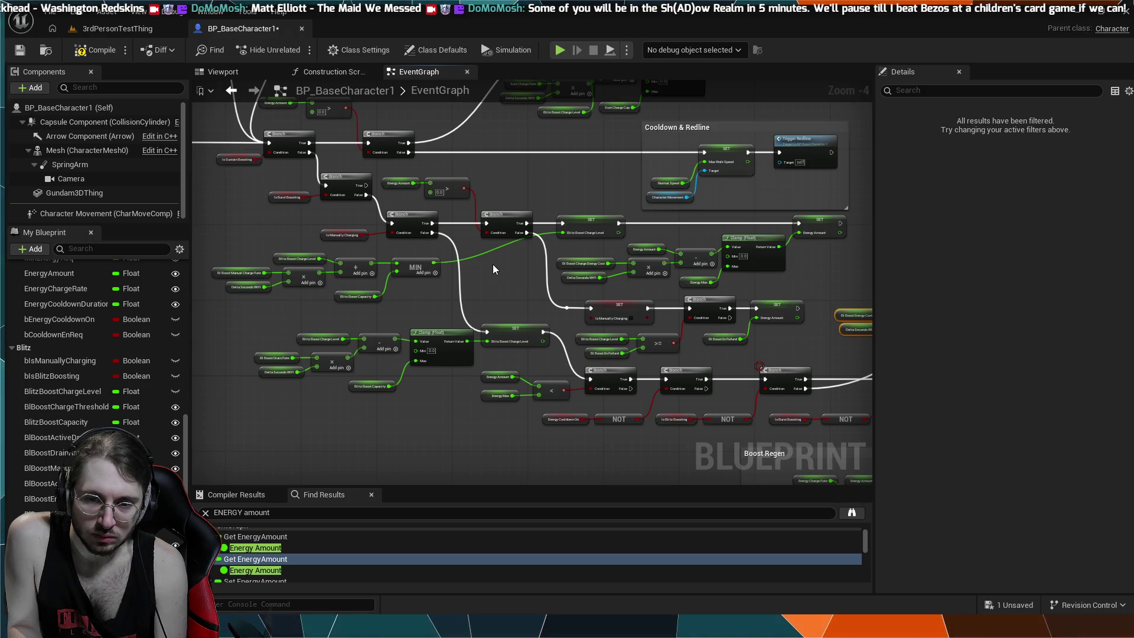
left_click_drag(493, 264, 550, 270)
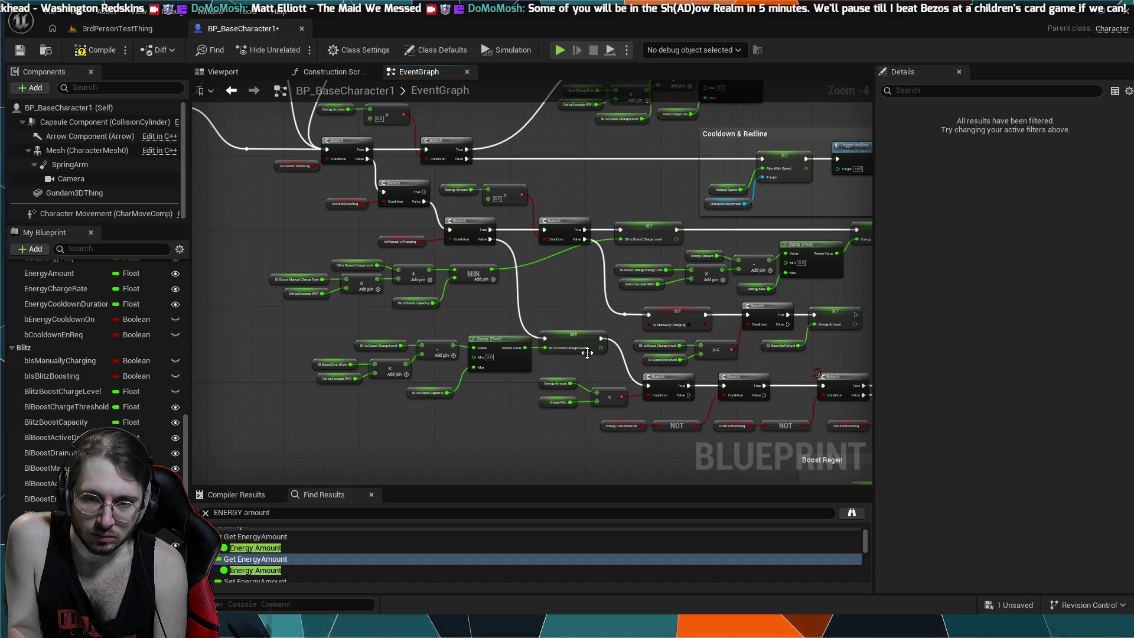
left_click_drag(703, 415, 502, 325)
scroll(537, 334, "up", 3)
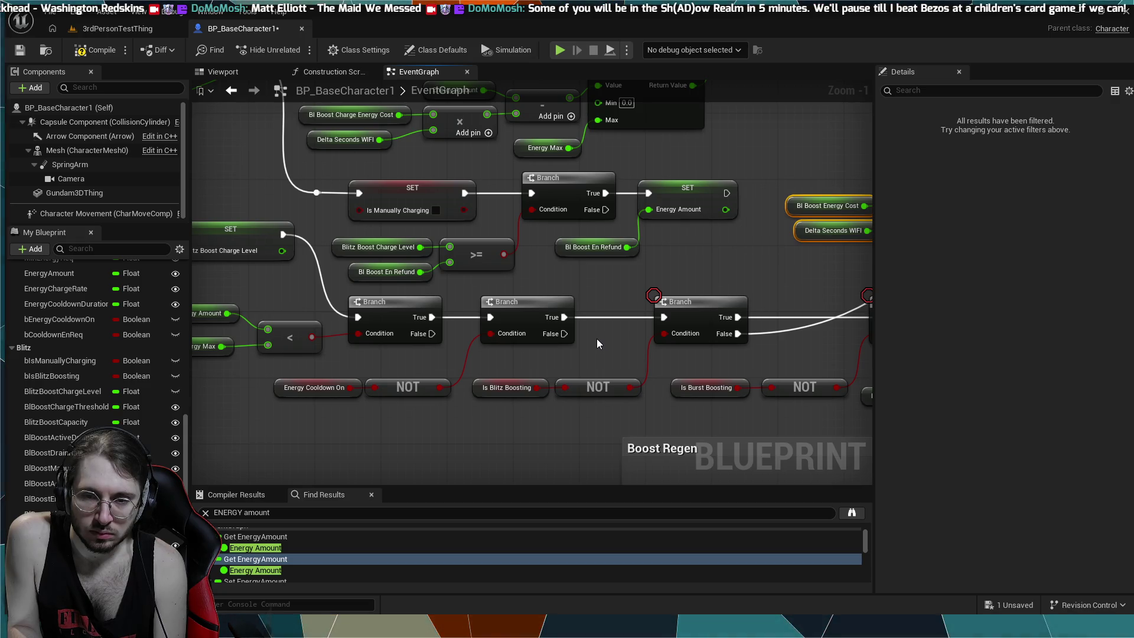
scroll(563, 335, "down", 1)
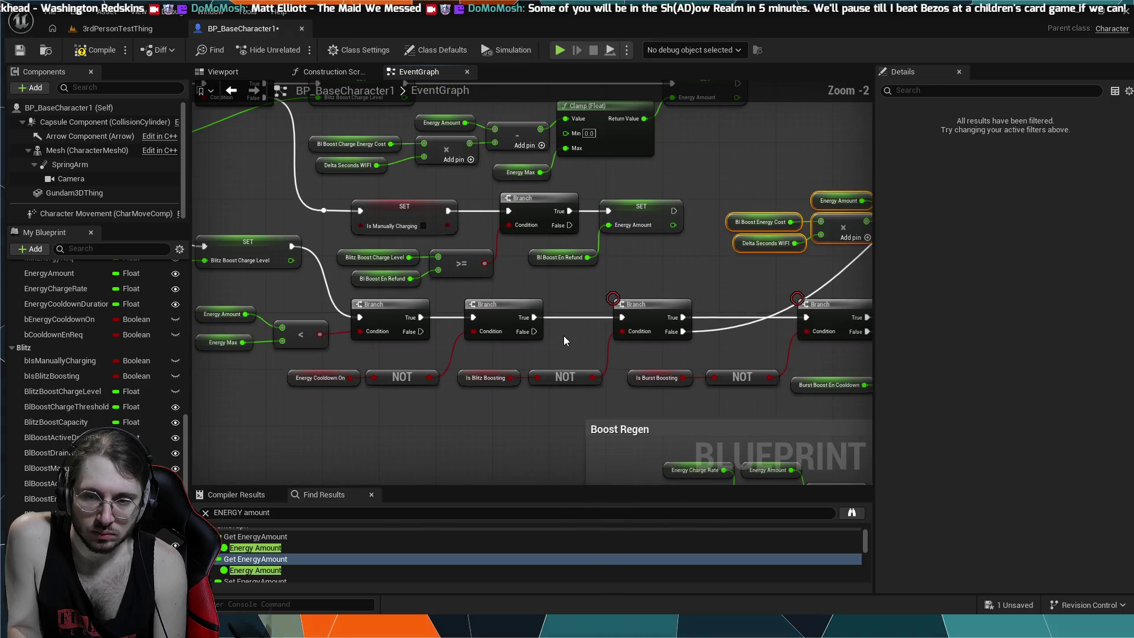
scroll(633, 278, "down", 2)
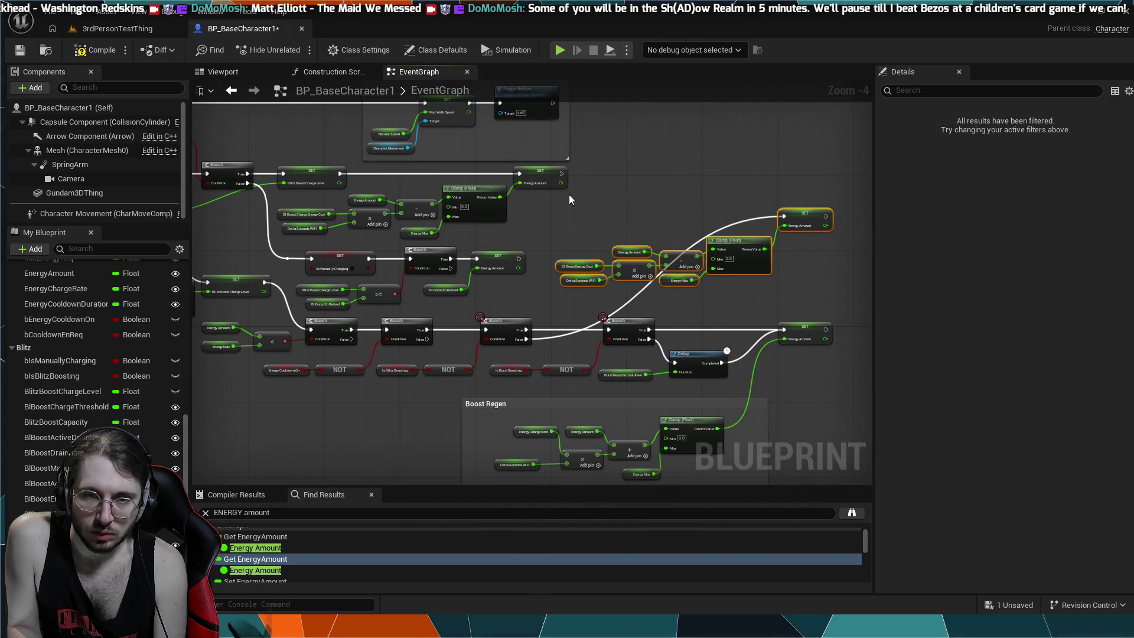
left_click(107, 28)
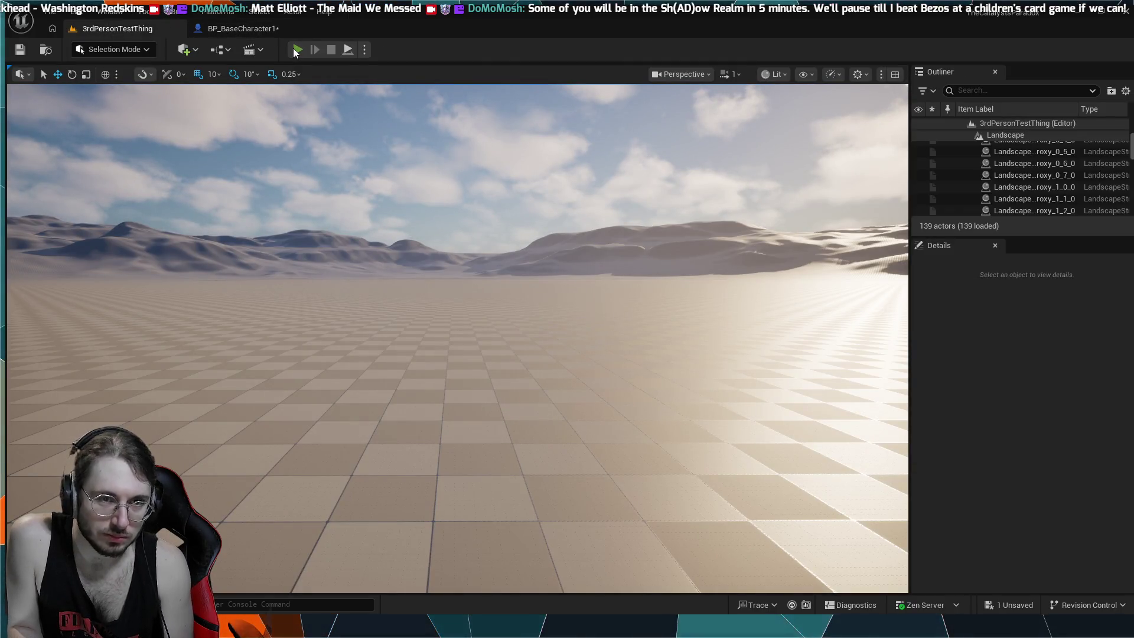
- Playtest twice, stopping each with Esc, until MANA LOW prints at 0.0, then reopen BP_BaseCharacter1
left_click(297, 51)
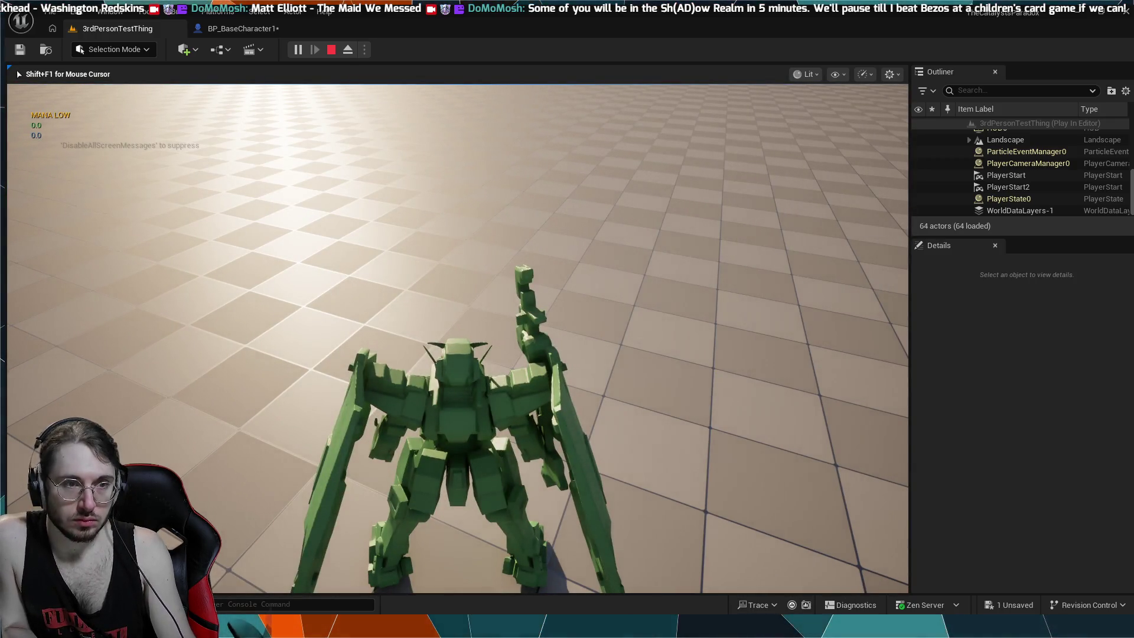
key("Escape")
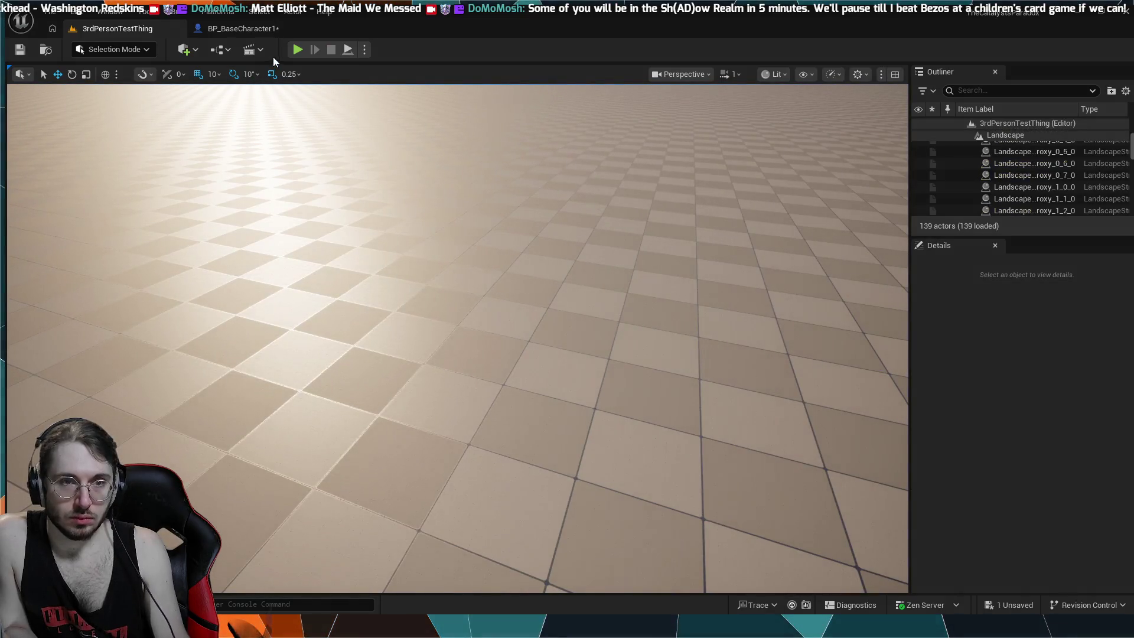
key("alt+p")
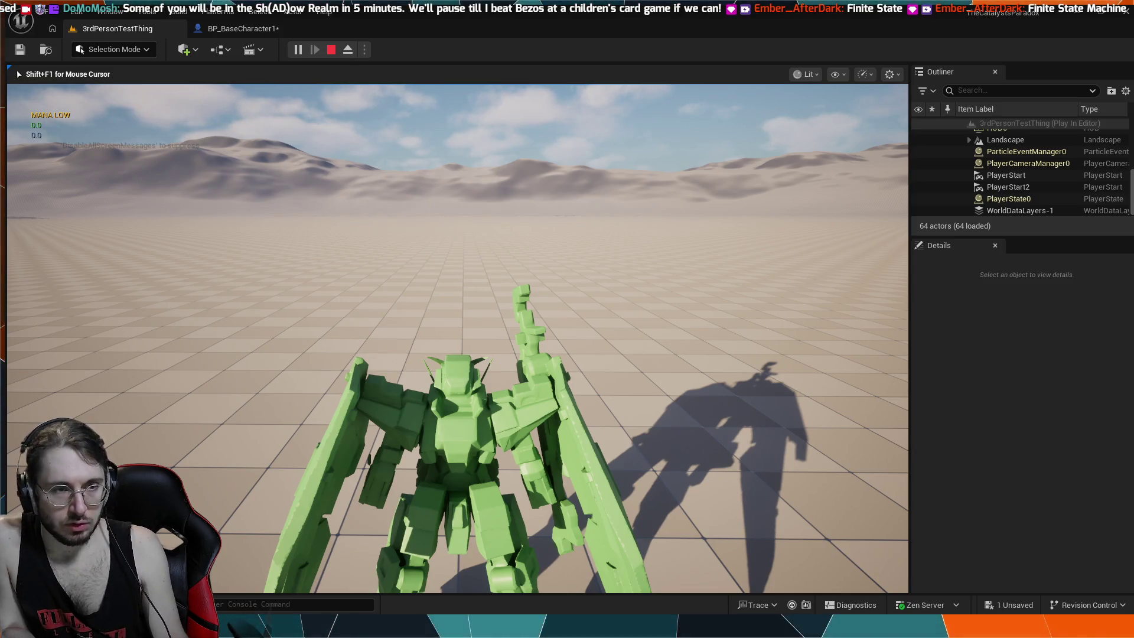
key("Escape")
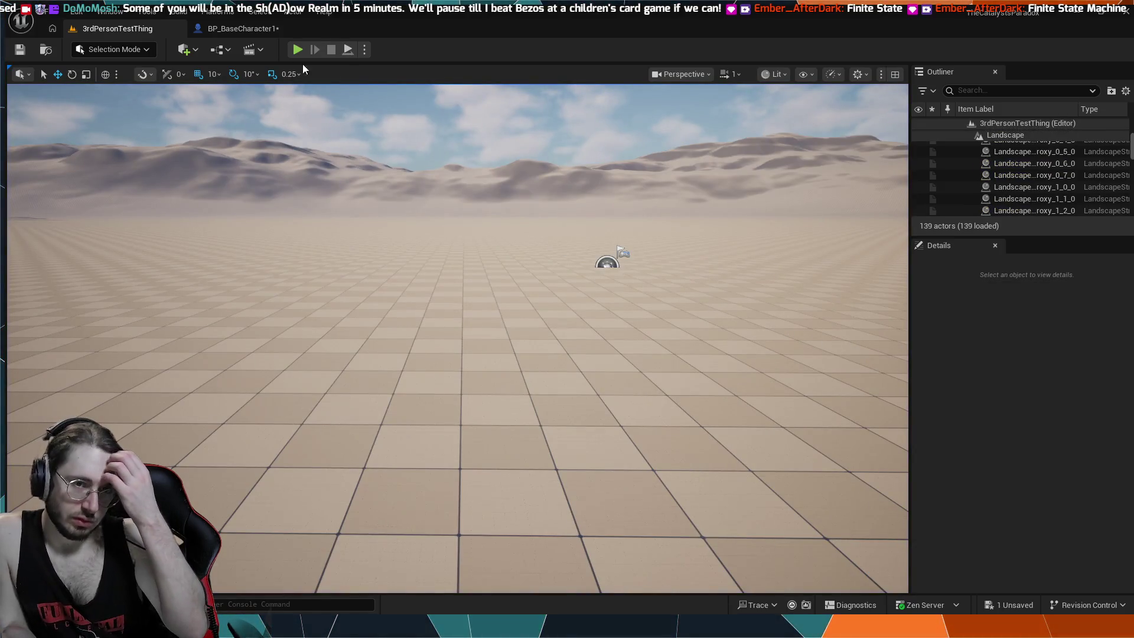
left_click(264, 29)
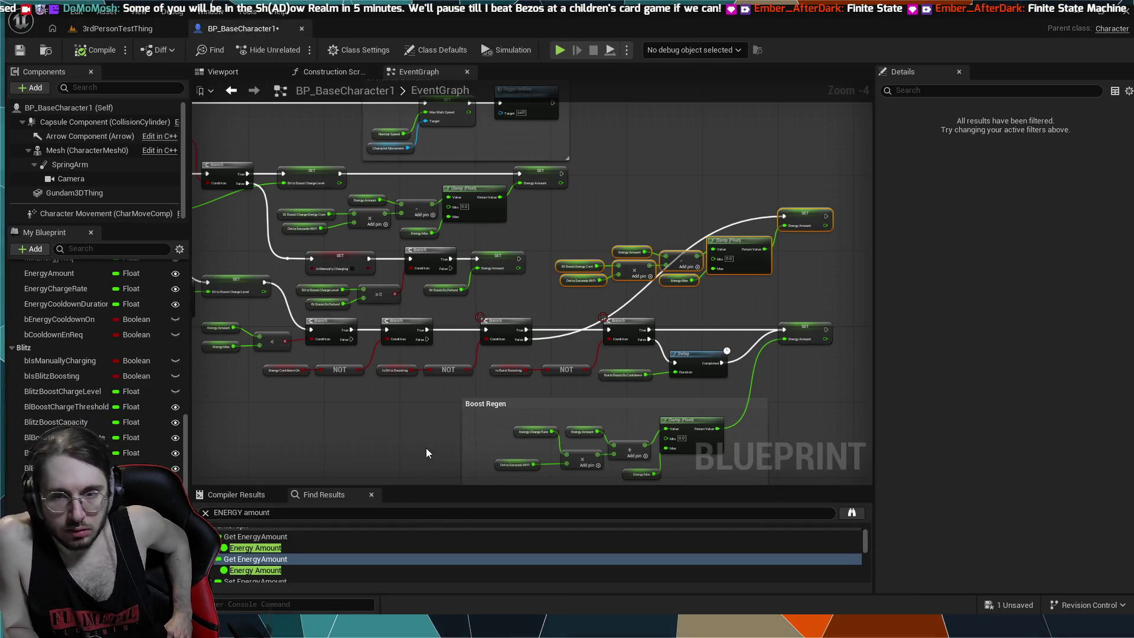
- Check the energy SET, Delay and Boost Regen nodes near Cooldown & Redline, then compile BP_BaseCharacter1
scroll(513, 287, "up", 3)
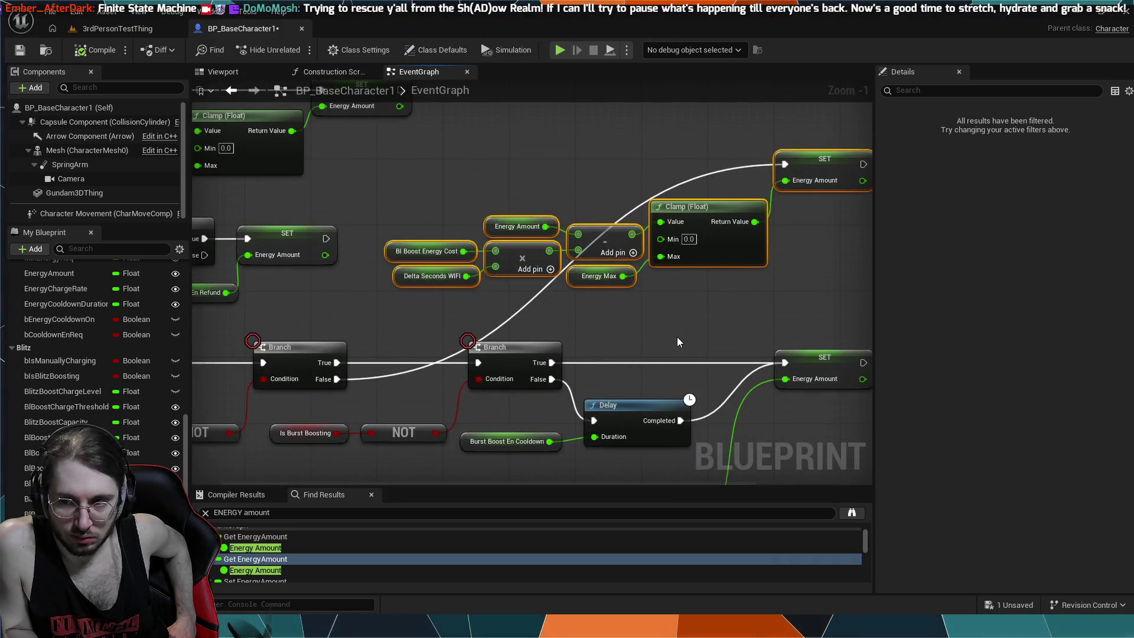
scroll(635, 172, "down", 1)
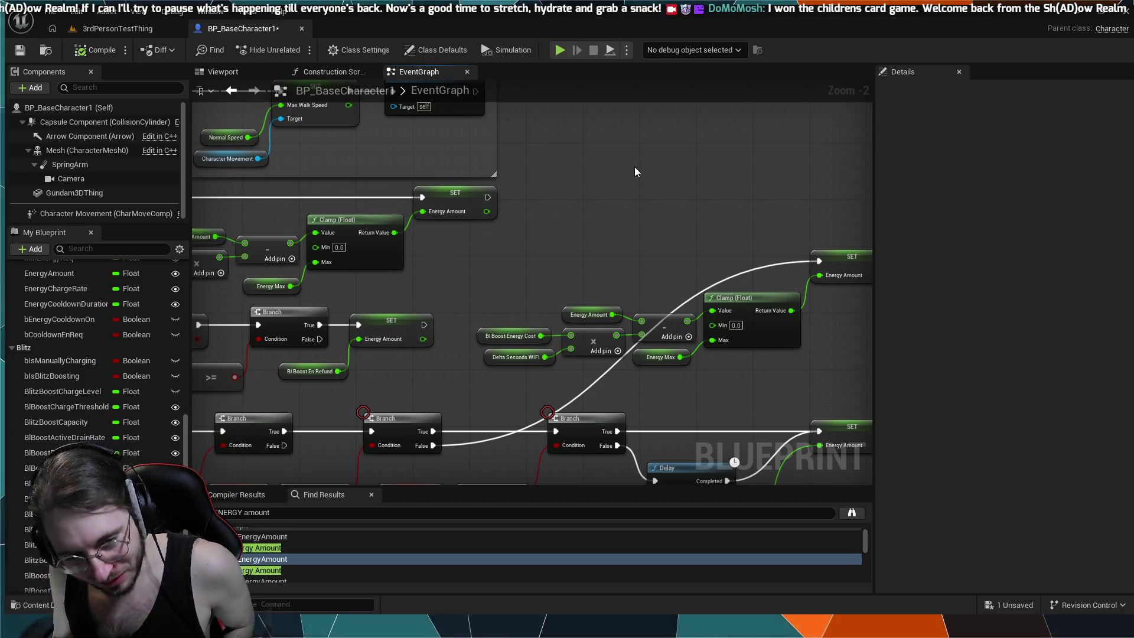
left_click_drag(634, 168, 714, 158)
mouse_move(189, 50)
left_mouse_down()
mouse_move(335, 228)
mouse_move(444, 129)
mouse_move(196, 86)
left_mouse_up()
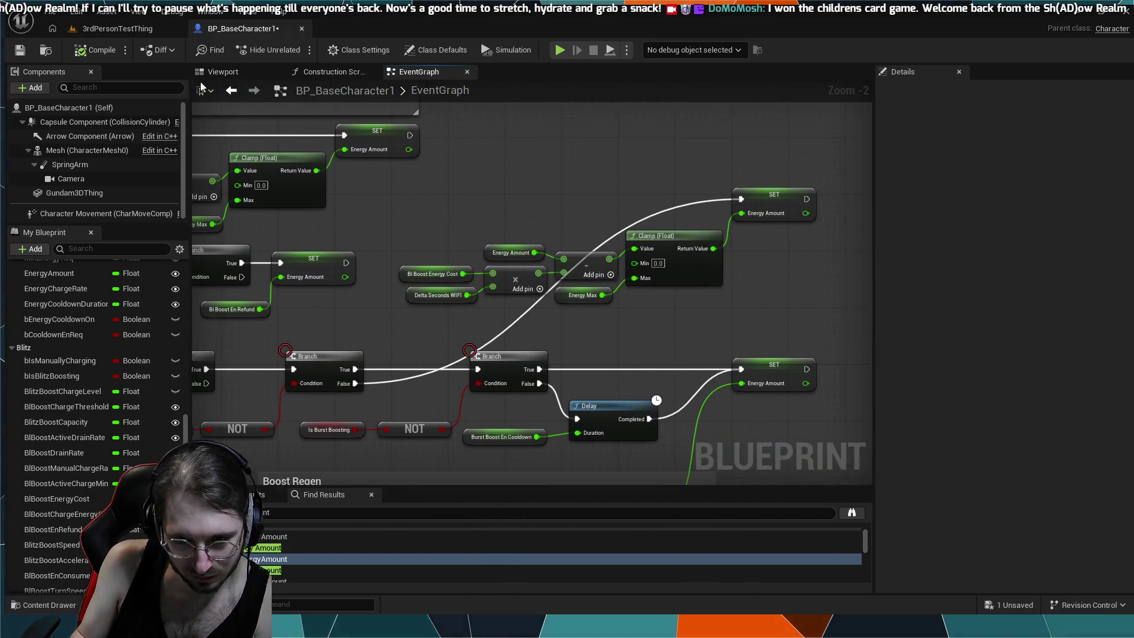
left_click_drag(509, 156, 285, 186)
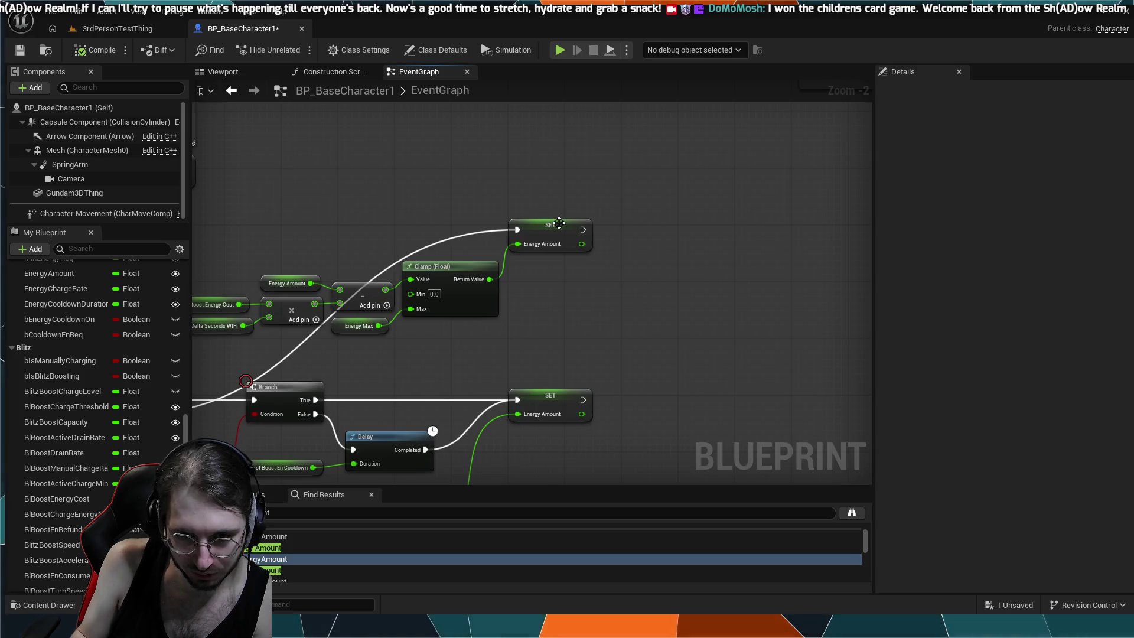
mouse_move(534, 189)
left_mouse_down()
mouse_move(541, 253)
mouse_move(746, 274)
mouse_move(732, 136)
mouse_move(795, 137)
mouse_move(827, 160)
mouse_move(590, 256)
mouse_move(250, 305)
mouse_move(168, 342)
mouse_move(427, 323)
mouse_move(539, 334)
left_mouse_up()
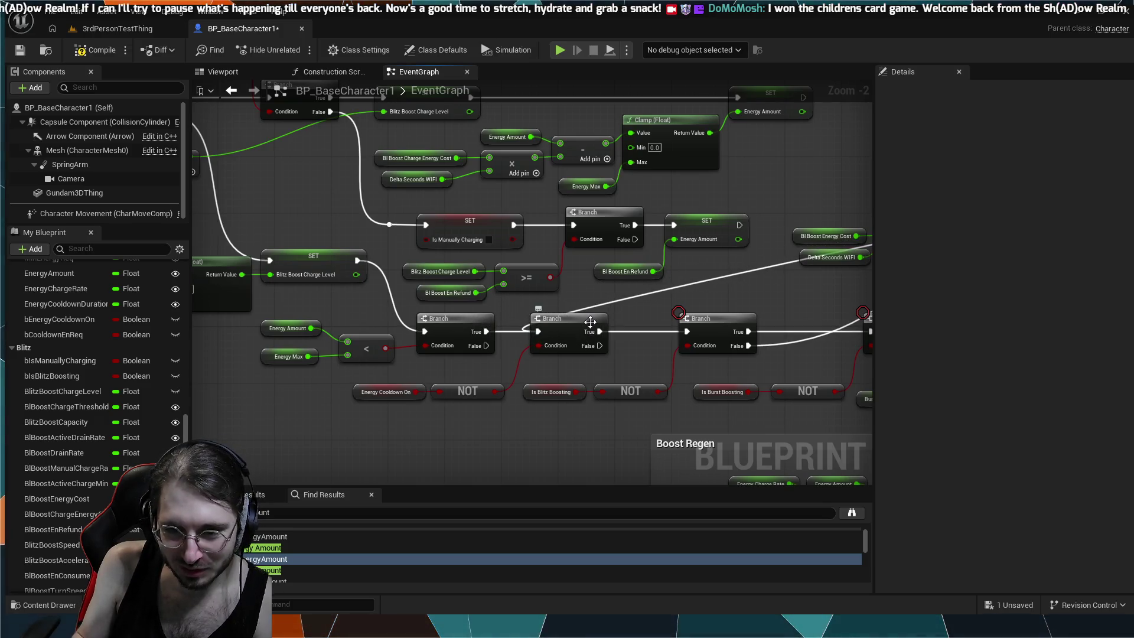
mouse_move(766, 320)
left_mouse_down()
mouse_move(604, 301)
mouse_move(472, 257)
mouse_move(401, 93)
left_mouse_up()
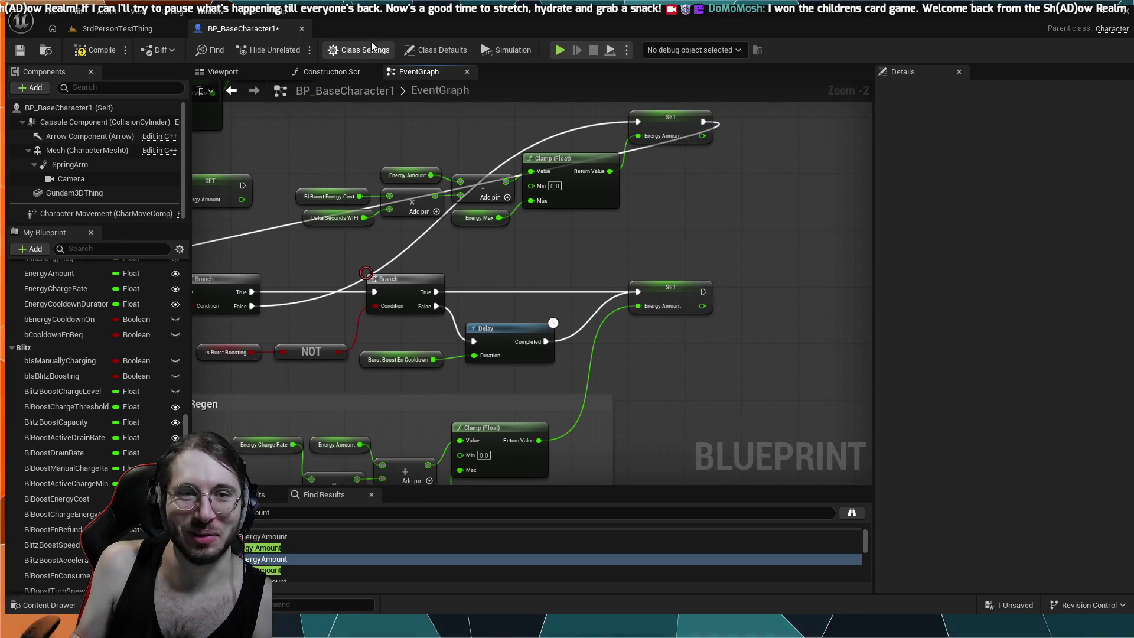
left_click(87, 52)
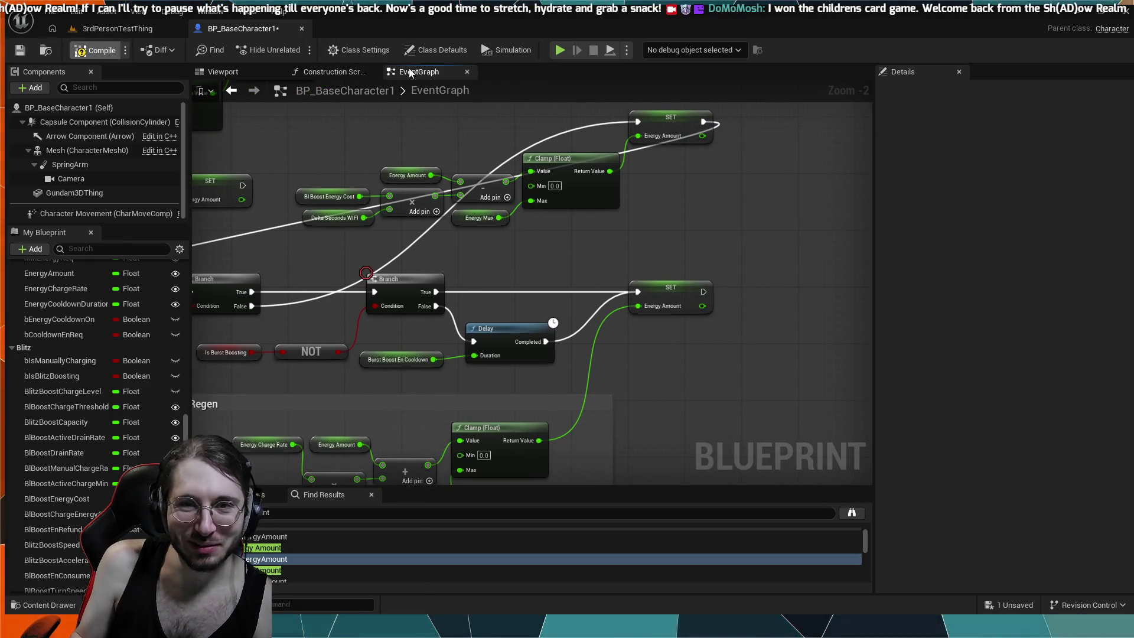
left_click(561, 52)
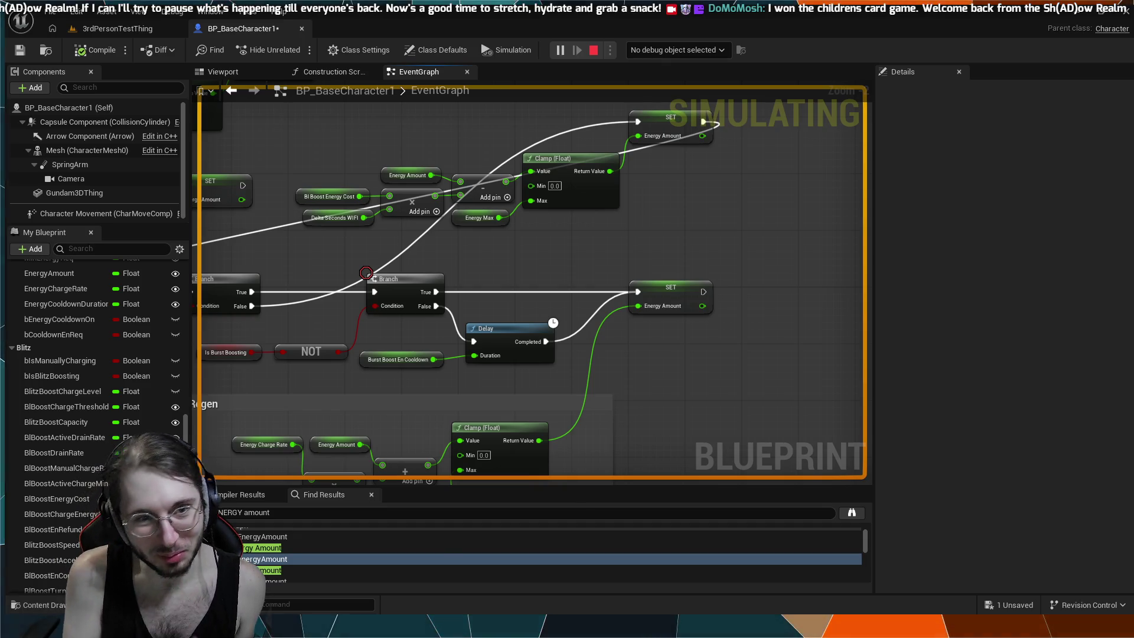
key("Escape")
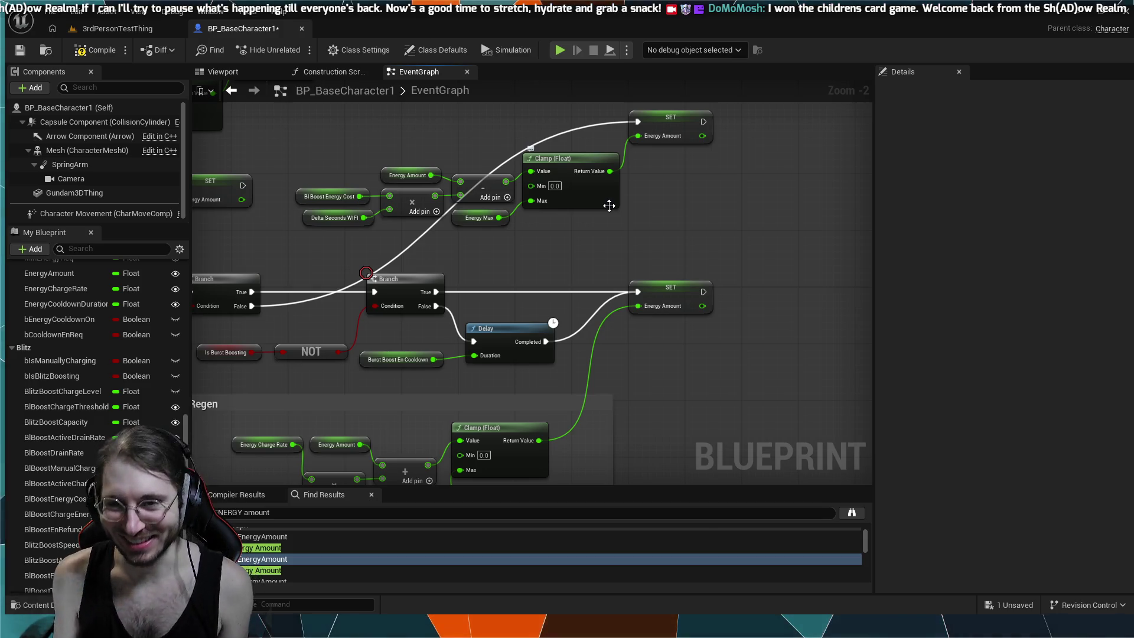
left_click_drag(287, 168, 427, 185)
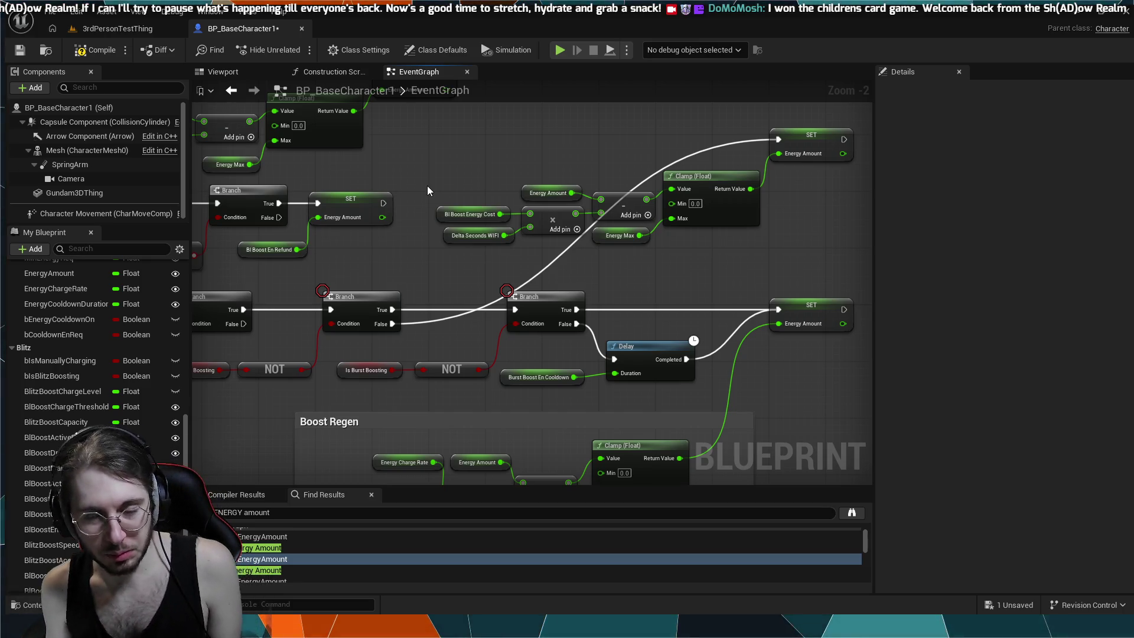
left_click_drag(600, 257, 429, 257)
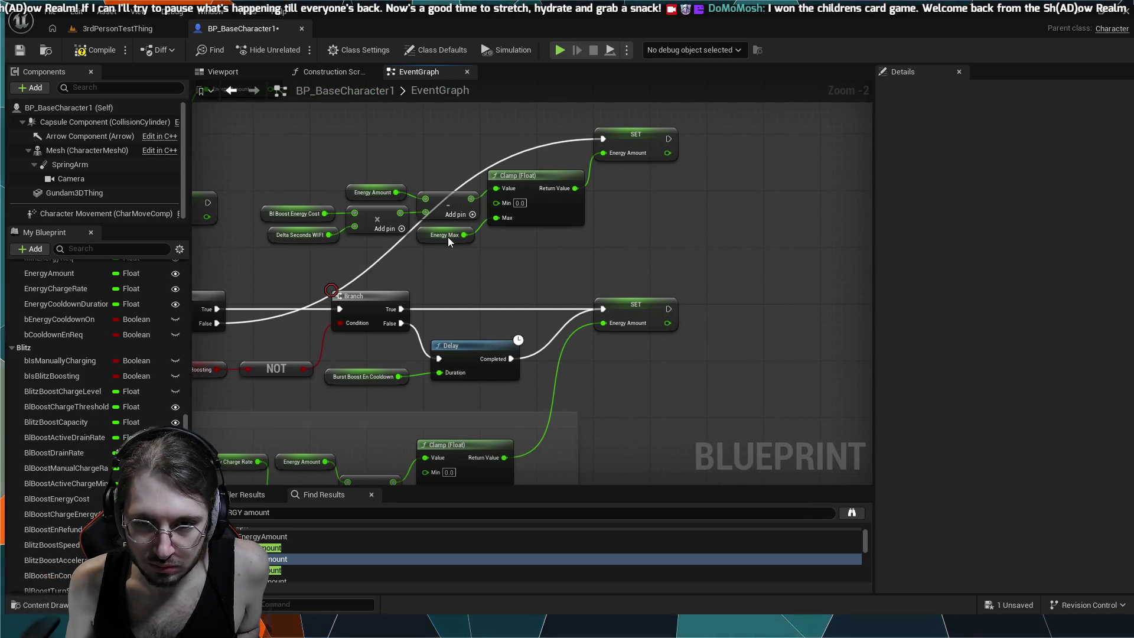
left_click_drag(459, 278, 757, 279)
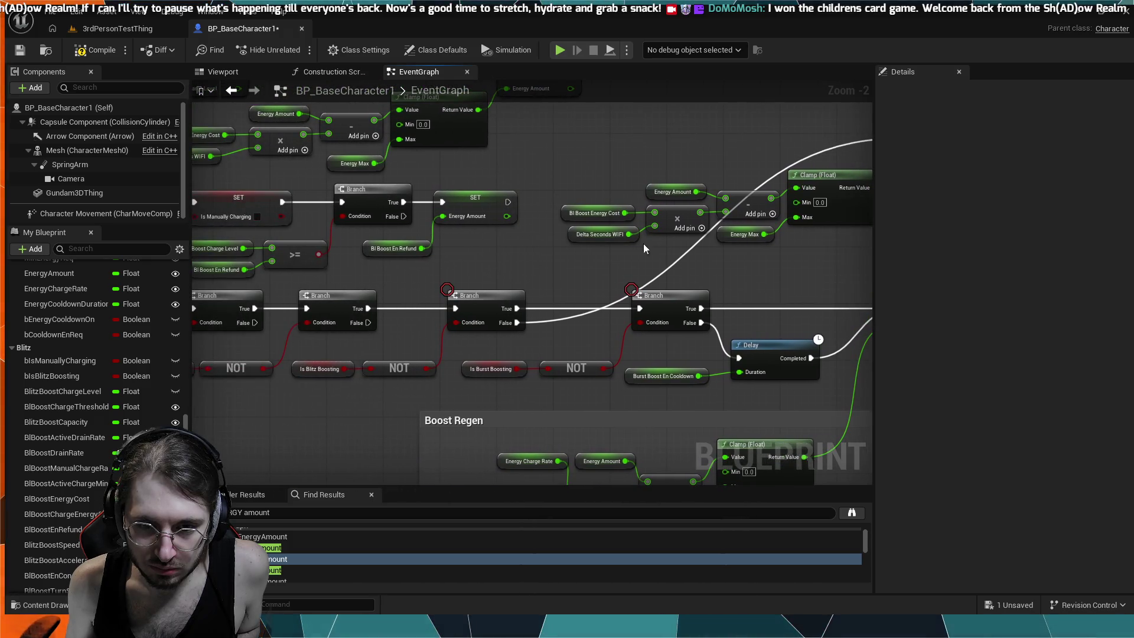
mouse_move(498, 250)
left_mouse_down()
mouse_move(710, 283)
mouse_move(873, 395)
left_mouse_up()
mouse_move(483, 310)
left_mouse_down()
mouse_move(600, 347)
mouse_move(577, 357)
mouse_move(599, 292)
mouse_move(602, 484)
mouse_move(501, 292)
mouse_move(554, 382)
mouse_move(678, 448)
mouse_move(586, 301)
mouse_move(590, 278)
left_mouse_up()
scroll(541, 298, "down", 1)
scroll(591, 278, "down", 3)
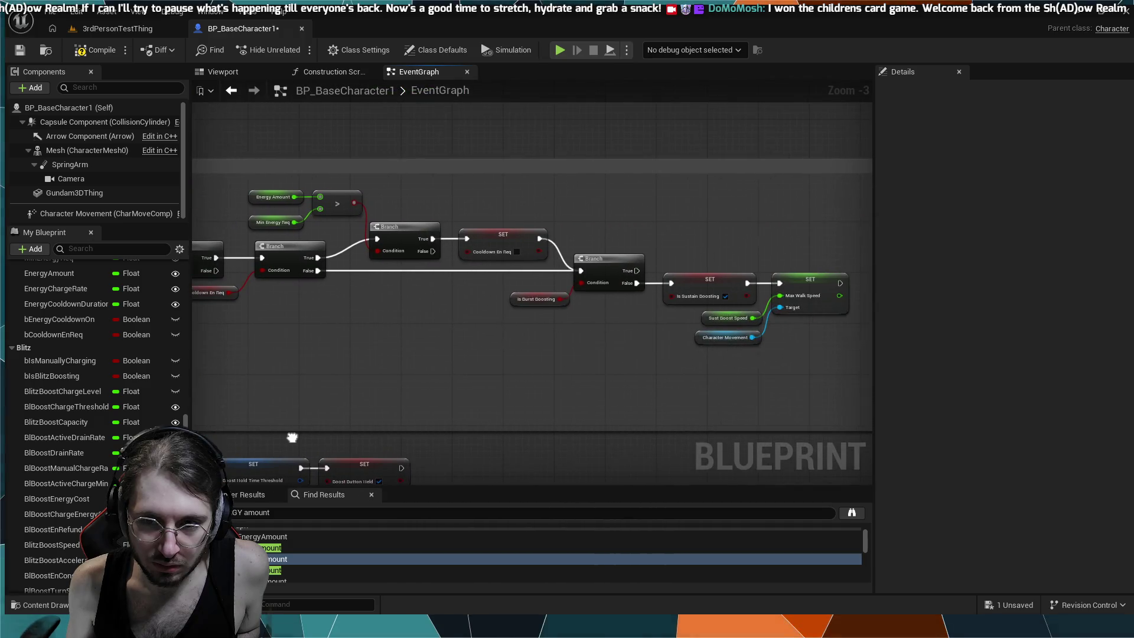
- Move the Energy Amount and == check nodes right, beside the Clamp node
scroll(638, 211, "down", 4)
scroll(472, 256, "up", 9)
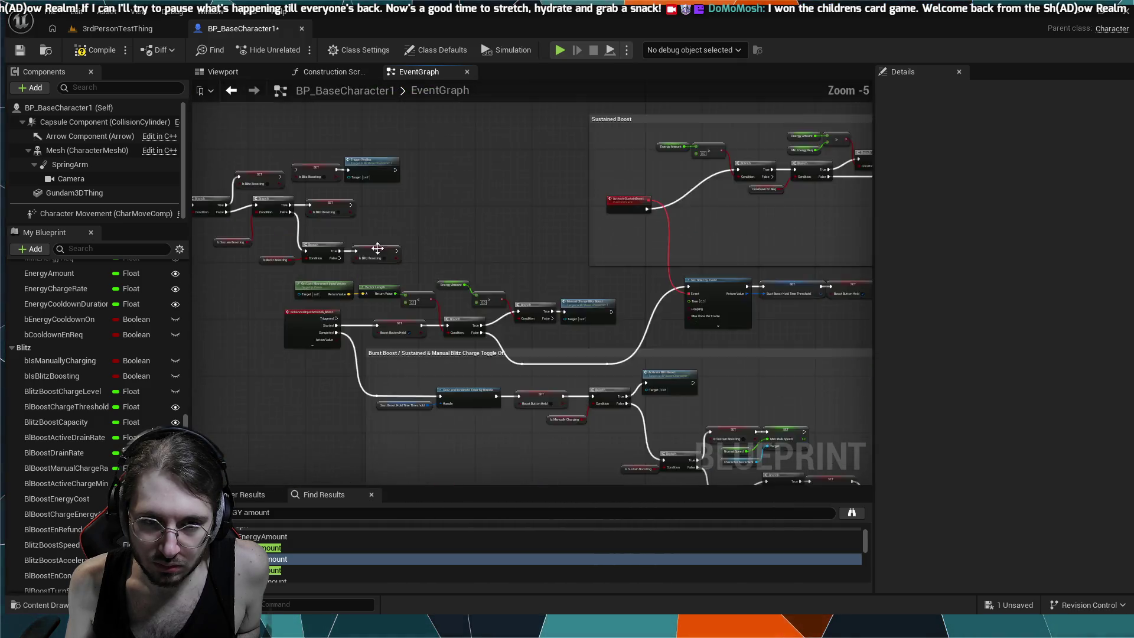
left_click_drag(560, 268, 680, 273)
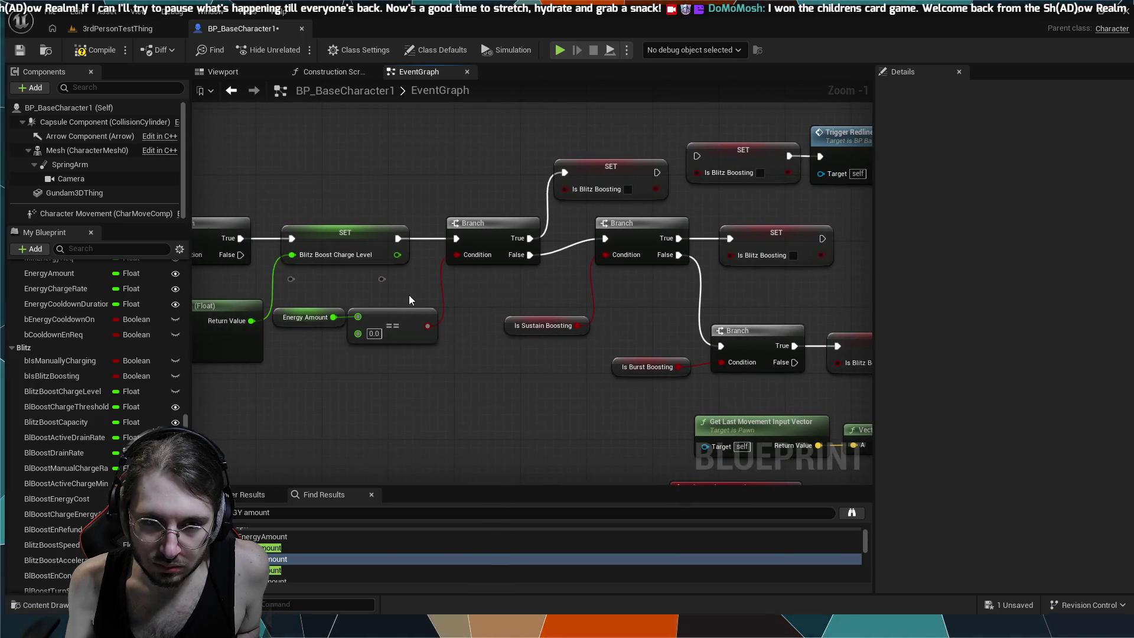
left_click_drag(356, 275, 521, 271)
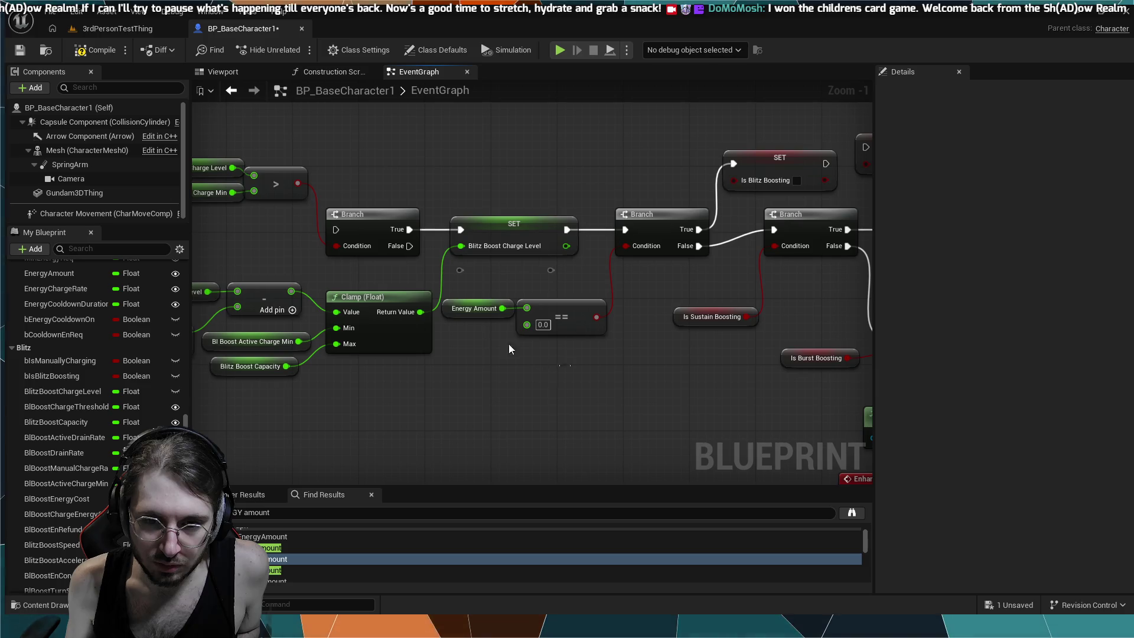
left_click_drag(488, 312, 494, 300)
left_click(508, 297)
left_click(555, 296)
- Change the == node's comparison value from 0.0 to 1
left_click(554, 326)
left_click(575, 352)
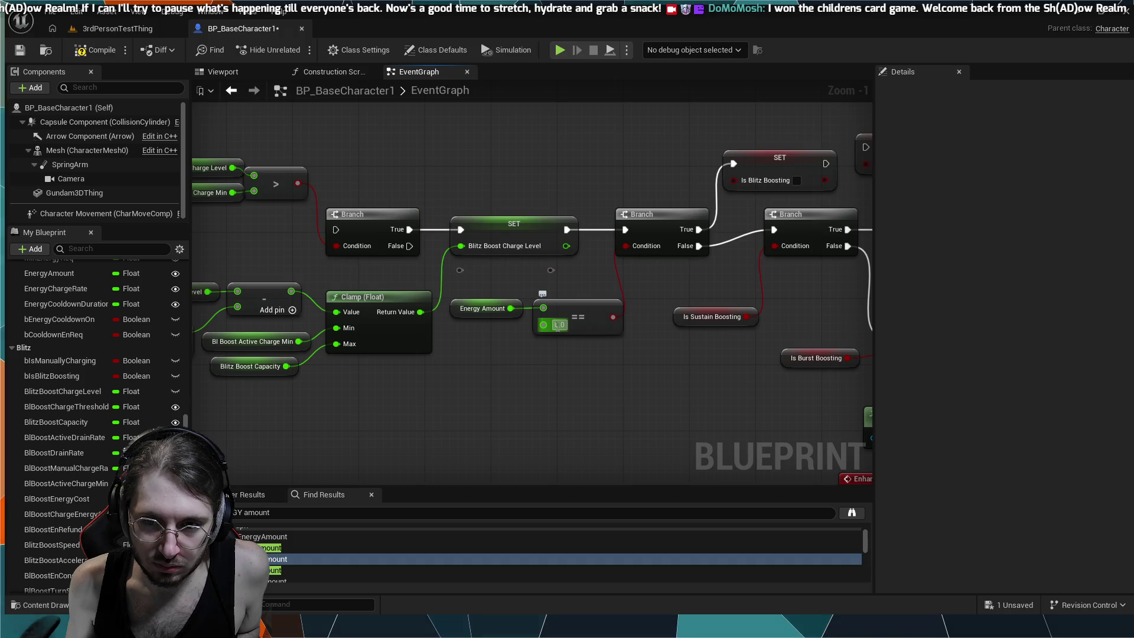
left_click_drag(686, 274, 612, 293)
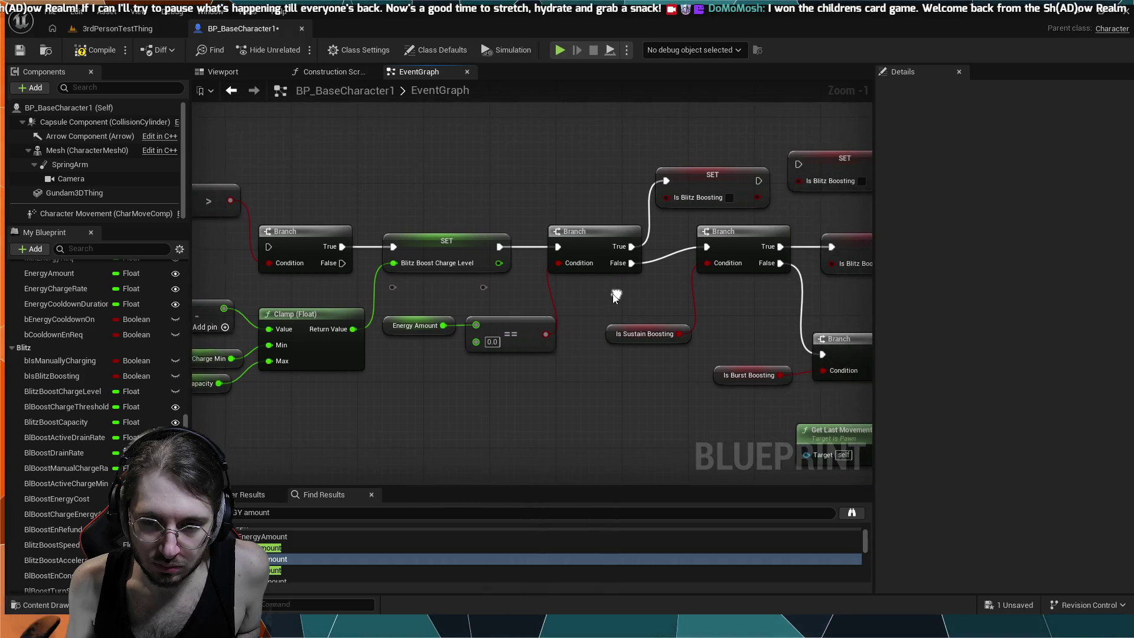
left_click(488, 341)
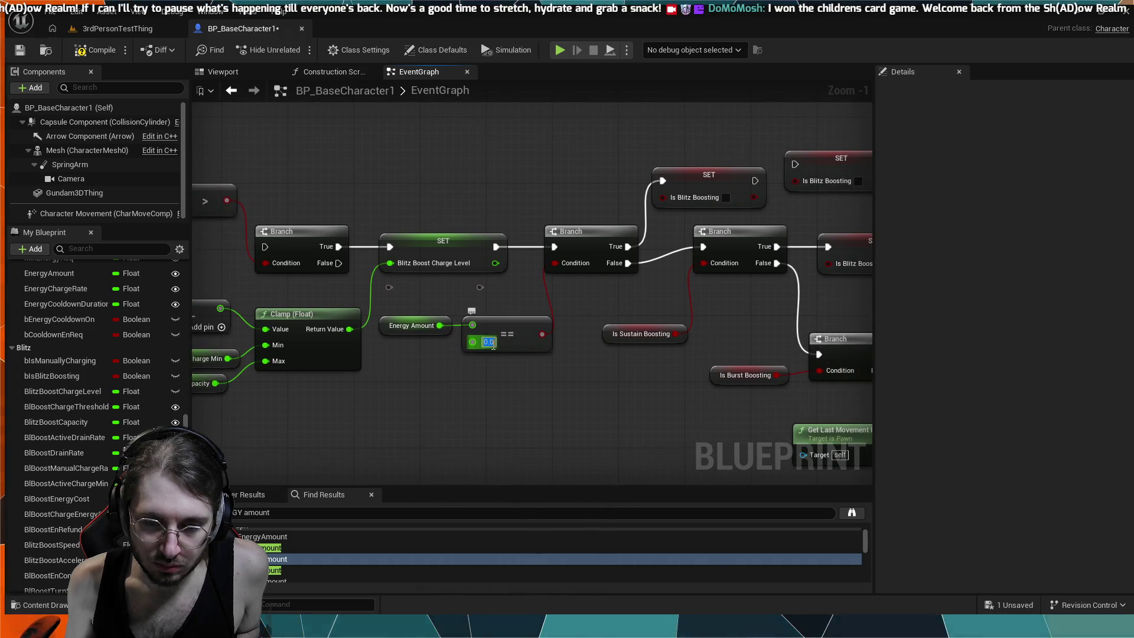
type("1")
key("Return")
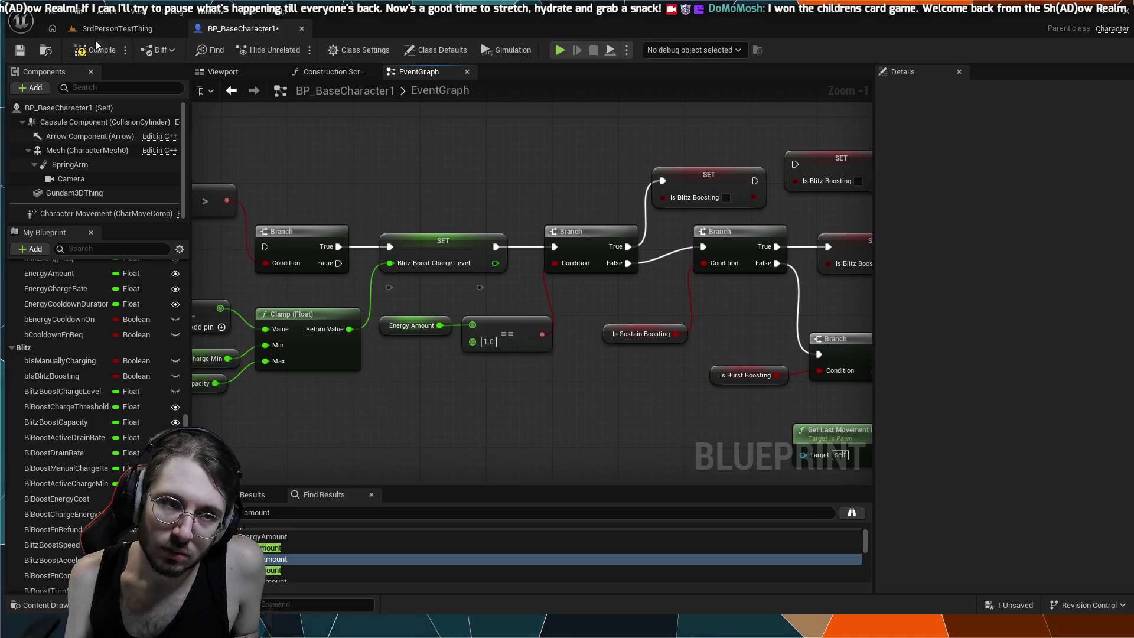
- Playtest in 3rdPersonTestThing with Alt+P until MANA DEPLETED prints, then return to BP_BaseCharacter1
left_click(107, 28)
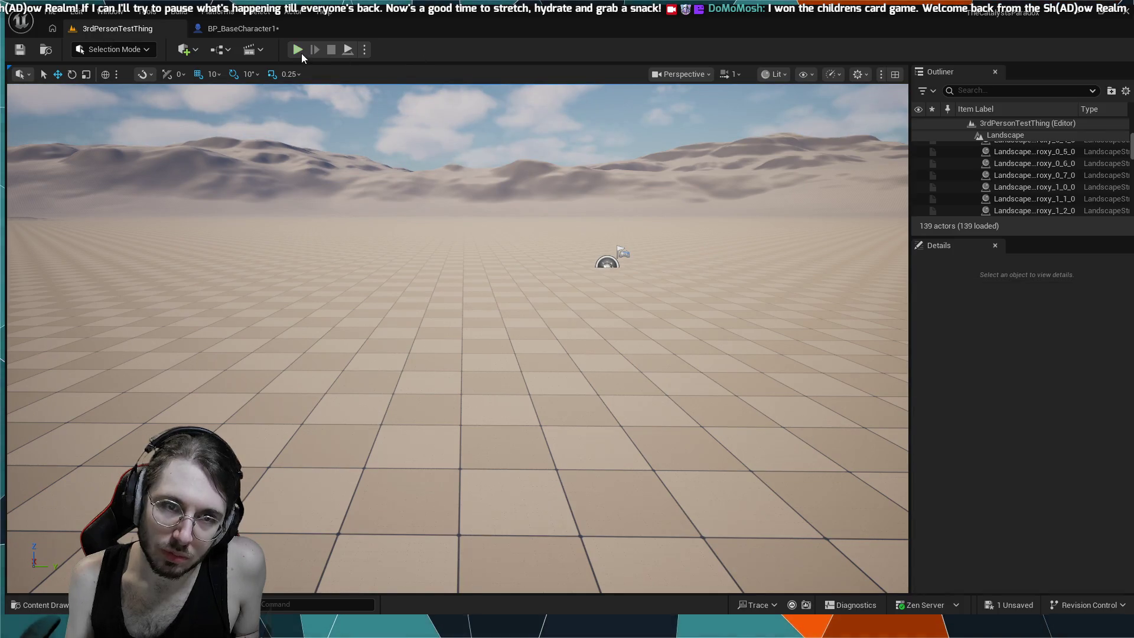
key("alt+p")
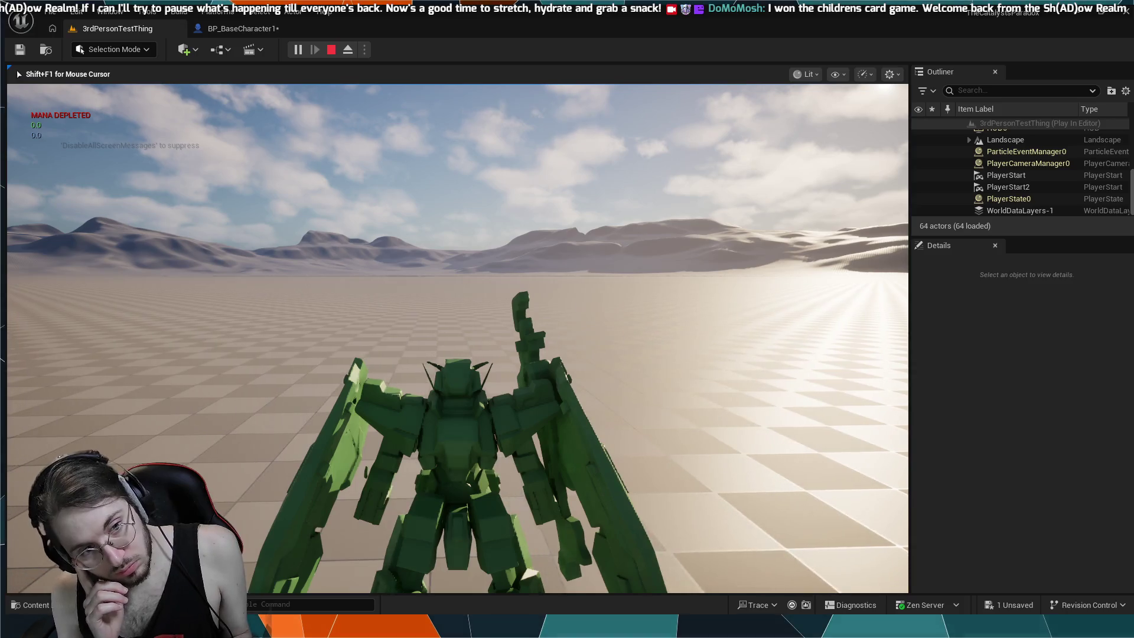
key("Escape")
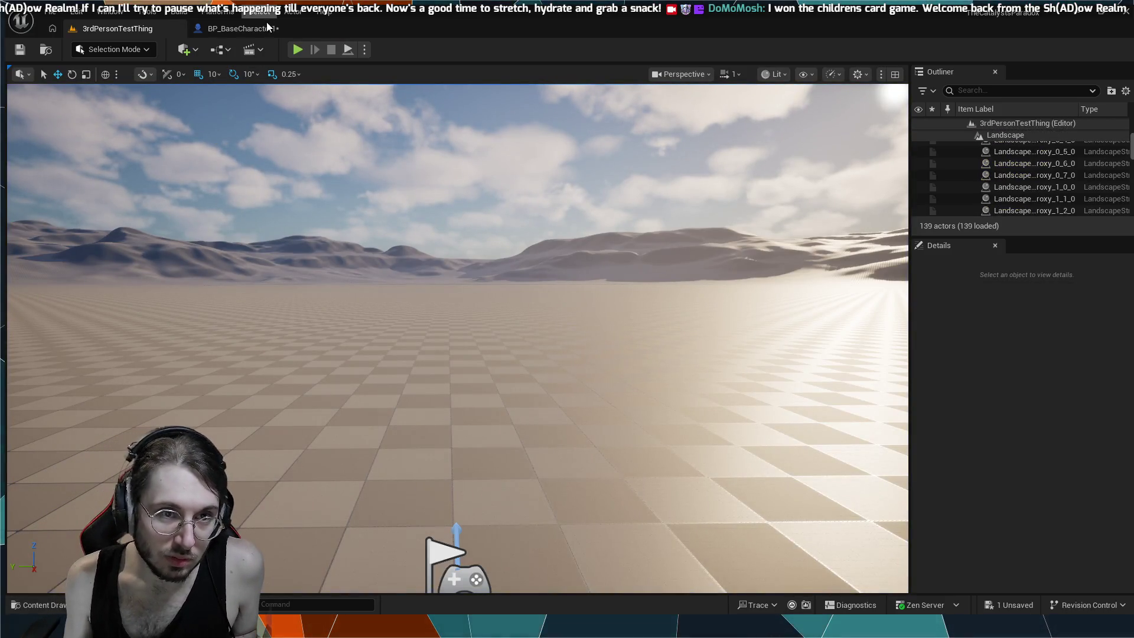
left_click(258, 27)
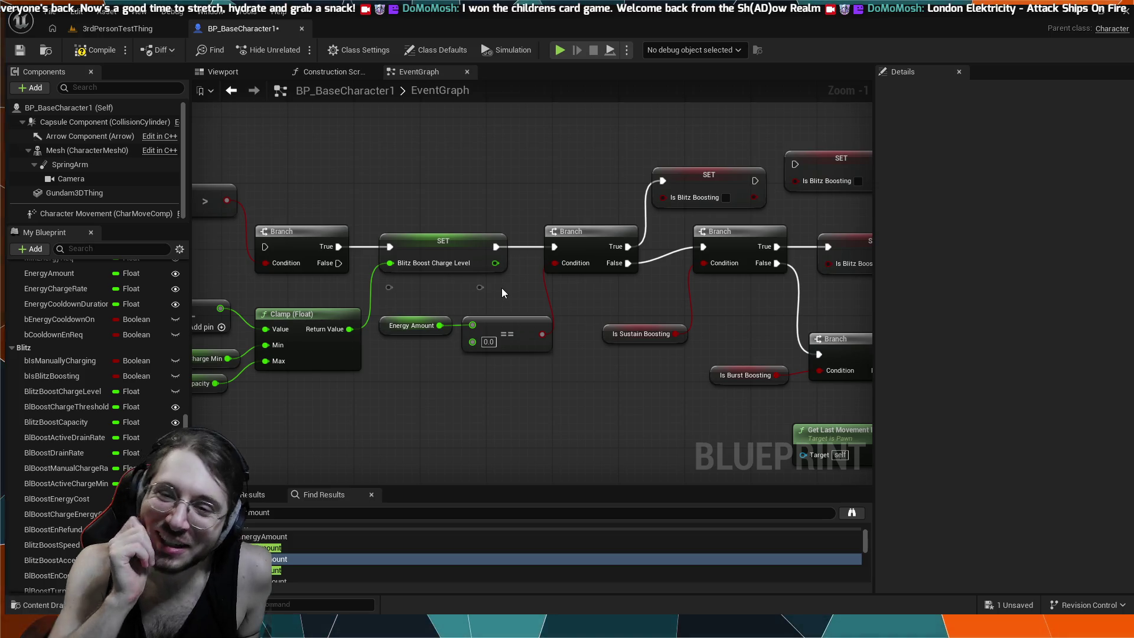
- Raise the first Blitz Branch, lower the second Branch and SET Is Blitz Boosting to level the wires
mouse_move(810, 110)
left_mouse_down()
mouse_move(633, 145)
mouse_move(558, 144)
left_mouse_up()
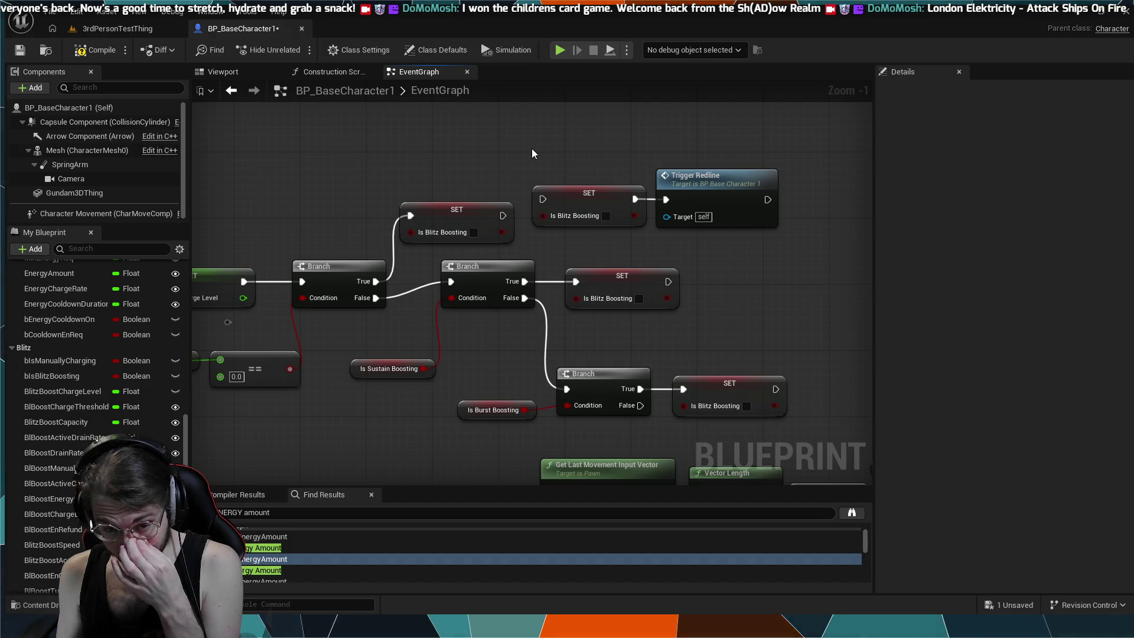
left_click_drag(516, 154, 604, 139)
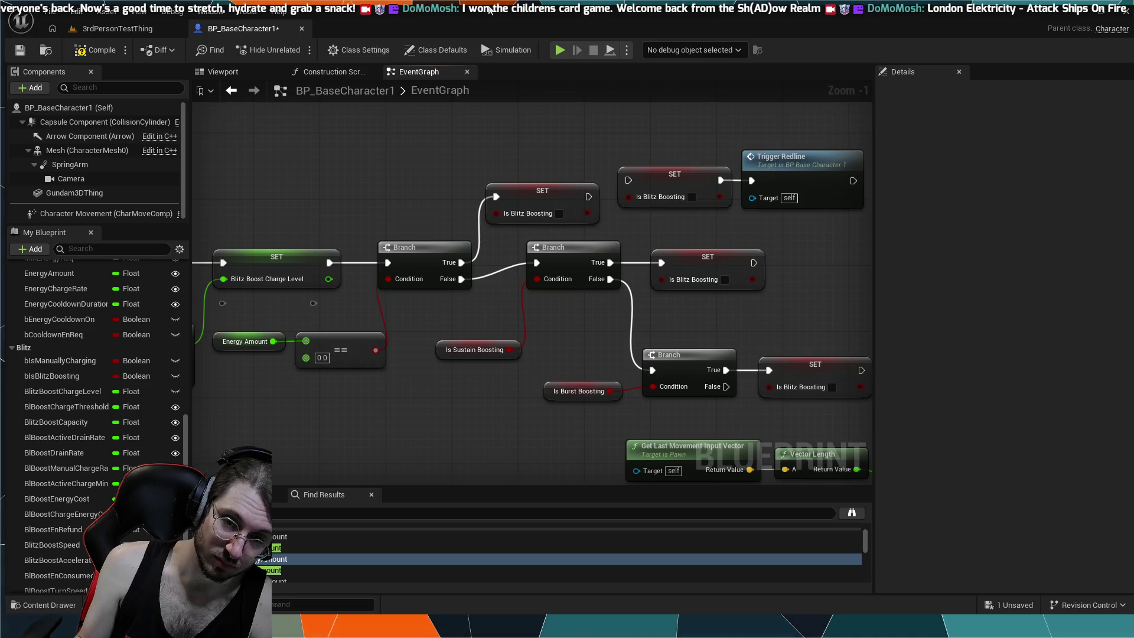
left_click_drag(429, 255, 435, 259)
left_click_drag(543, 257, 540, 270)
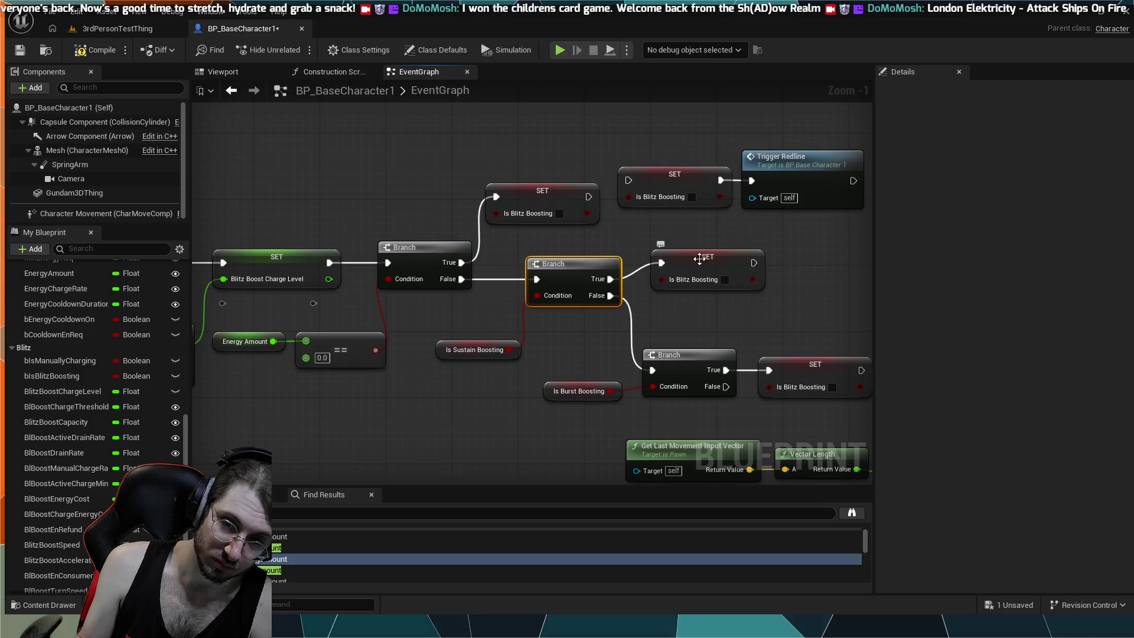
left_click_drag(699, 259, 700, 275)
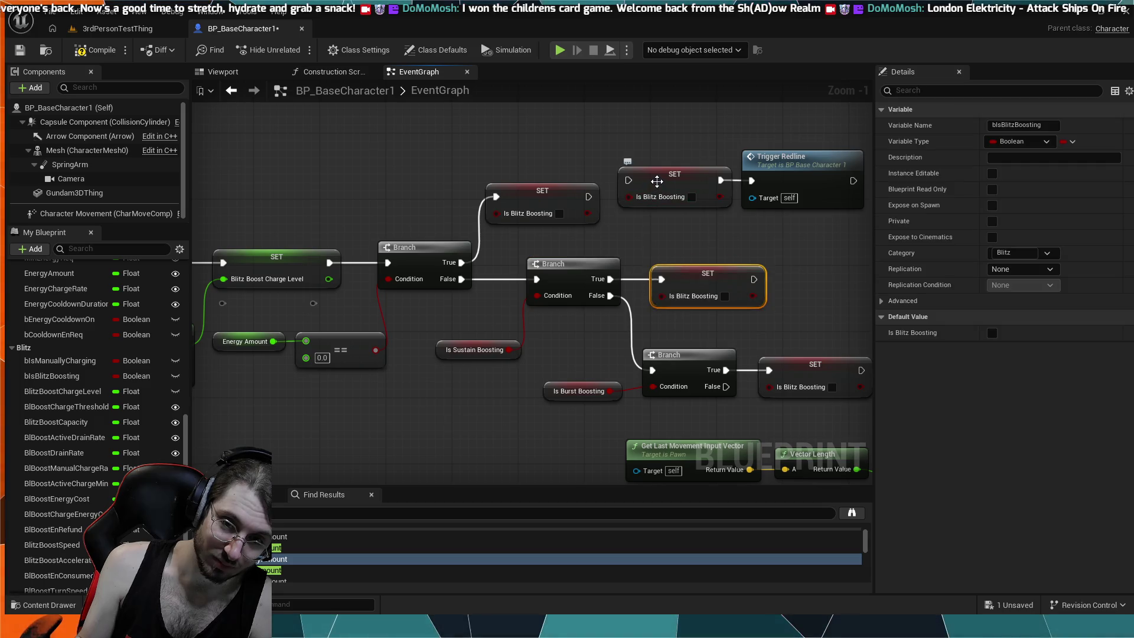
mouse_move(670, 154)
left_mouse_down()
mouse_move(524, 175)
mouse_move(496, 211)
left_mouse_up()
mouse_move(434, 281)
left_mouse_down()
mouse_move(602, 223)
mouse_move(596, 183)
mouse_move(518, 148)
left_mouse_up()
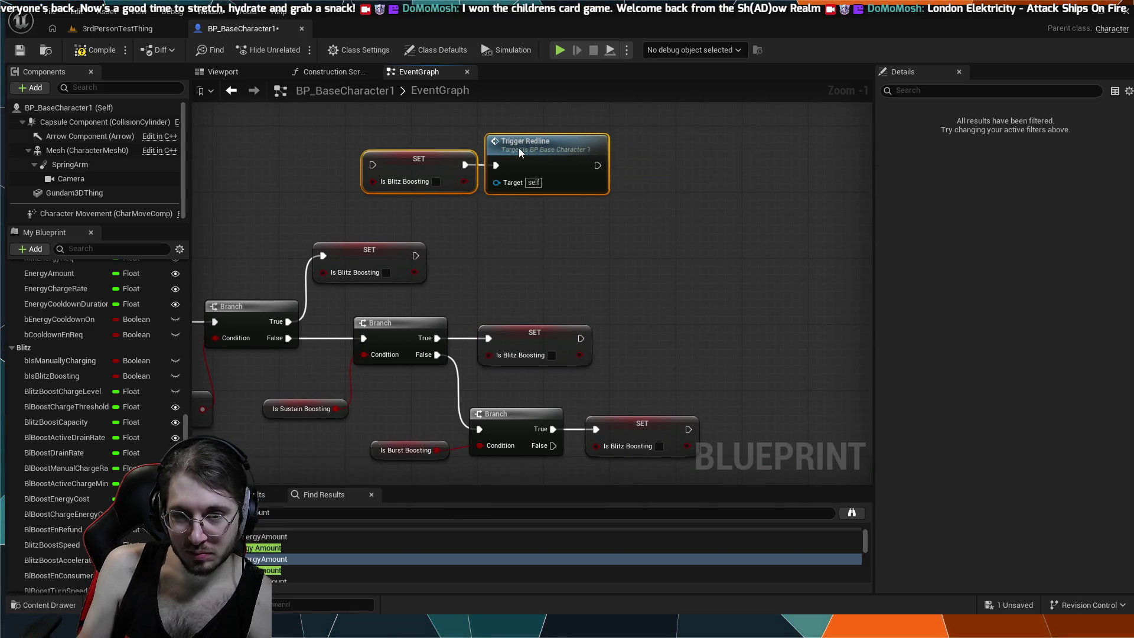
- Deselect the nodes and pan past Sustained Boost to the Energy Amount Branch and Clamp nodes
left_click(647, 235)
scroll(685, 175, "down", 3)
left_click_drag(602, 236, 576, 229)
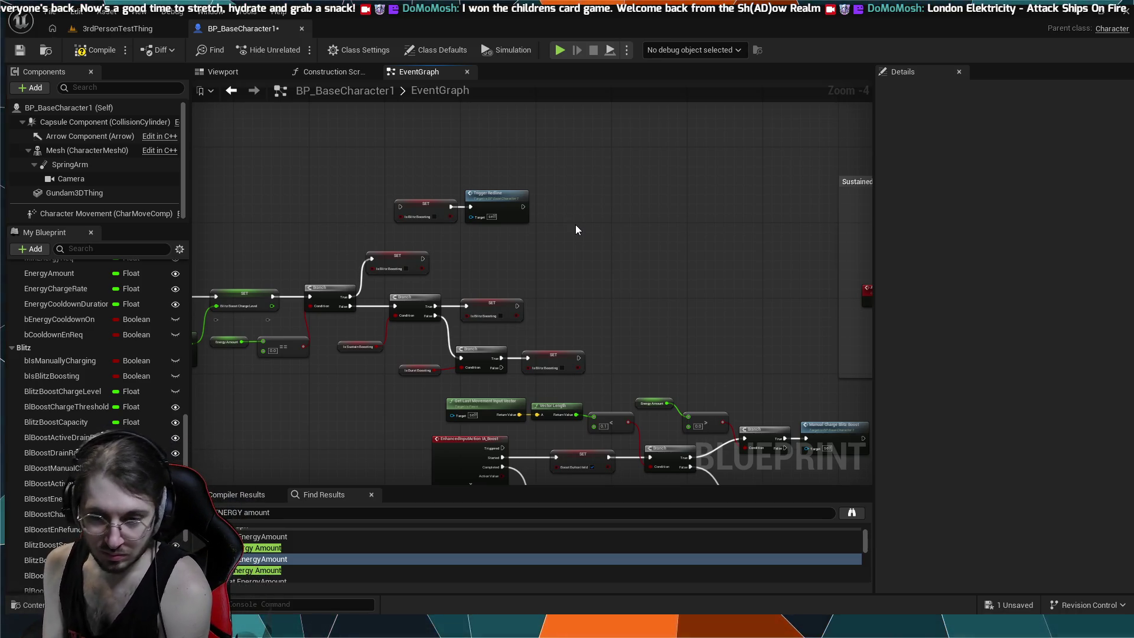
mouse_move(601, 270)
left_mouse_down()
mouse_move(435, 246)
mouse_move(253, 178)
left_mouse_up()
scroll(253, 179, "down", 3)
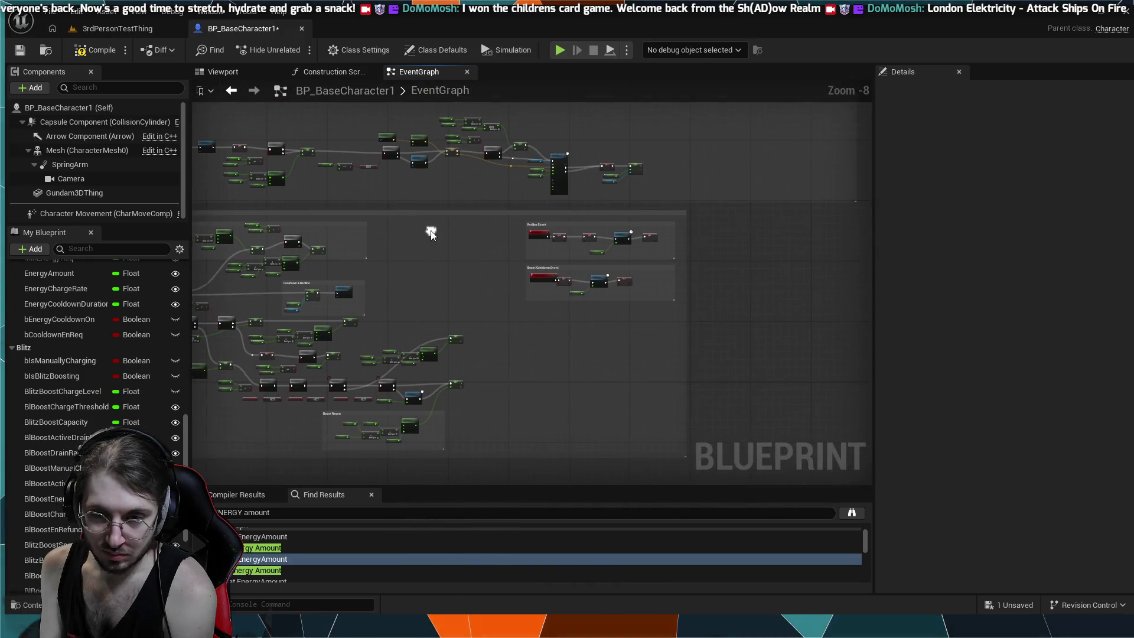
scroll(561, 328, "up", 3)
mouse_move(561, 329)
left_mouse_down()
mouse_move(522, 201)
mouse_move(522, 160)
left_mouse_up()
scroll(503, 214, "up", 3)
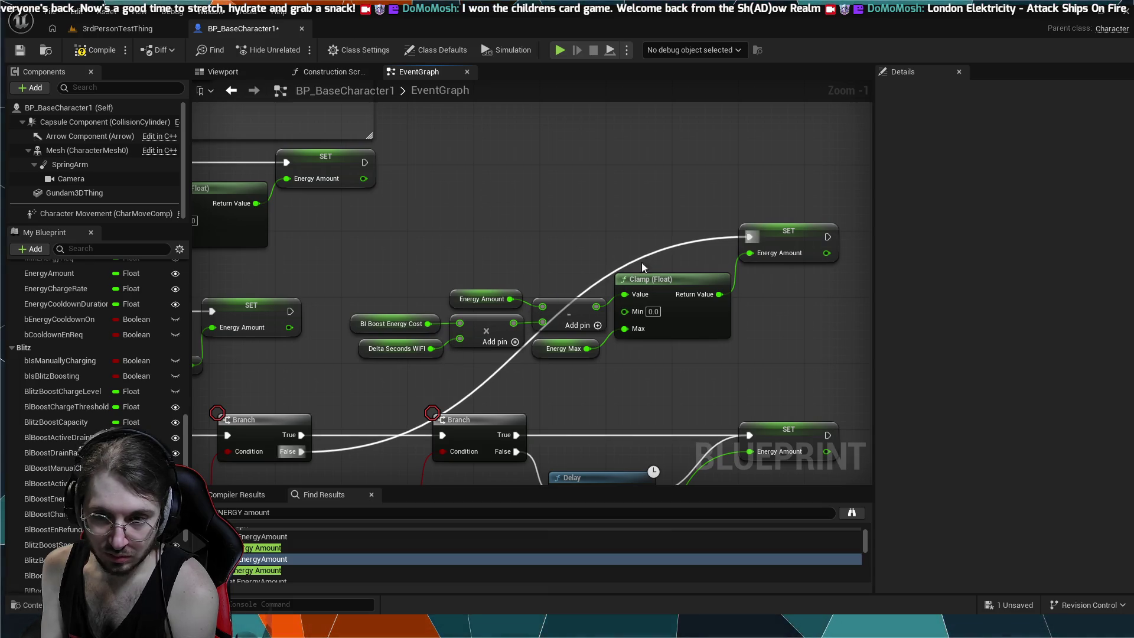
- Survey the Delay, Boost Regen, Cooldown & Redline and upper Clamp nodes
scroll(642, 256, "down", 2)
scroll(593, 281, "up", 1)
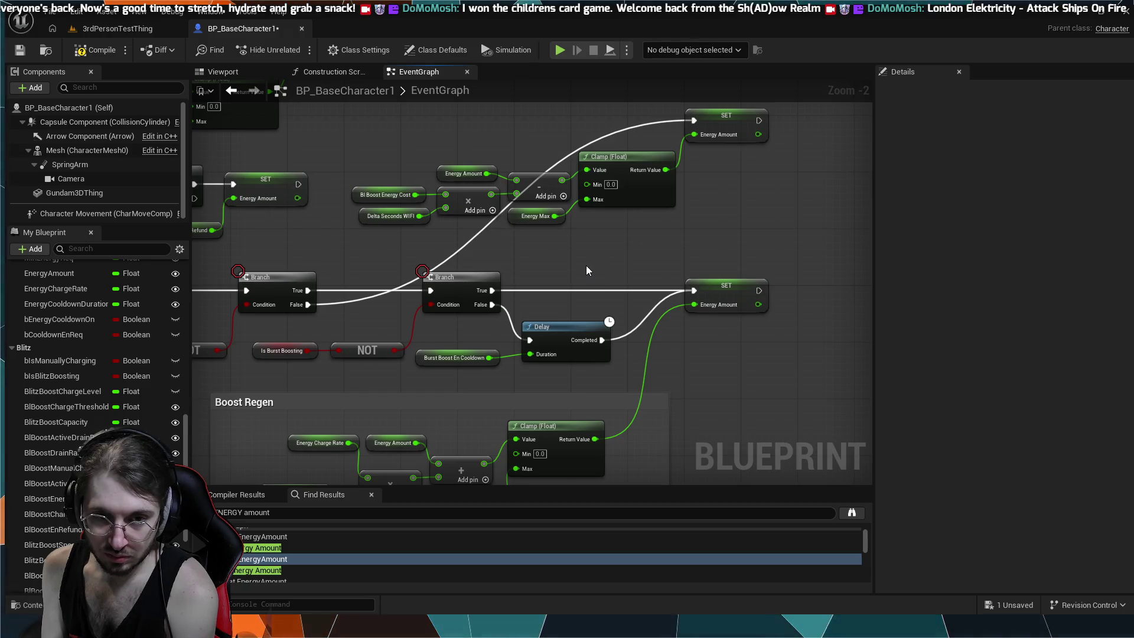
left_click_drag(591, 273, 670, 167)
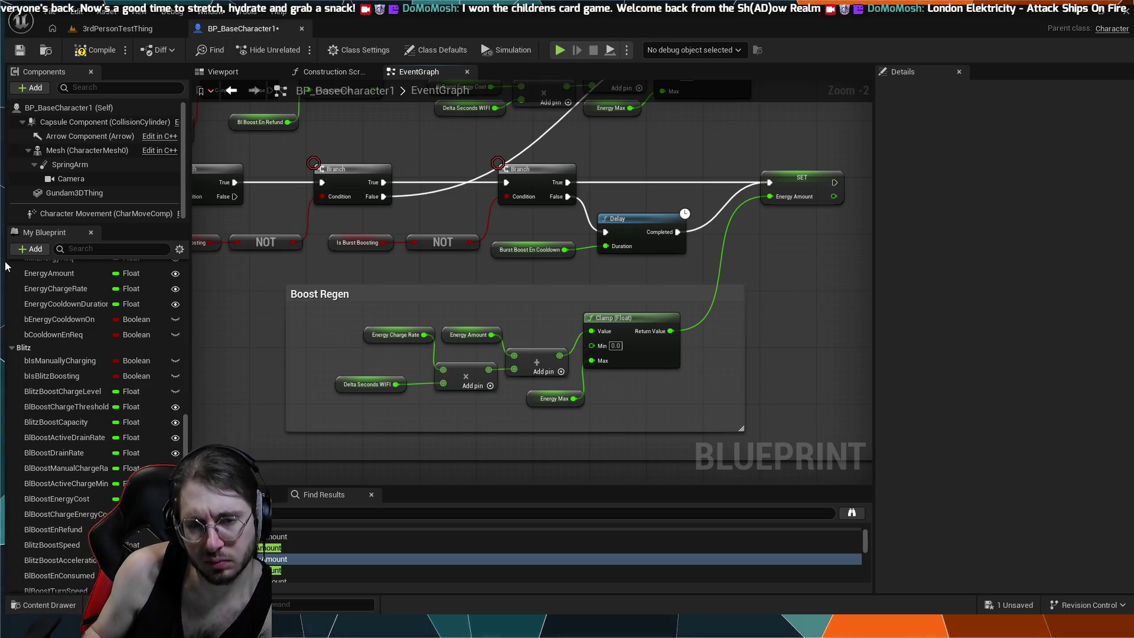
scroll(302, 351, "down", 2)
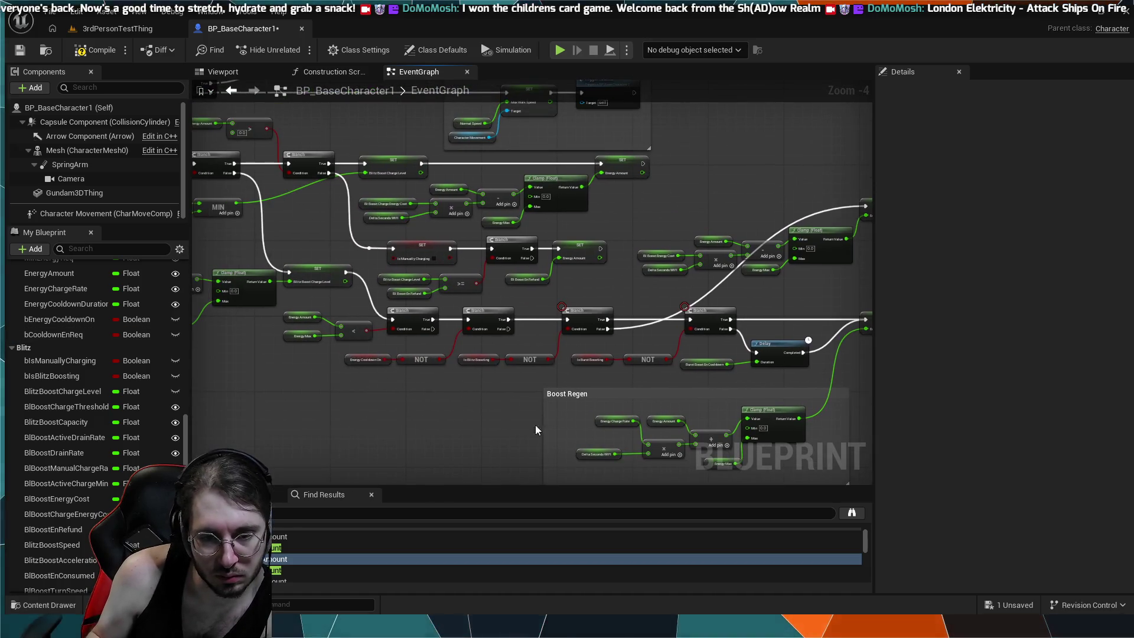
scroll(546, 352, "up", 1)
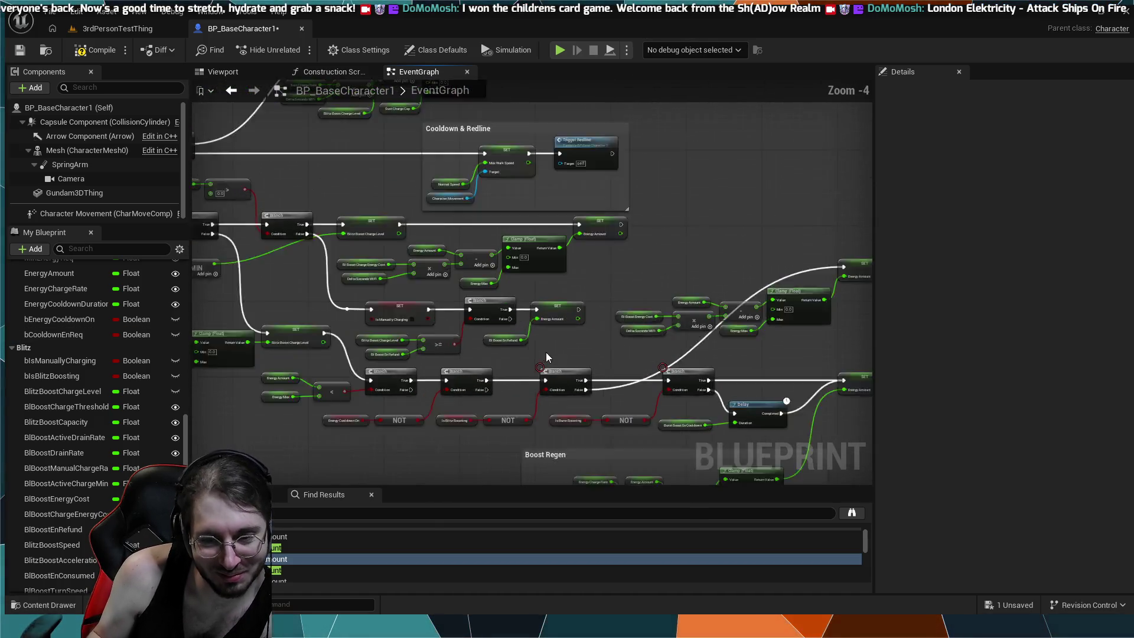
scroll(554, 344, "up", 1)
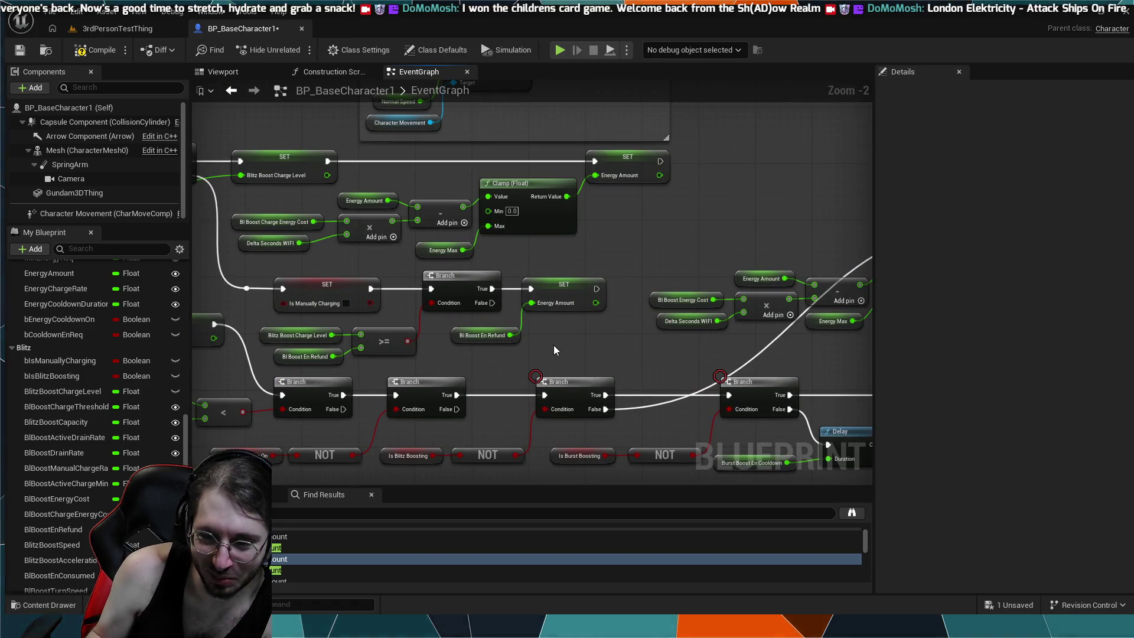
left_click_drag(549, 347, 352, 335)
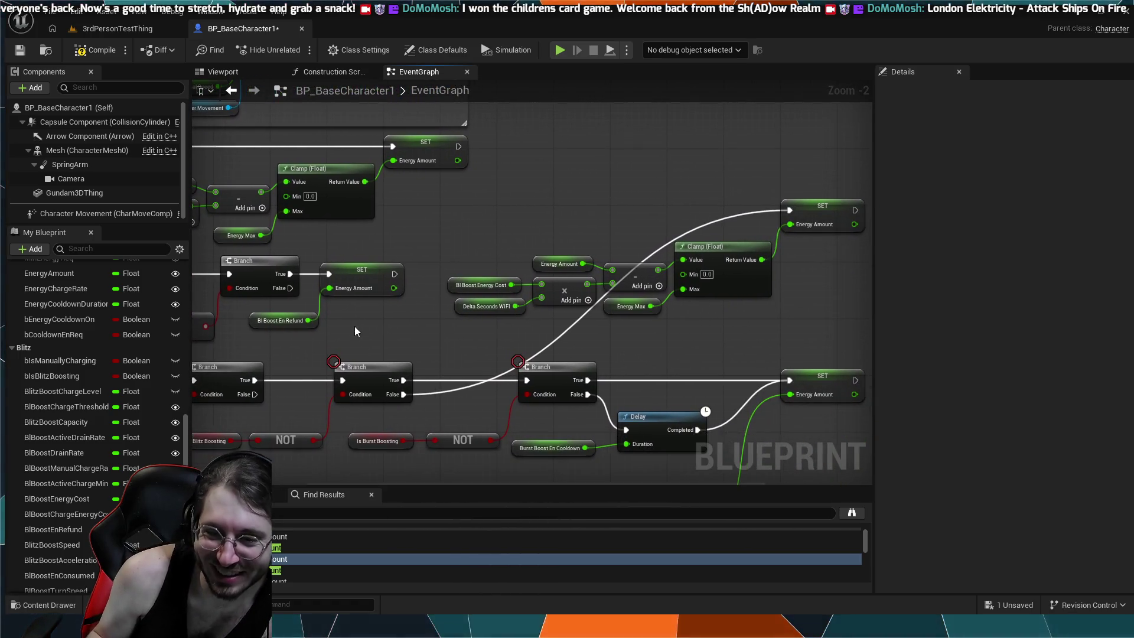
left_click_drag(405, 267, 578, 297)
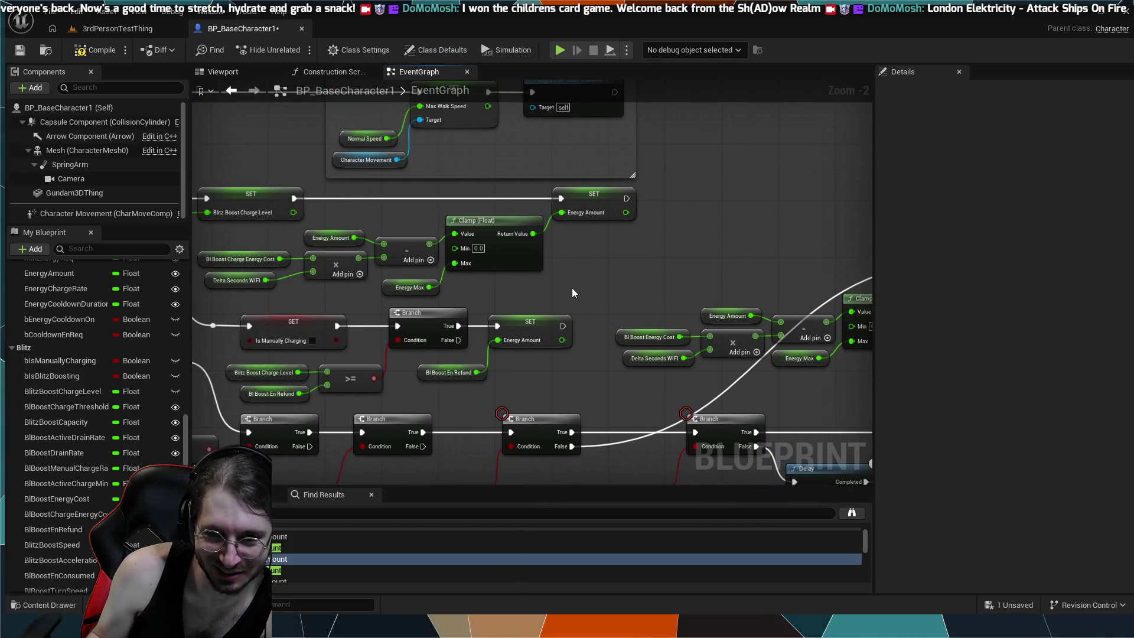
left_click_drag(421, 219, 495, 330)
mouse_move(437, 222)
left_mouse_down()
mouse_move(450, 177)
mouse_move(461, 482)
mouse_move(473, 413)
left_mouse_up()
mouse_move(564, 352)
left_mouse_down()
mouse_move(578, 363)
mouse_move(560, 289)
left_mouse_up()
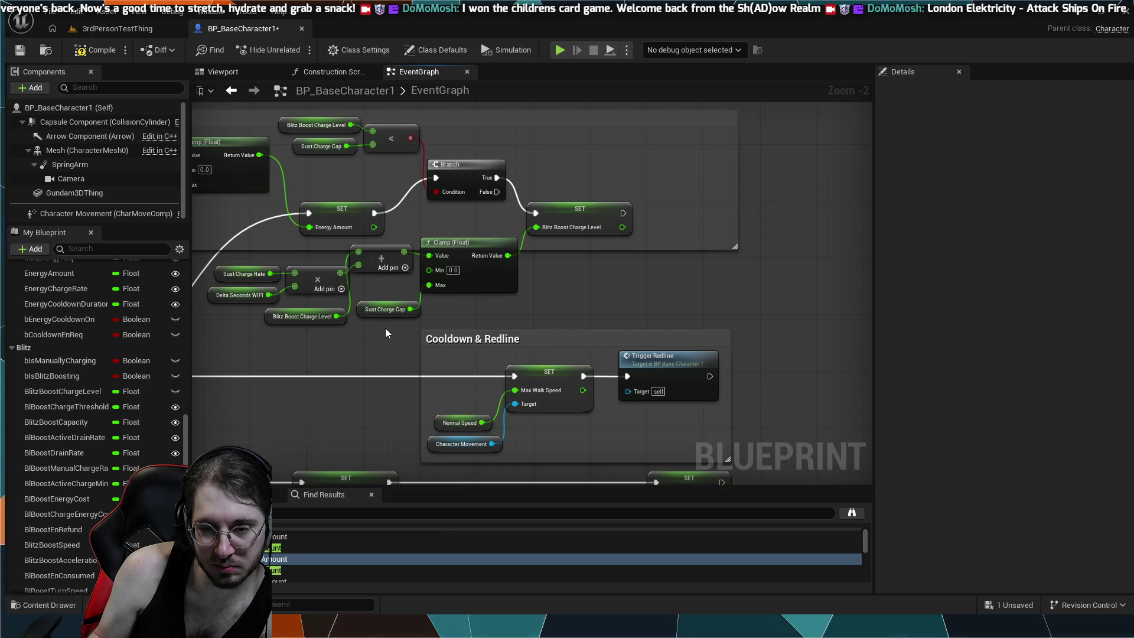
- Find the Blitz Boost drain calculation and lower the Blitz Boost Capacity getter beside its Clamp
left_click_drag(385, 327, 407, 306)
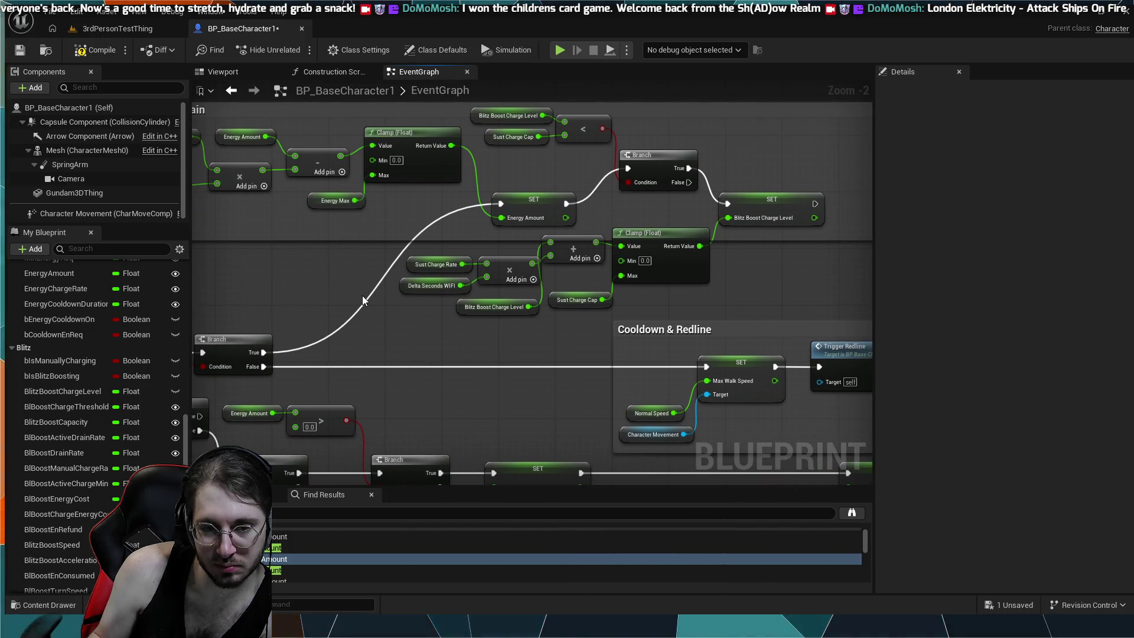
mouse_move(338, 293)
left_mouse_down()
mouse_move(710, 375)
mouse_move(381, 361)
mouse_move(433, 344)
mouse_move(463, 308)
left_mouse_up()
mouse_move(472, 364)
left_mouse_down()
mouse_move(412, 339)
mouse_move(414, 185)
mouse_move(460, 118)
left_mouse_up()
left_click_drag(476, 231, 508, 195)
left_click_drag(619, 453, 497, 375)
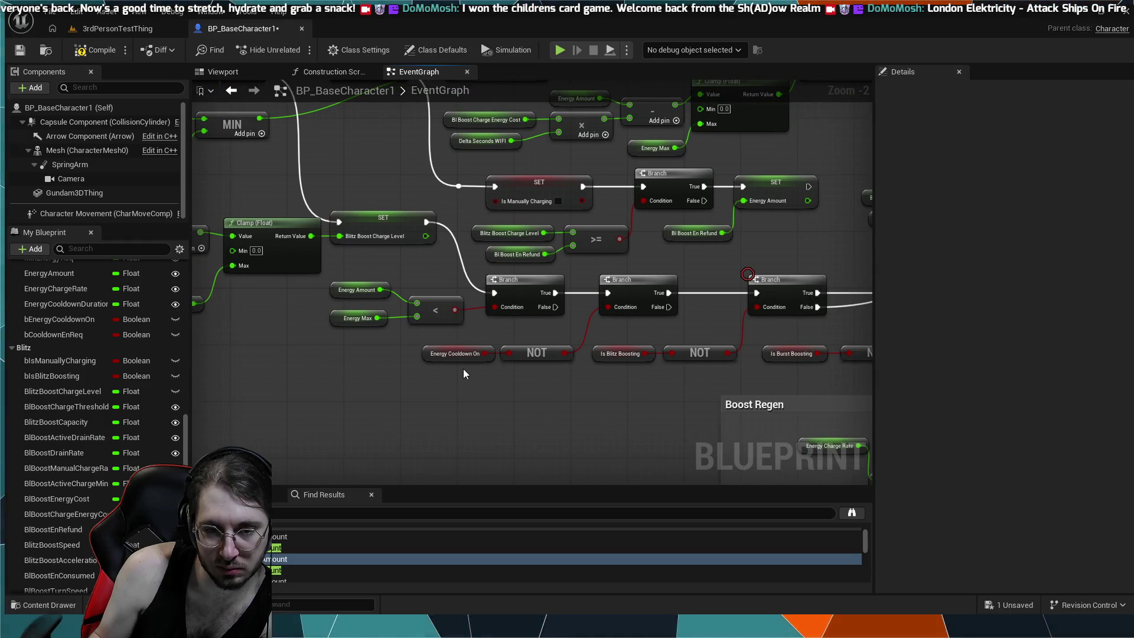
scroll(384, 369, "up", 3)
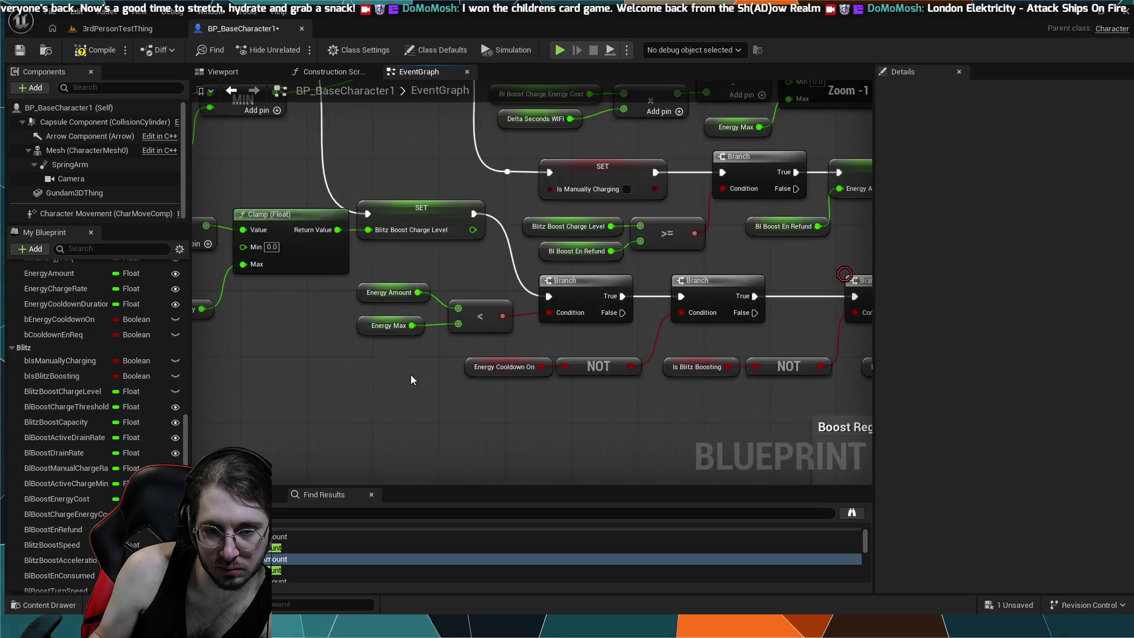
left_click_drag(405, 379, 518, 390)
left_click_drag(286, 378, 479, 379)
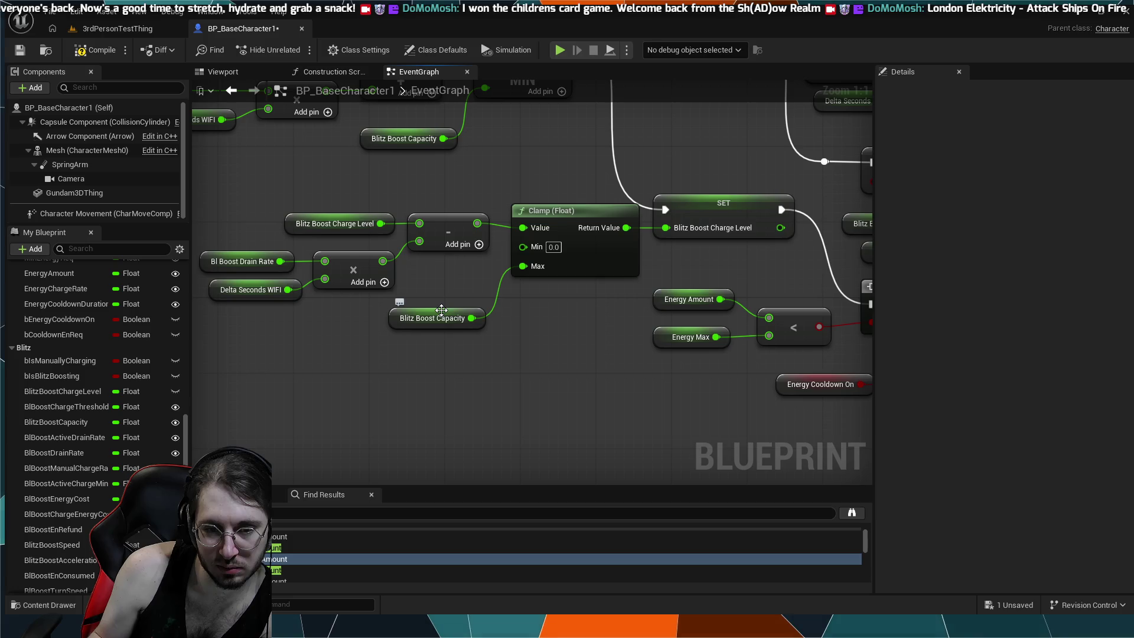
left_click_drag(443, 318, 448, 321)
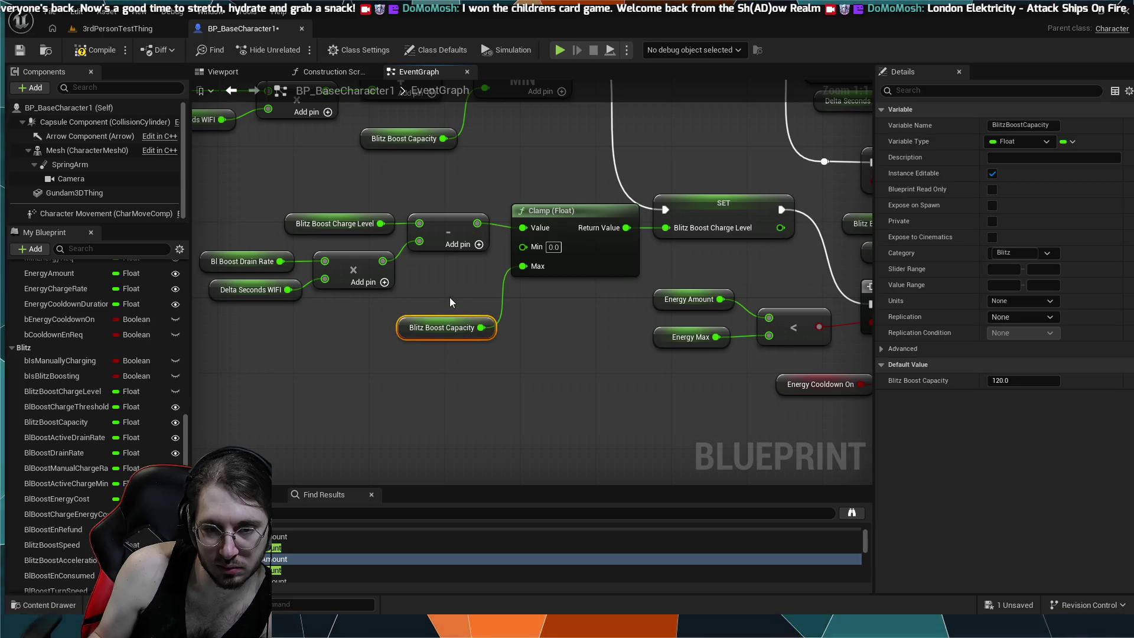
left_click(450, 303)
- Pan across the Branch and NOT nodes to the Print String nodes and Energy Amount < 30 check
scroll(365, 212, "down", 1)
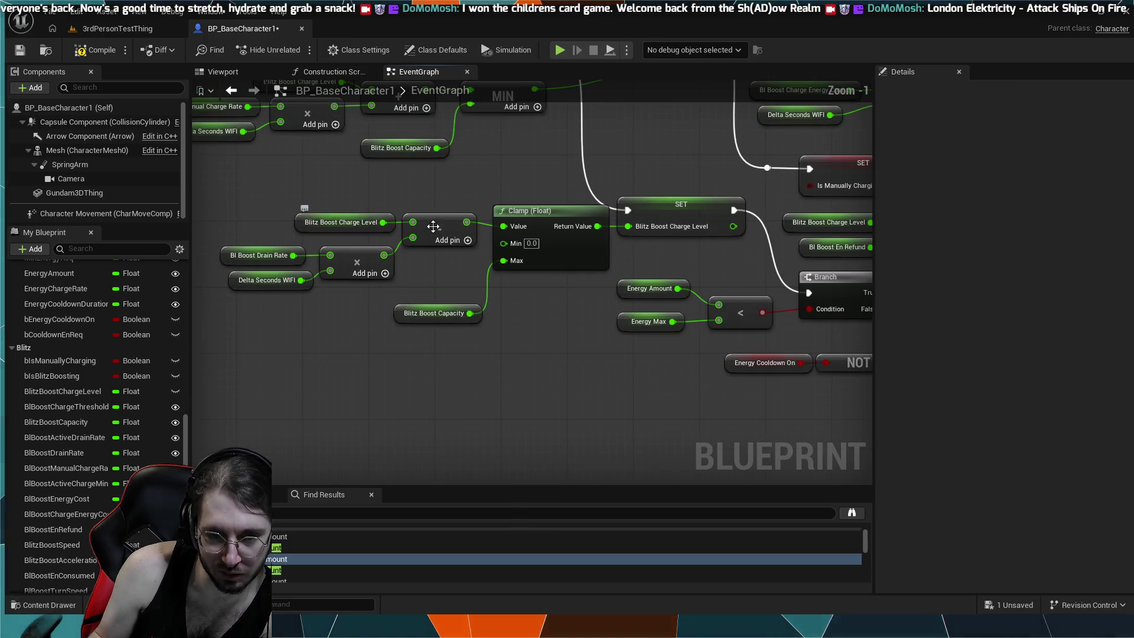
mouse_move(745, 176)
left_mouse_down()
mouse_move(397, 255)
mouse_move(334, 300)
left_mouse_up()
scroll(396, 255, "down", 1)
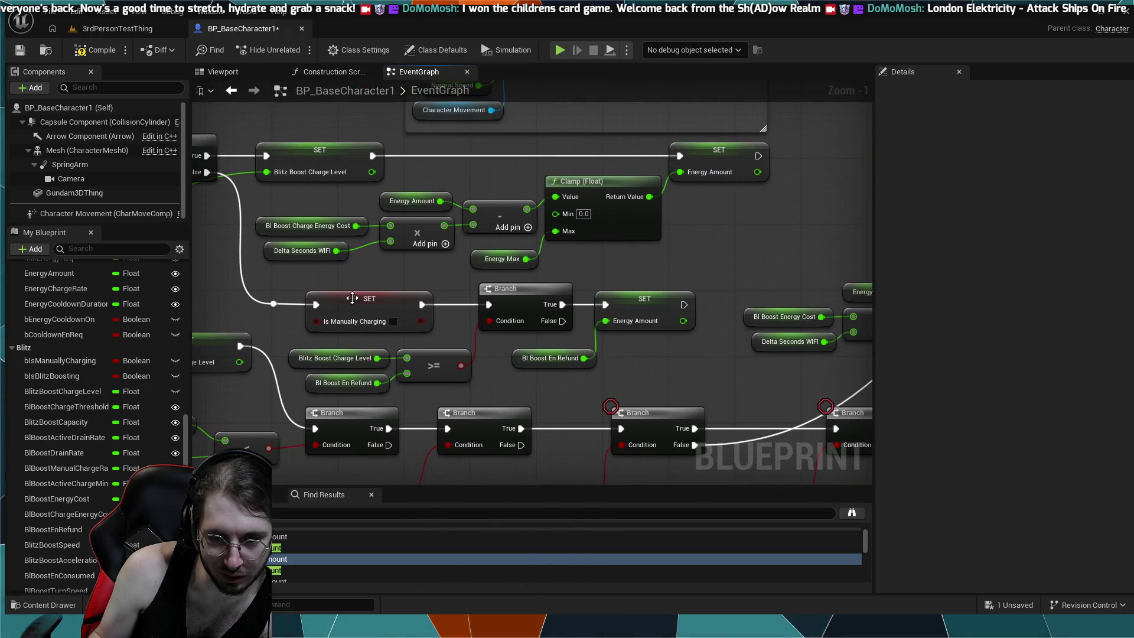
left_click_drag(577, 255, 726, 379)
left_click_drag(407, 193, 436, 246)
left_click_drag(296, 236, 549, 236)
left_click_drag(330, 232, 492, 319)
mouse_move(195, 171)
left_mouse_down()
mouse_move(579, 283)
mouse_move(641, 335)
mouse_move(672, 339)
left_mouse_up()
scroll(672, 339, "down", 1)
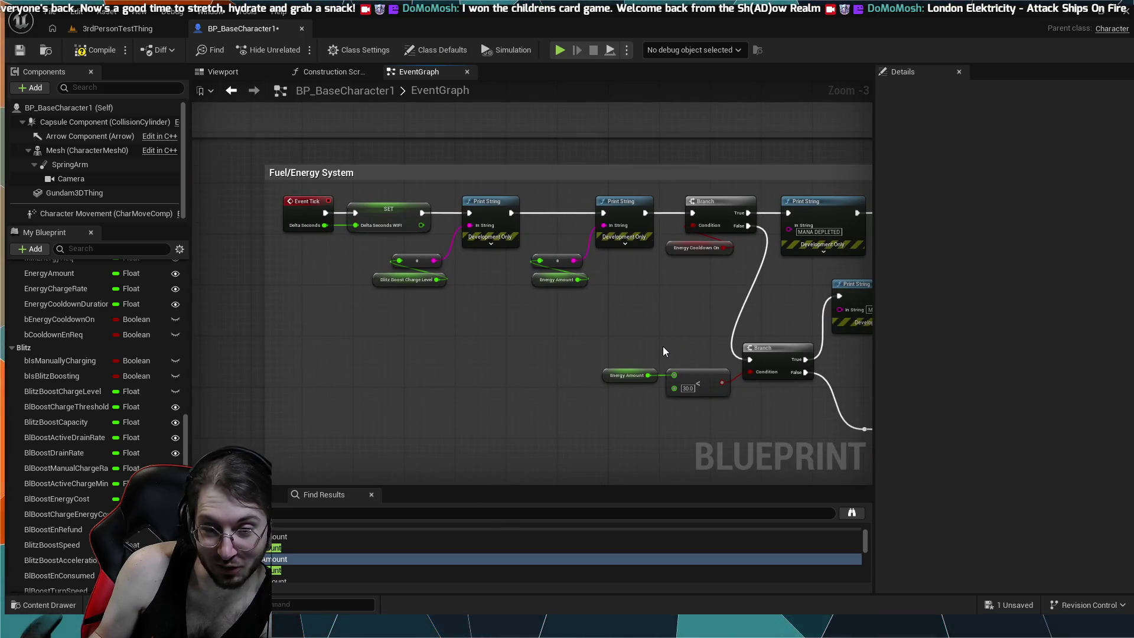
- Move the Blitz Boost Charge Level getter and its conversion node up under the Print Strings
scroll(468, 272, "up", 2)
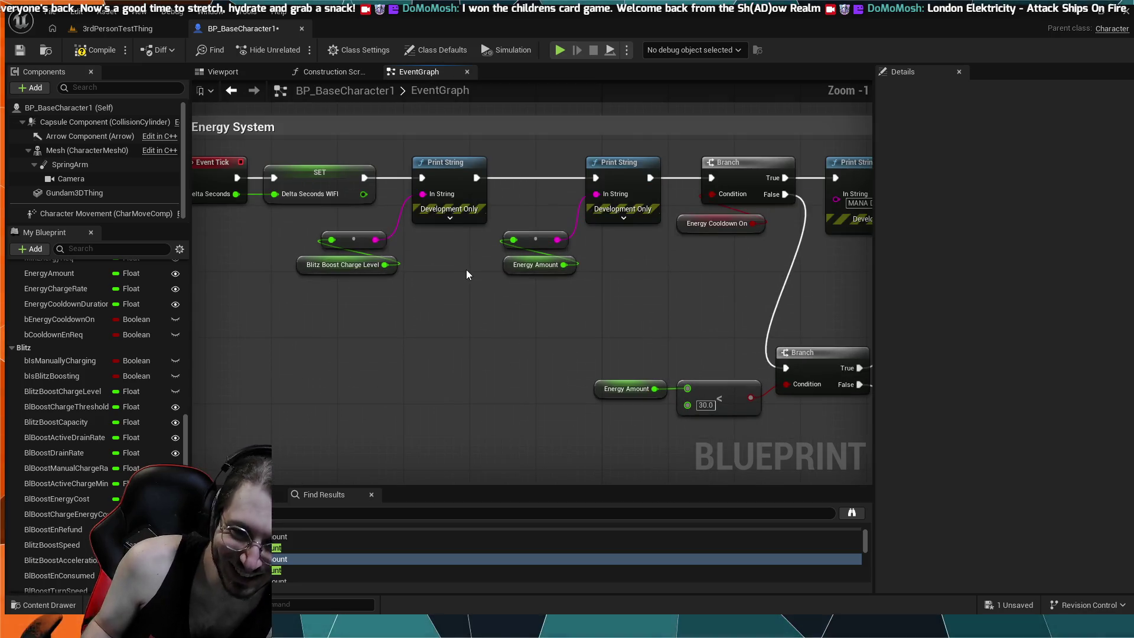
left_click_drag(416, 281, 328, 253)
scroll(441, 293, "down", 1)
mouse_move(414, 321)
left_mouse_down()
mouse_move(311, 278)
mouse_move(355, 275)
left_mouse_up()
left_click(471, 329)
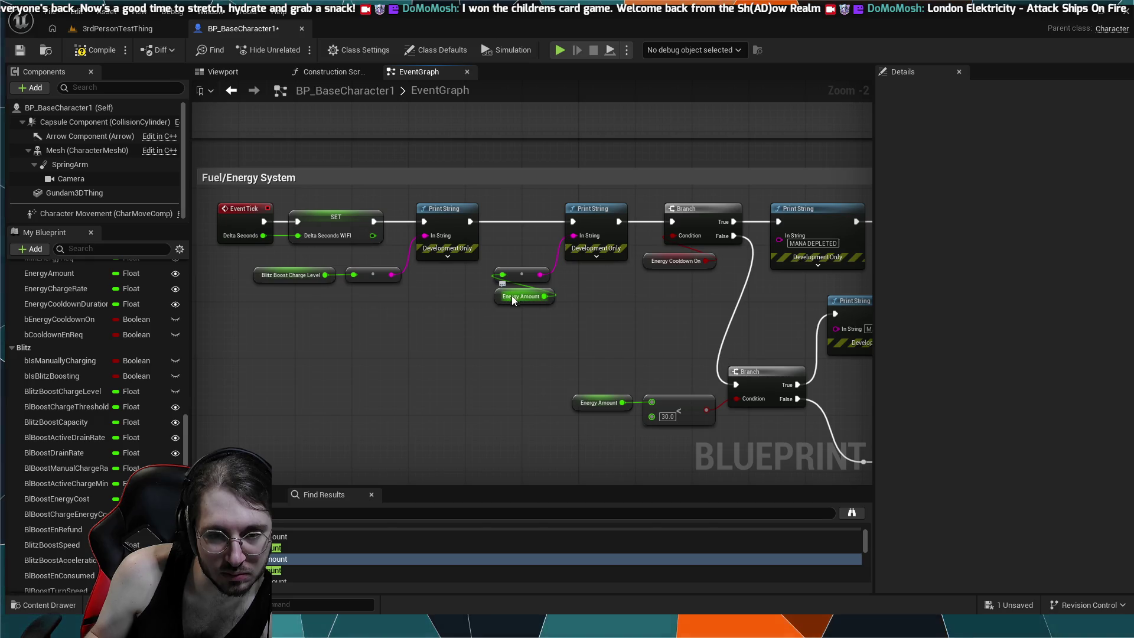
- Place the Energy Amount getter beside its conversion node and settle all four nodes in one row
left_click_drag(510, 301, 453, 269)
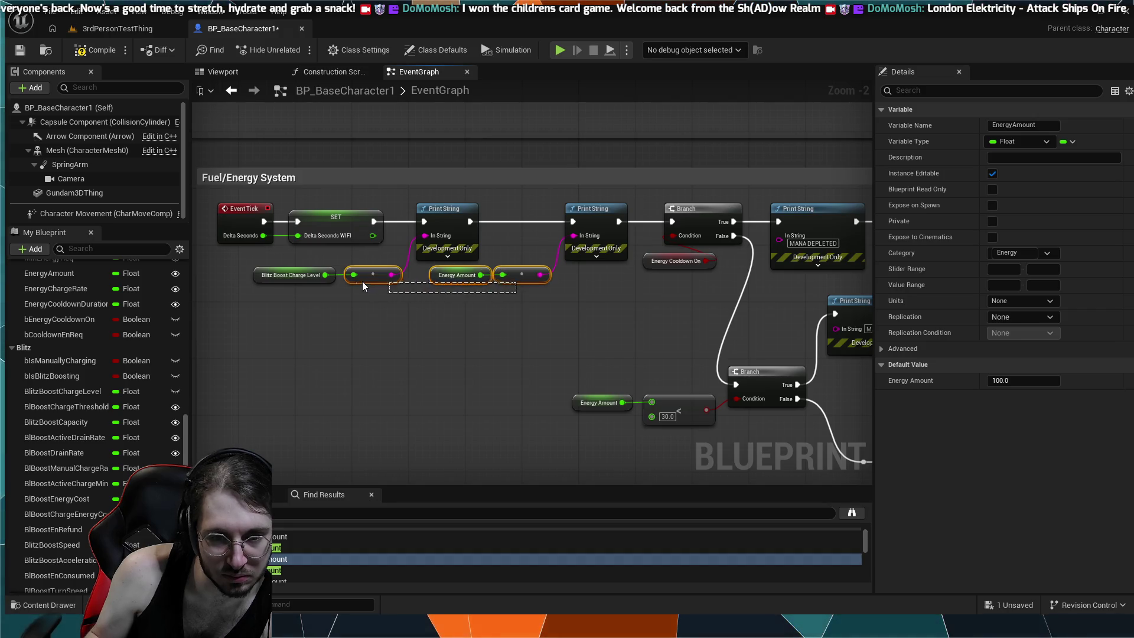
left_click_drag(307, 287, 306, 289)
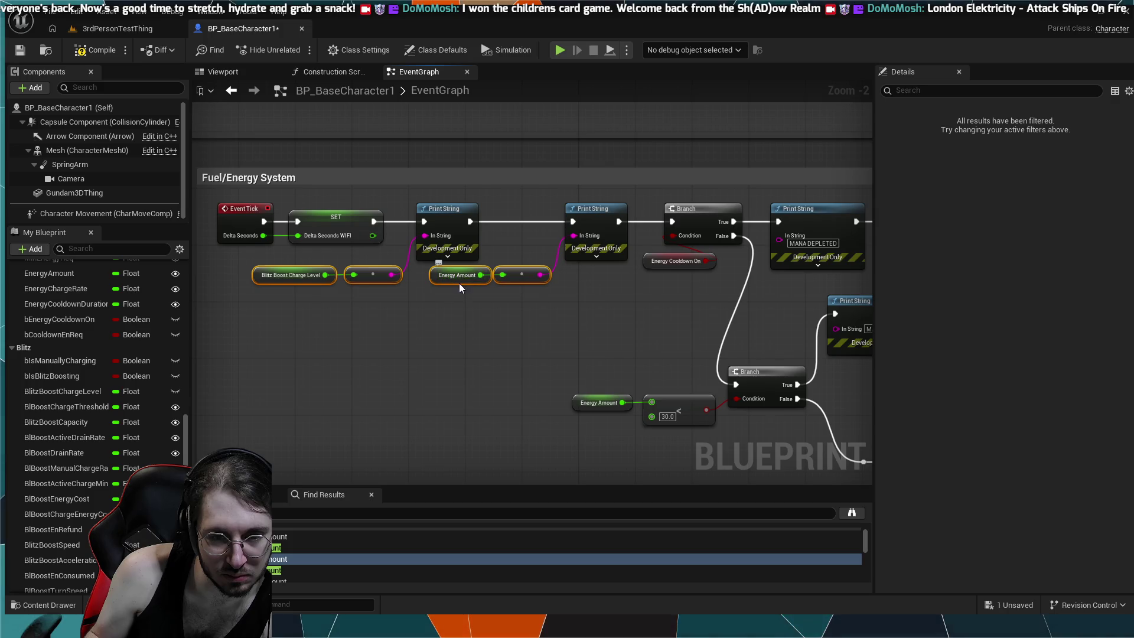
left_click_drag(459, 282, 458, 289)
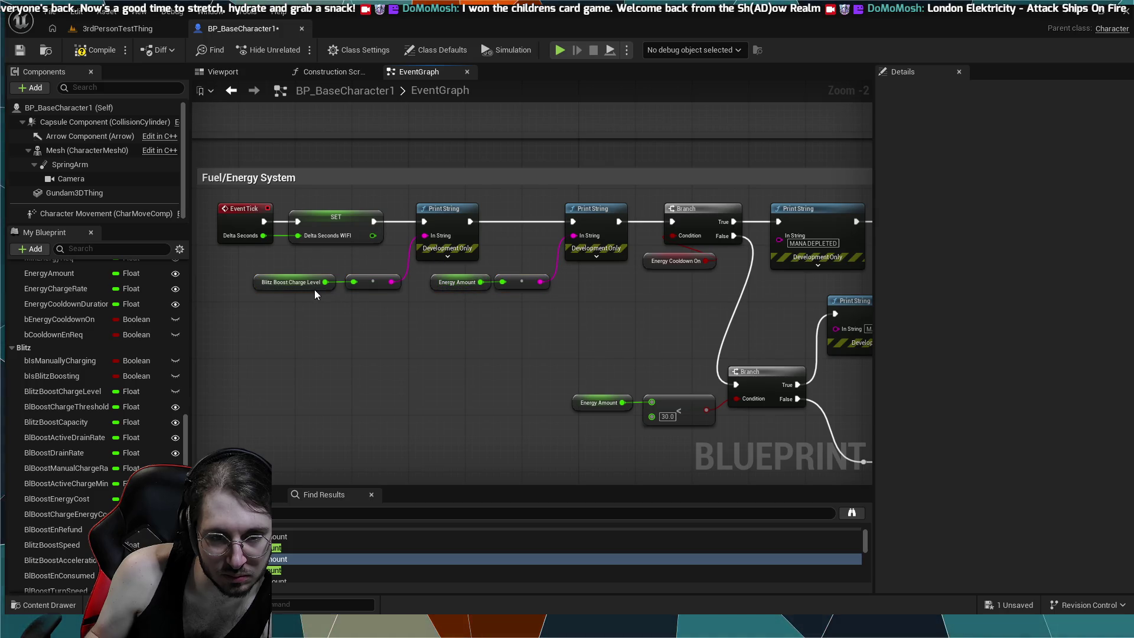
left_click_drag(314, 290, 317, 290)
left_click(372, 313)
- Pan the graph over toward the Sustained Boost Drain group
scroll(402, 330, "down", 1)
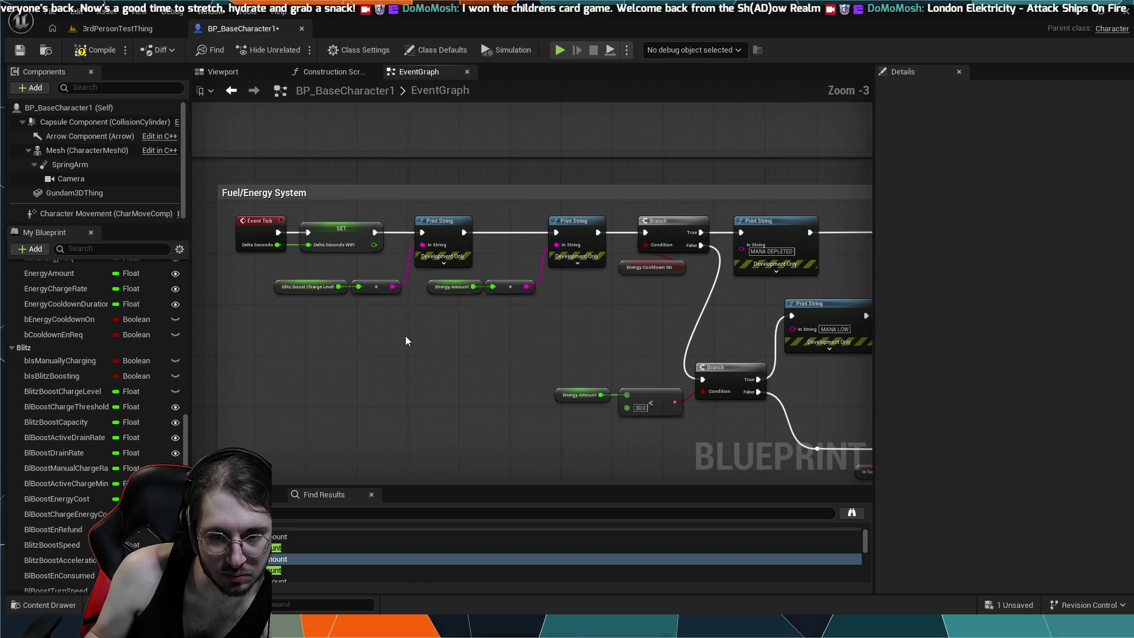
scroll(528, 424, "up", 1)
left_click_drag(527, 422, 304, 350)
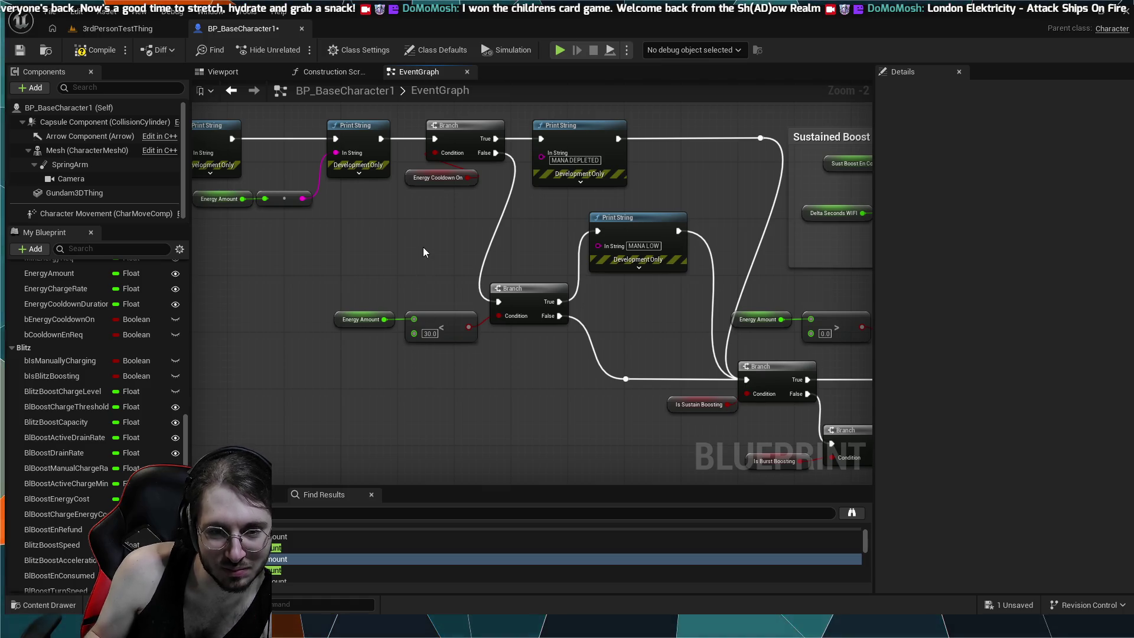
mouse_move(442, 245)
left_mouse_down()
mouse_move(544, 263)
mouse_move(456, 278)
mouse_move(657, 318)
mouse_move(713, 316)
mouse_move(703, 245)
mouse_move(681, 319)
mouse_move(385, 291)
left_mouse_up()
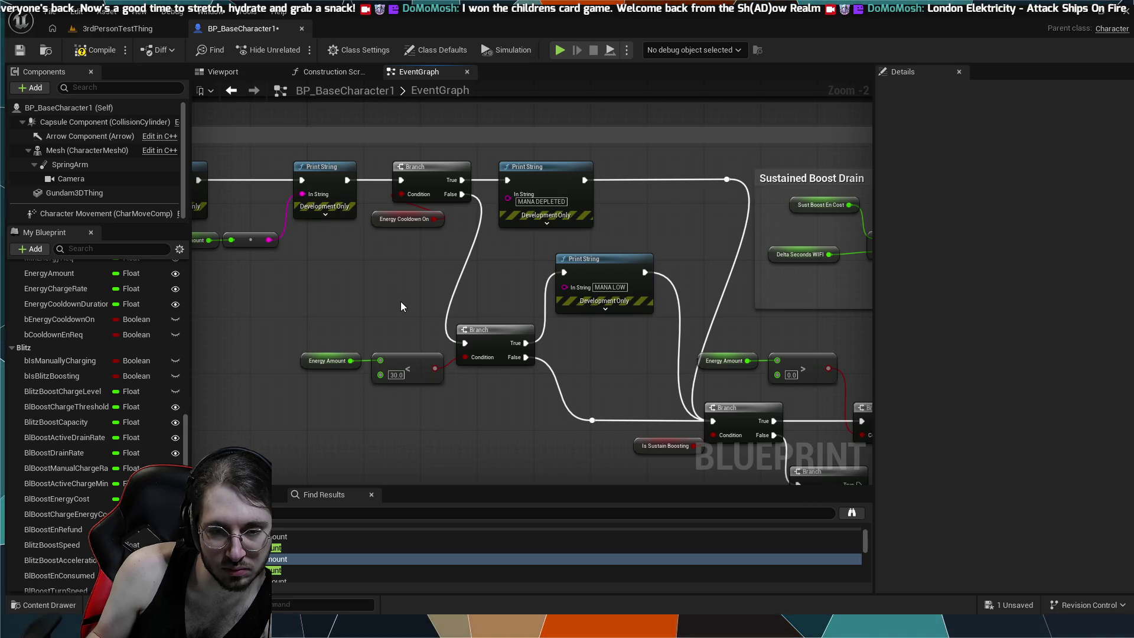
scroll(400, 301, "down", 2)
scroll(449, 314, "up", 3)
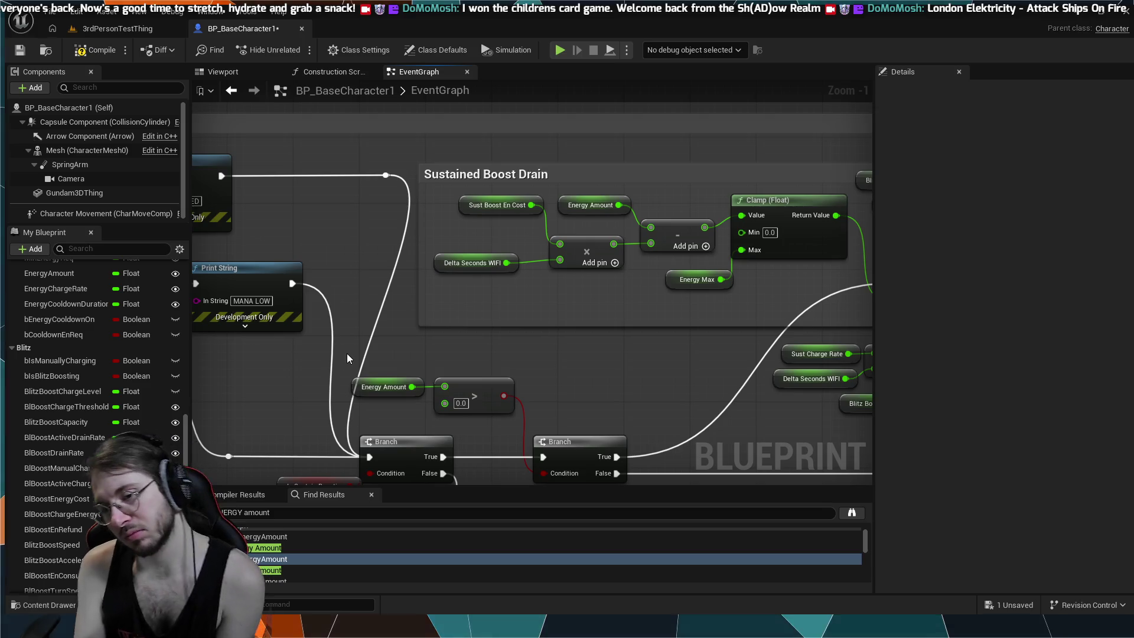
left_click_drag(417, 363, 415, 347)
left_click_drag(441, 405, 466, 339)
left_click_drag(478, 437, 452, 385)
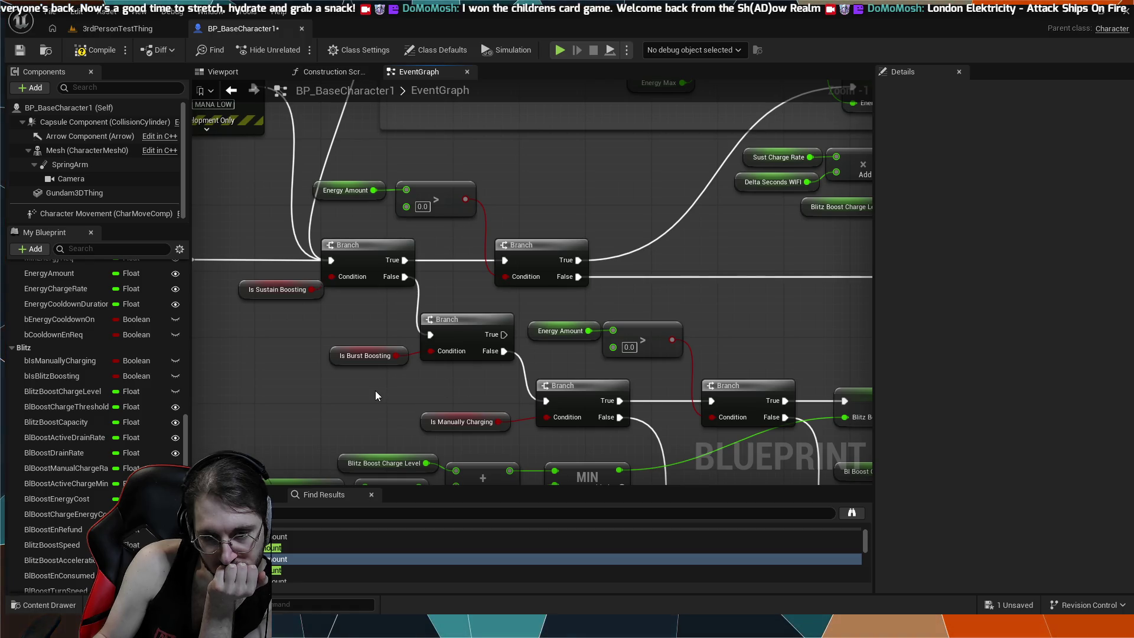
left_click_drag(389, 378, 362, 394)
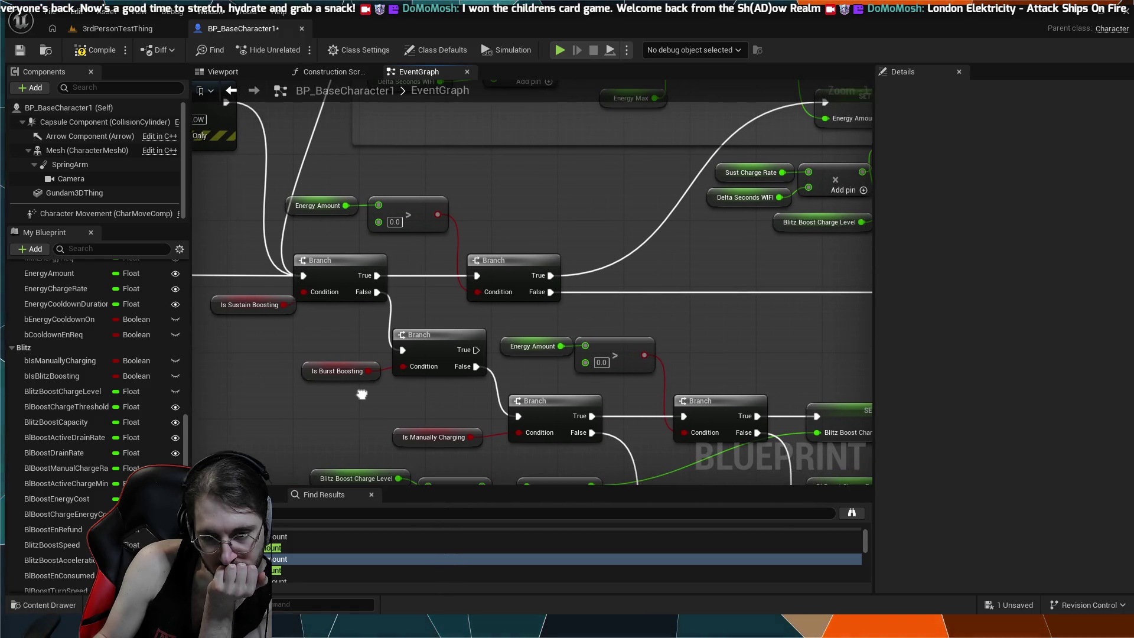
left_click_drag(429, 402, 408, 430)
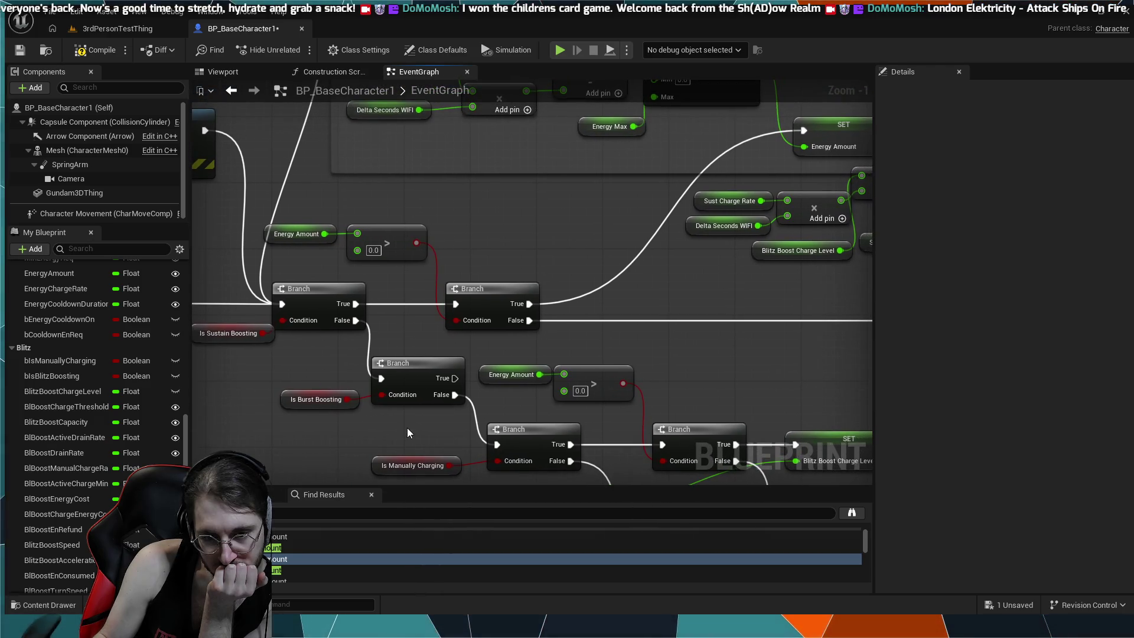
mouse_move(402, 338)
left_mouse_down()
mouse_move(357, 410)
mouse_move(357, 460)
left_mouse_up()
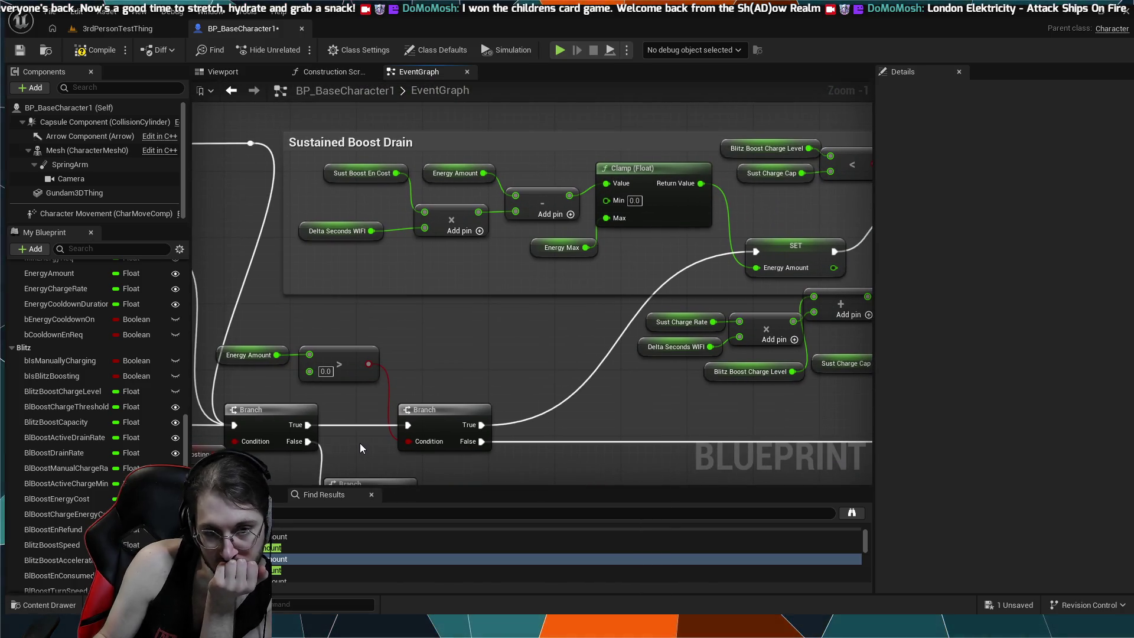
left_click_drag(573, 385, 477, 399)
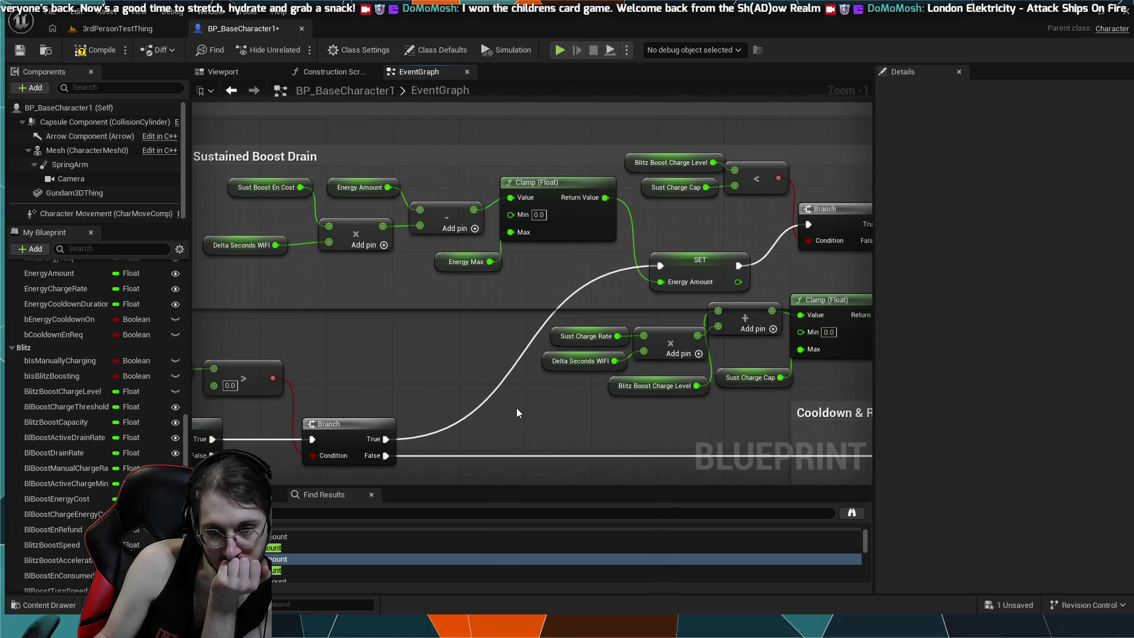
scroll(526, 432, "down", 2)
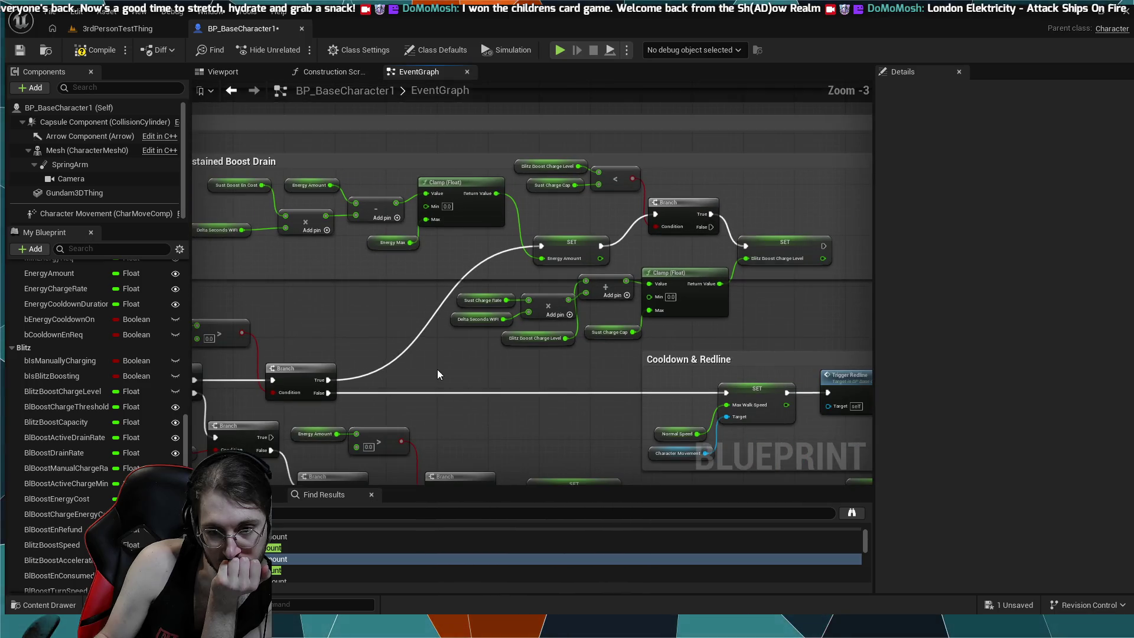
mouse_move(518, 380)
left_mouse_down()
mouse_move(433, 357)
mouse_move(432, 394)
left_mouse_up()
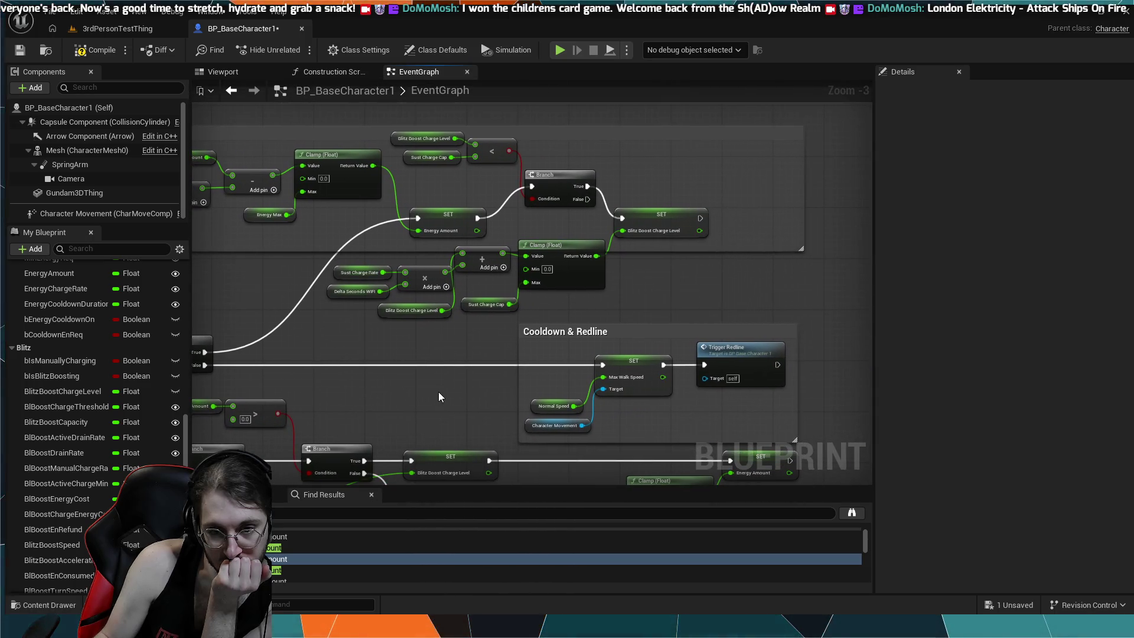
scroll(502, 351, "up", 2)
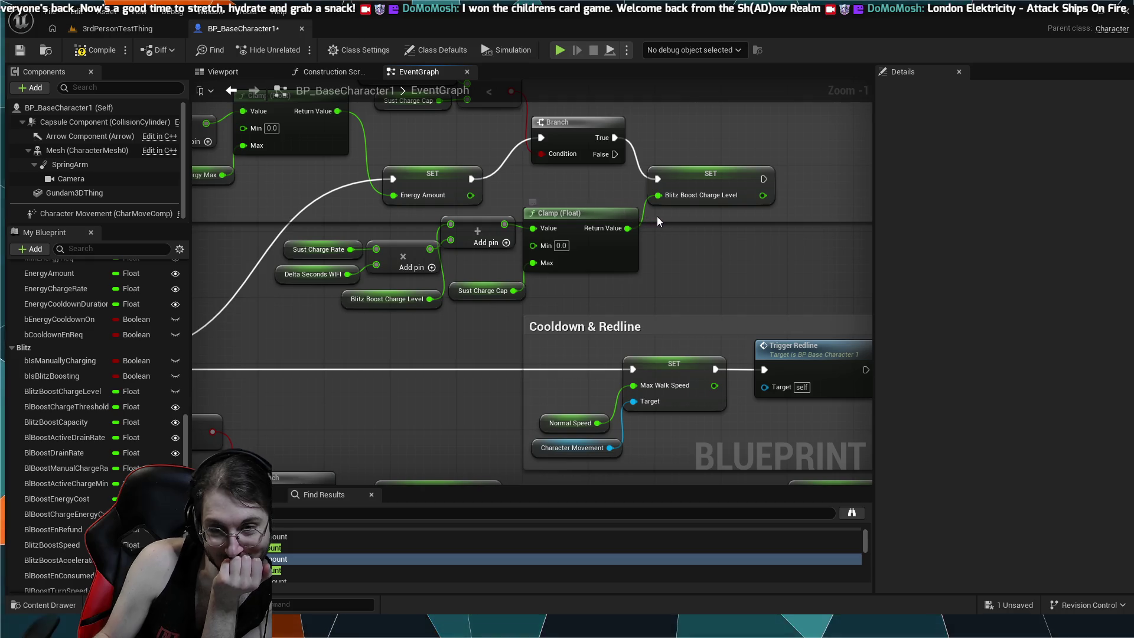
- Line up the Blitz Boost Charge Level SET, Clamp, Add, getter and charge-rate multiply nodes
left_click_drag(685, 176, 702, 179)
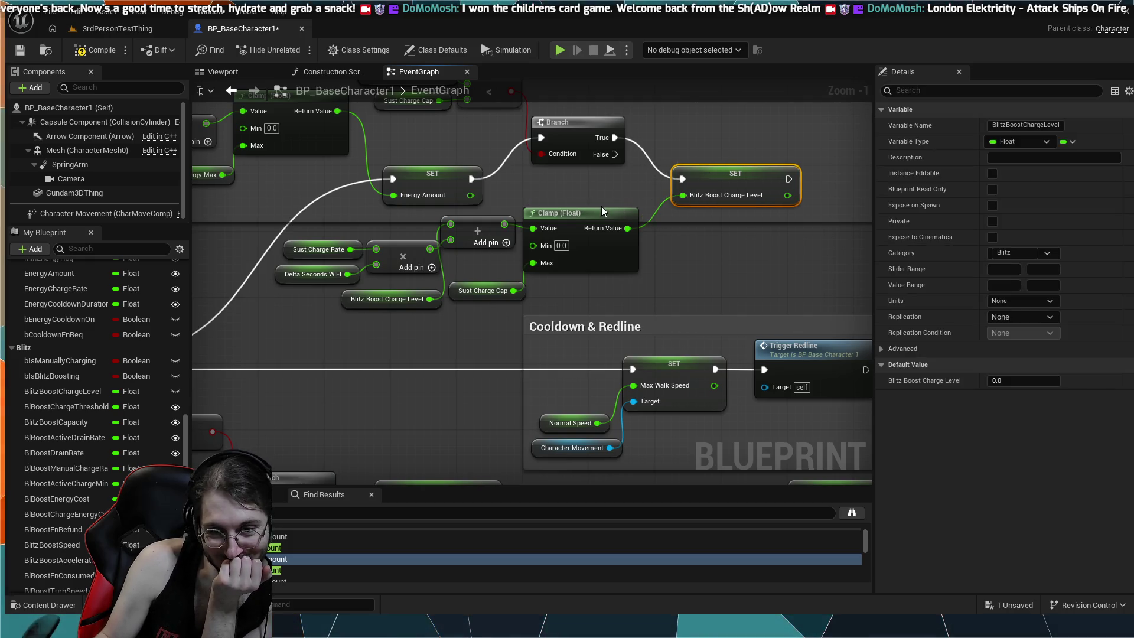
left_click_drag(601, 207, 616, 210)
left_click_drag(486, 222, 496, 229)
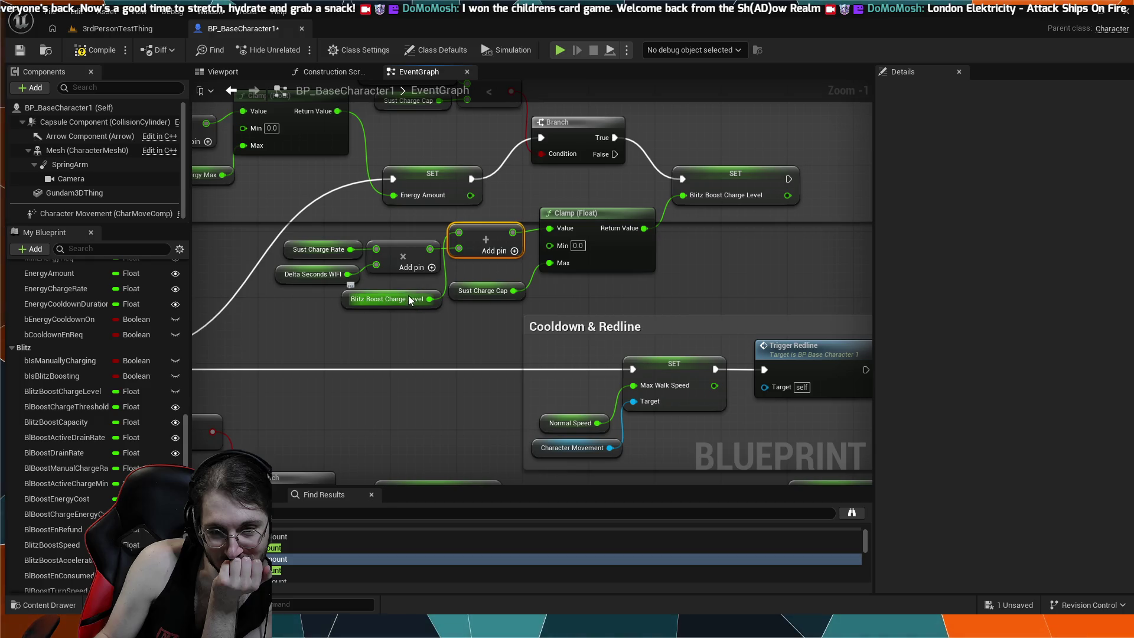
left_click_drag(407, 294, 406, 228)
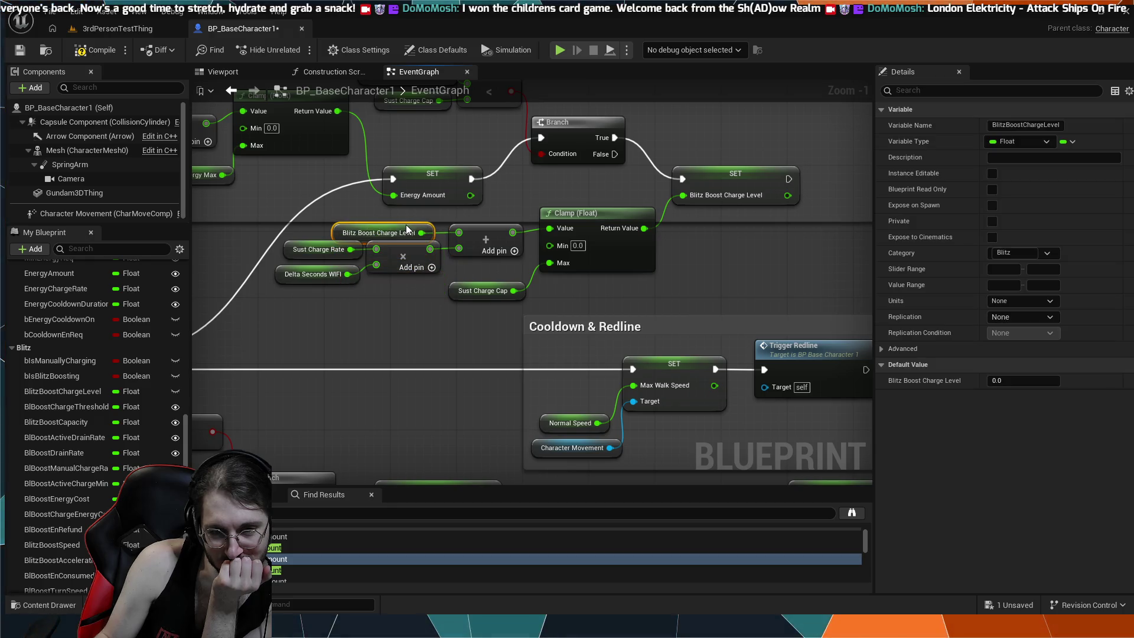
left_click(401, 281)
left_click_drag(343, 260, 399, 286)
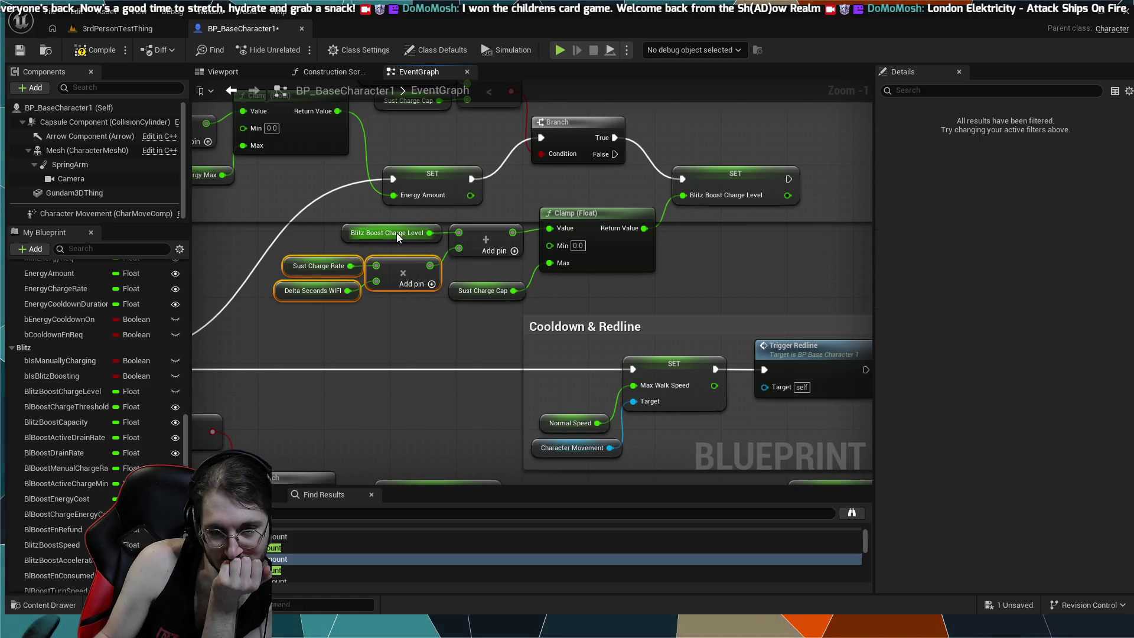
left_click_drag(395, 232, 388, 240)
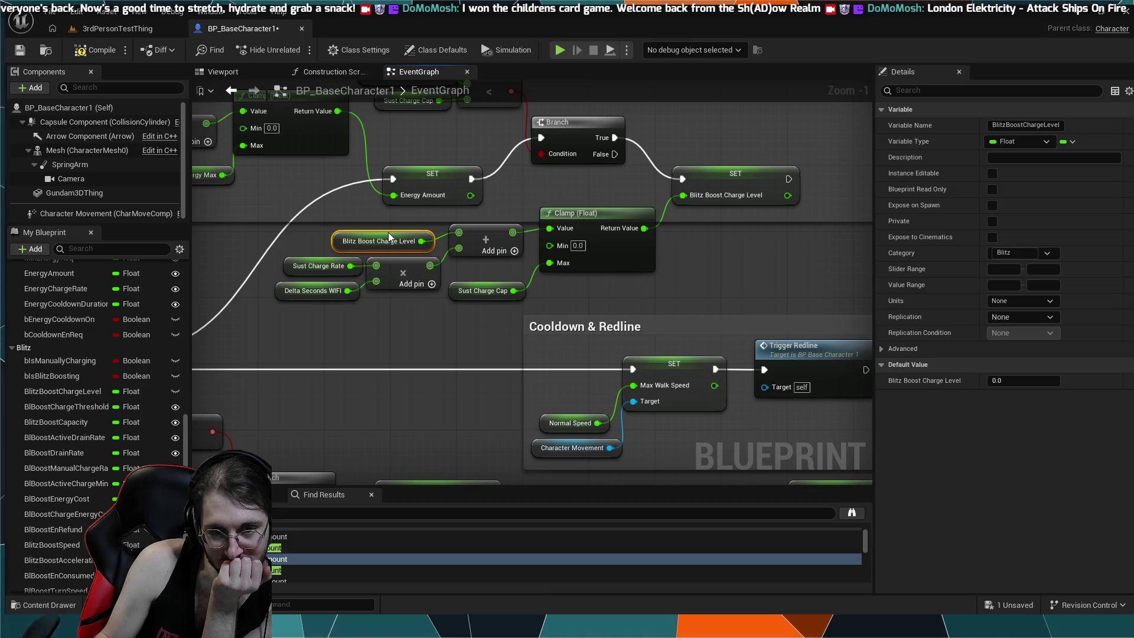
left_click(388, 316)
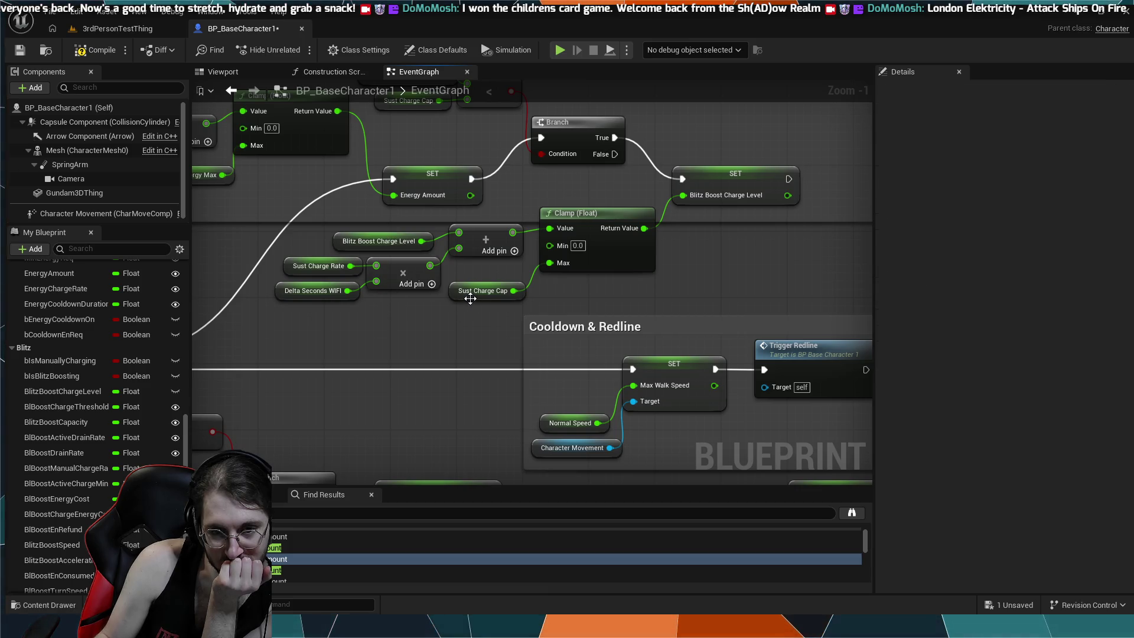
- Align the Branch, its comparison nodes and the Blitz Boost Charge Level SET in one row
scroll(484, 314, "down", 1)
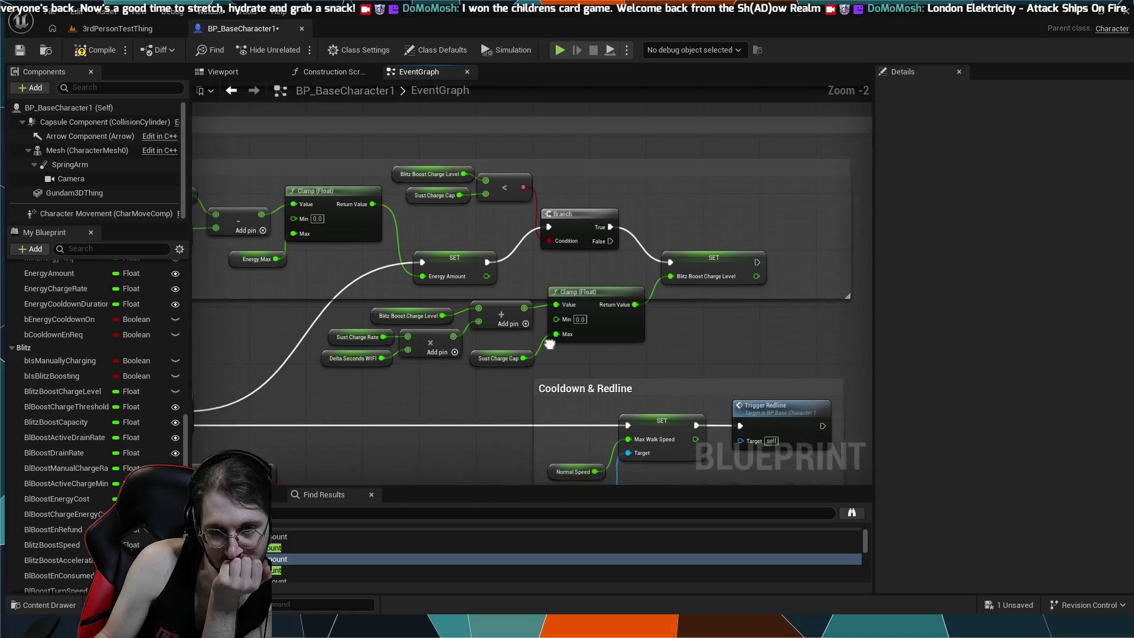
left_click_drag(549, 344, 549, 404)
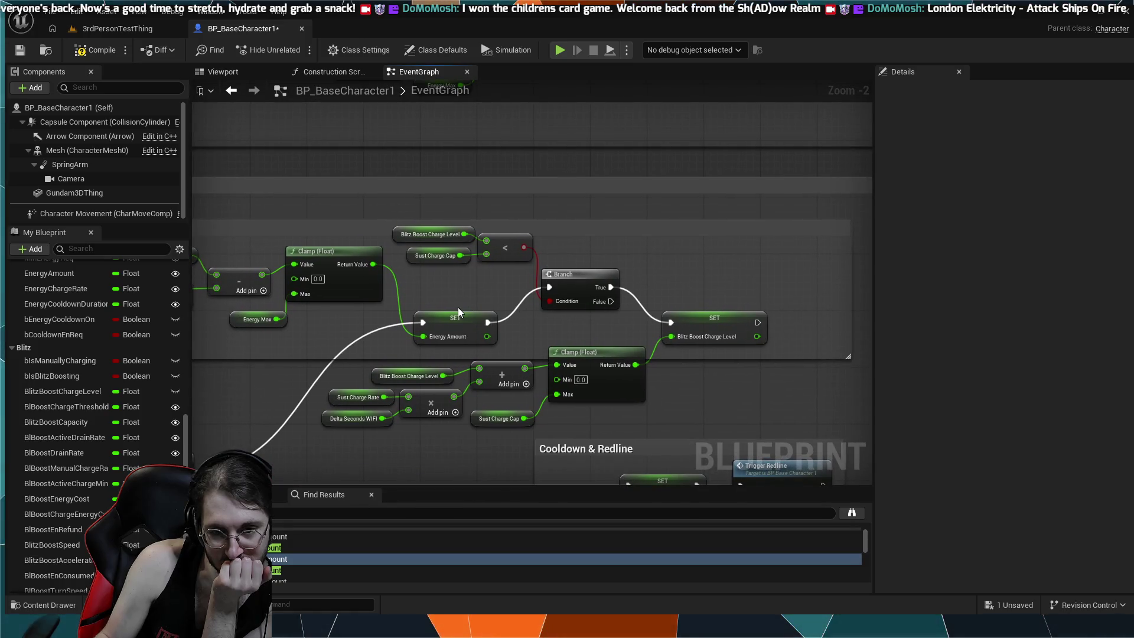
mouse_move(399, 342)
left_mouse_down()
mouse_move(549, 295)
mouse_move(438, 354)
mouse_move(490, 318)
left_mouse_up()
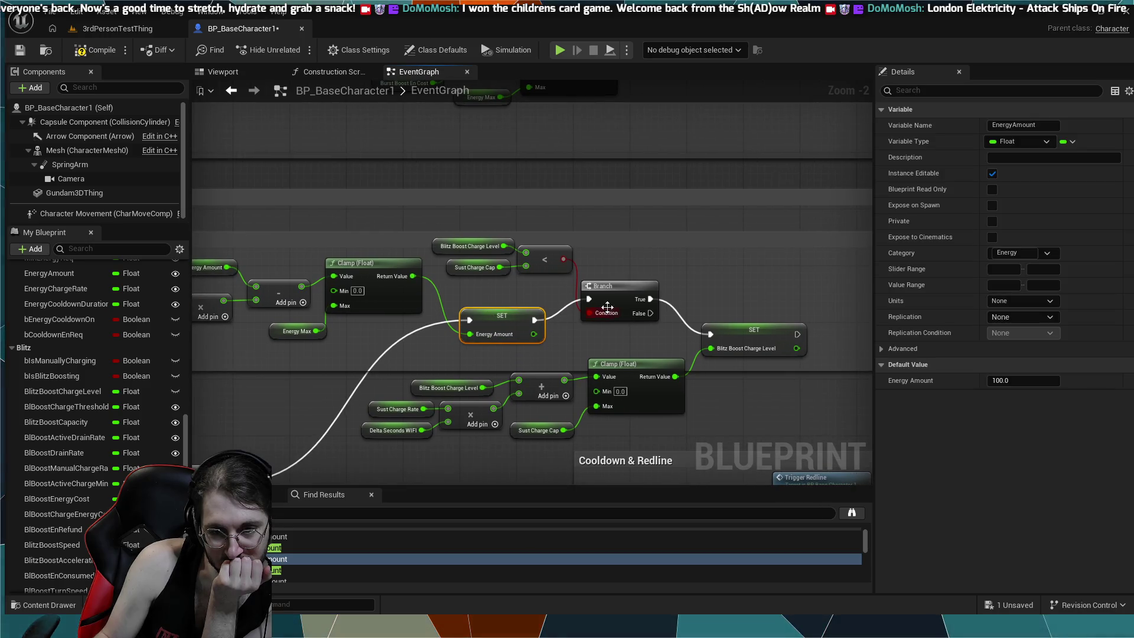
left_click_drag(613, 289, 612, 308)
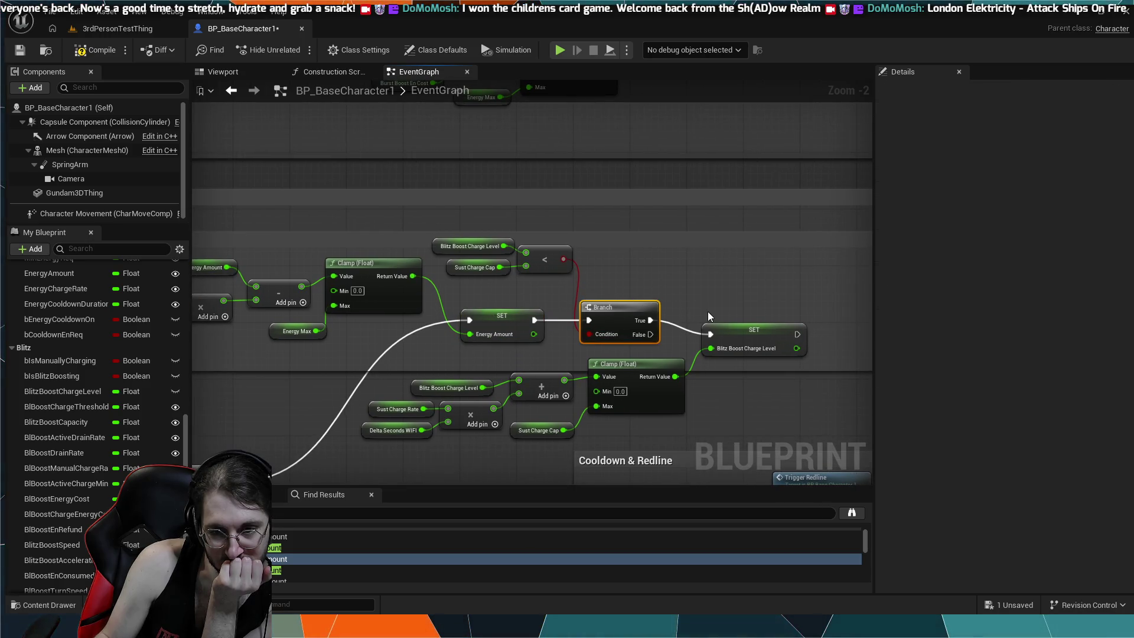
left_click_drag(726, 323, 725, 313)
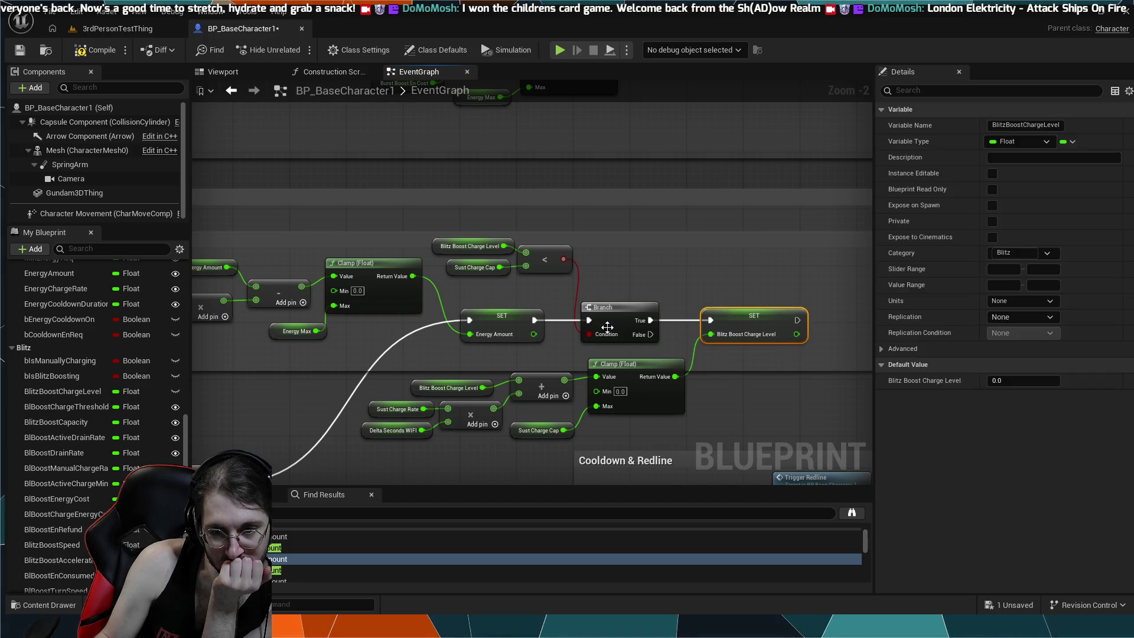
left_click(500, 295)
left_click_drag(575, 238, 511, 264)
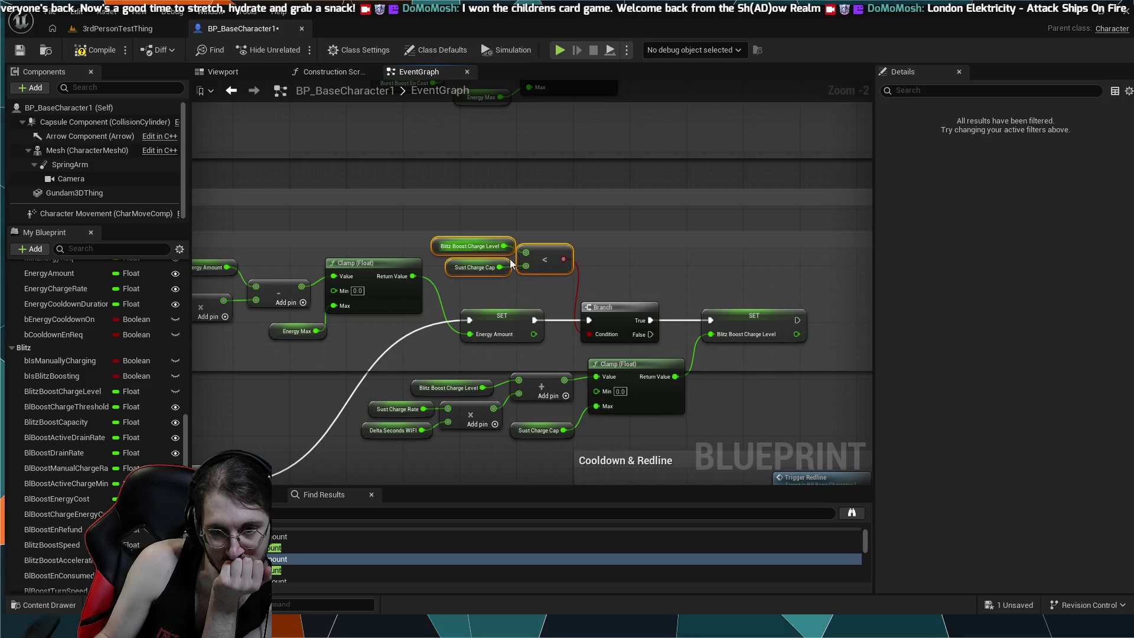
left_click(553, 284)
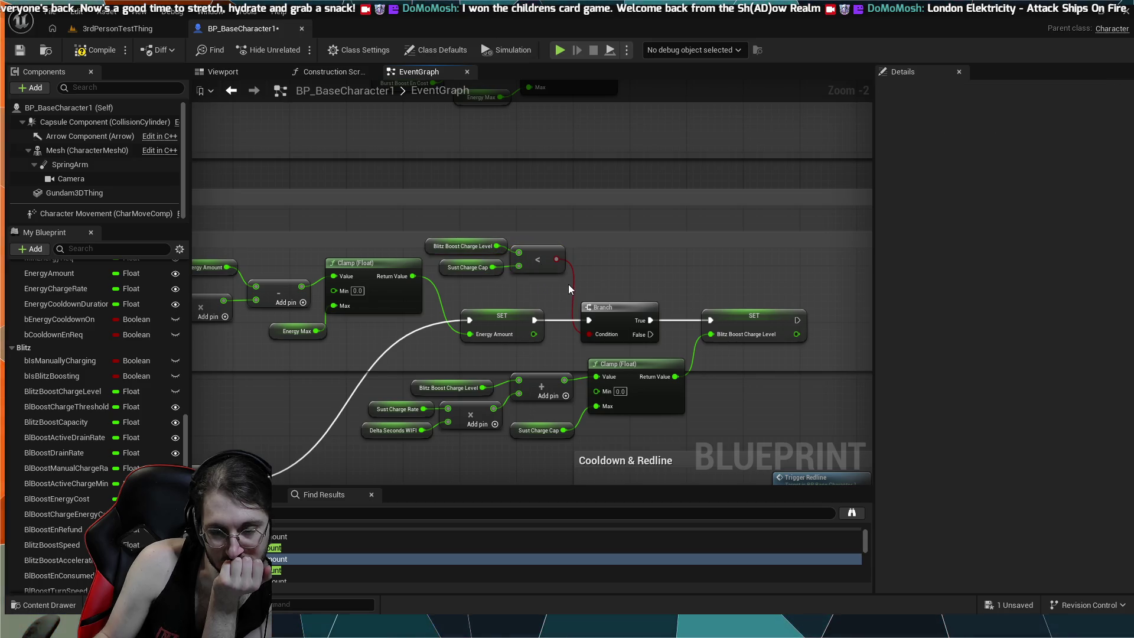
left_click_drag(635, 311, 644, 303)
left_click(642, 281)
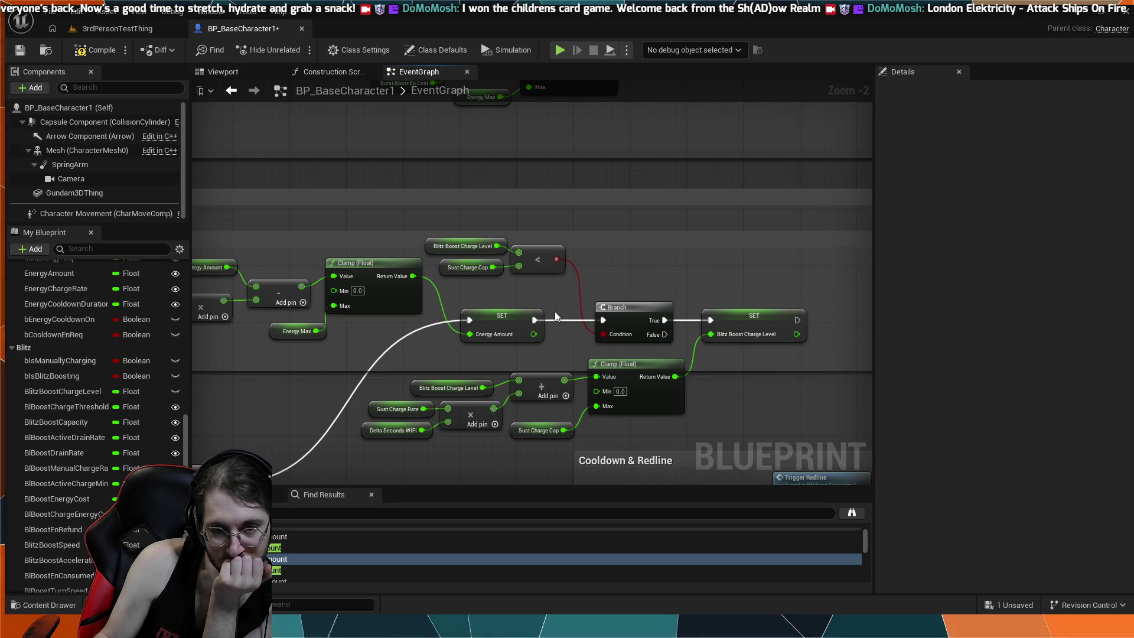
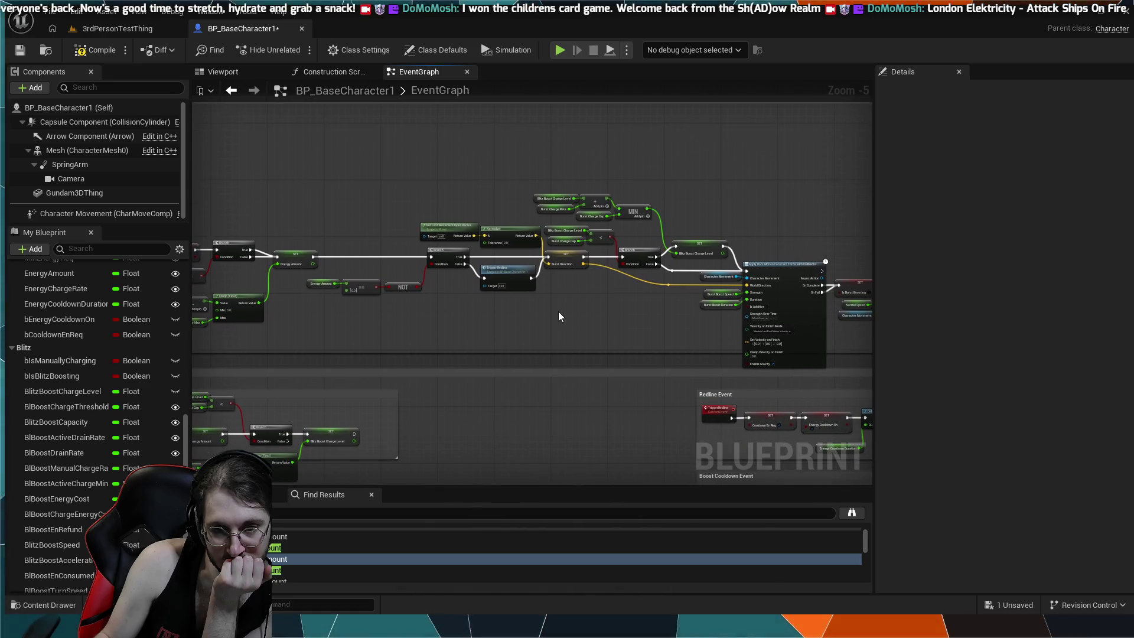
- Pan and zoom across the event graph until the Boost comment box and ActivateBlitzBoost event are centred
left_click_drag(559, 317, 473, 417)
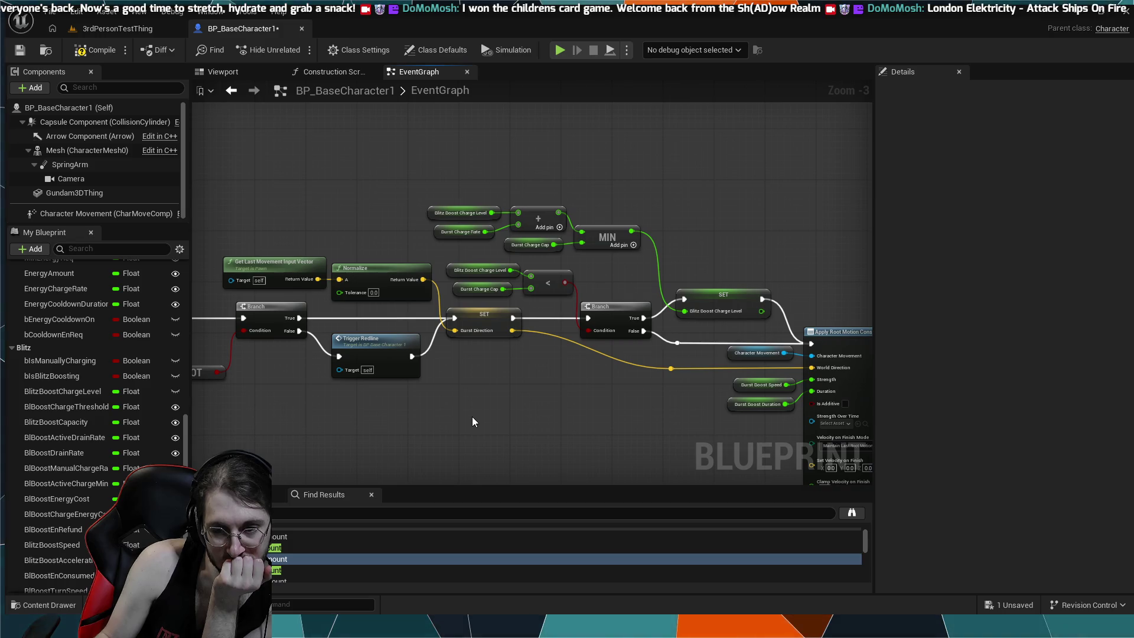
scroll(317, 177, "down", 5)
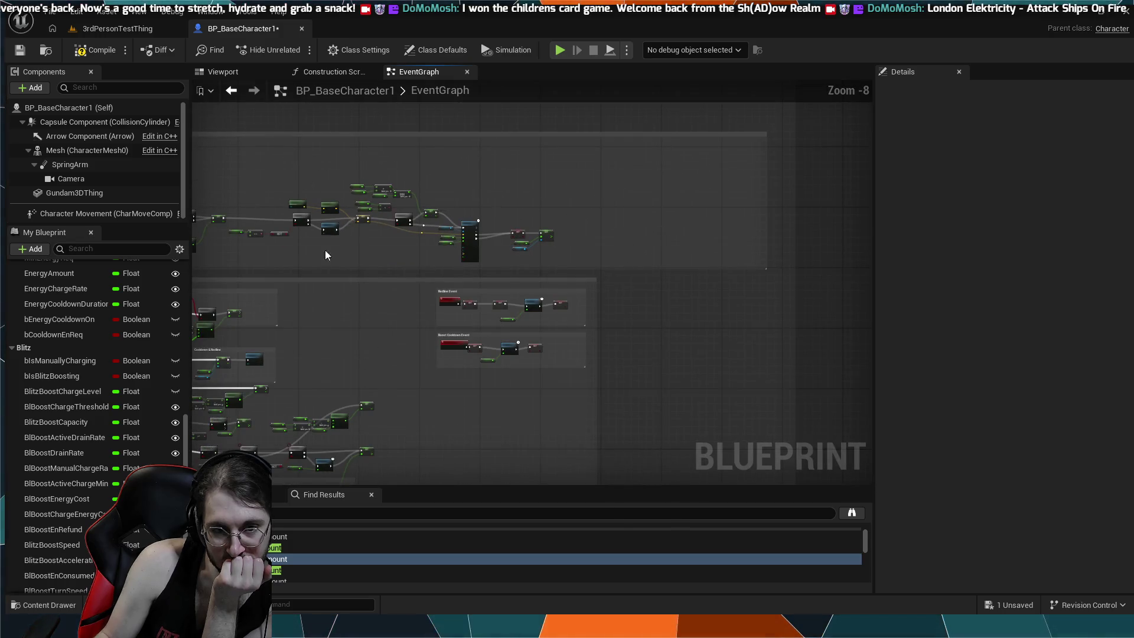
scroll(320, 240, "down", 3)
mouse_move(338, 260)
left_mouse_down()
mouse_move(557, 278)
mouse_move(620, 256)
mouse_move(711, 280)
left_mouse_up()
scroll(558, 278, "down", 1)
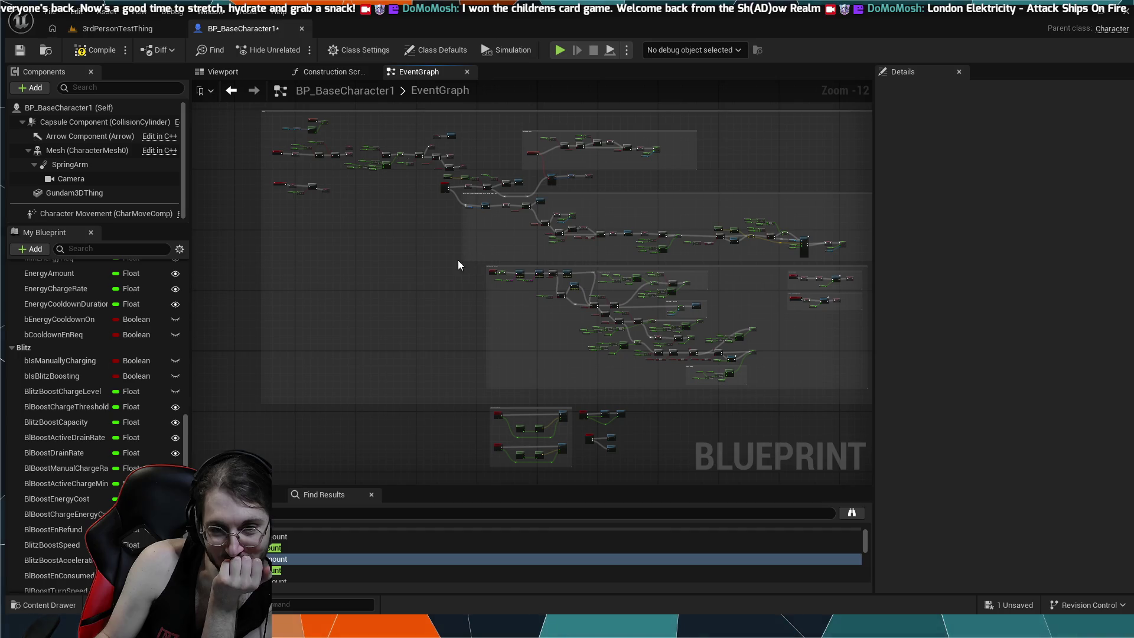
scroll(432, 255, "up", 5)
scroll(432, 252, "up", 3)
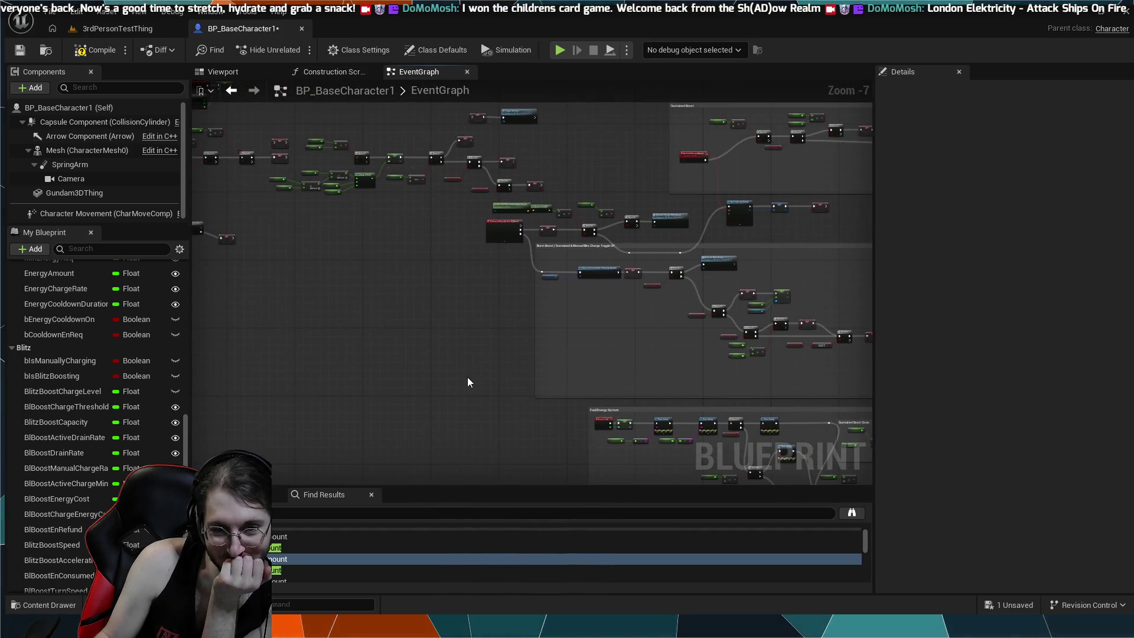
left_click_drag(502, 354, 569, 449)
left_click_drag(432, 134, 539, 136)
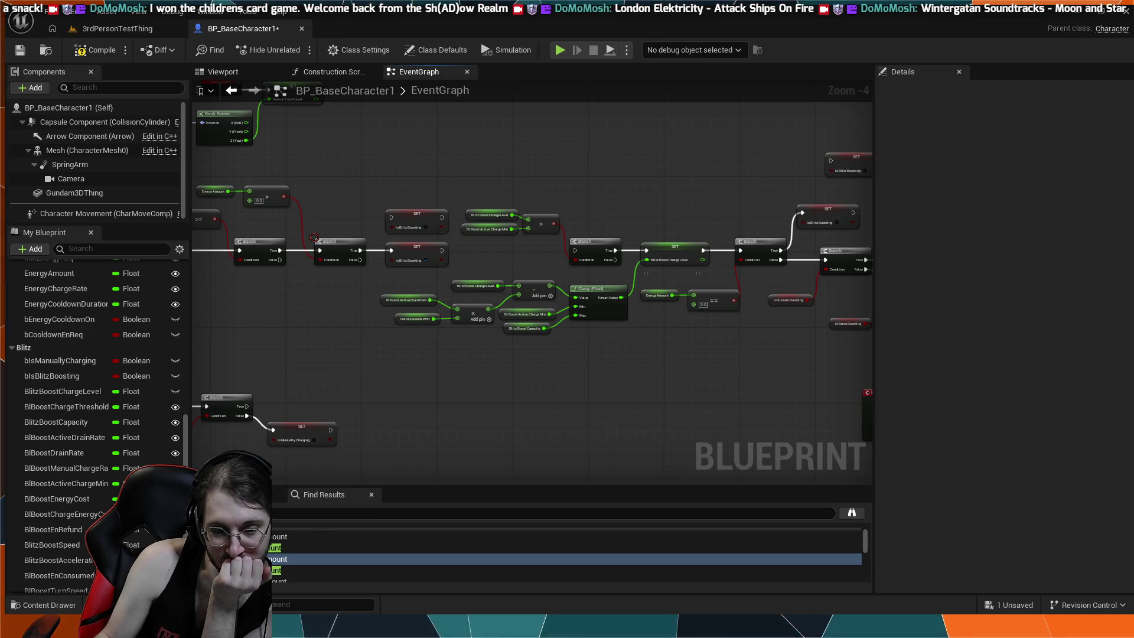
left_click_drag(313, 463, 450, 500)
left_click_drag(406, 403, 558, 485)
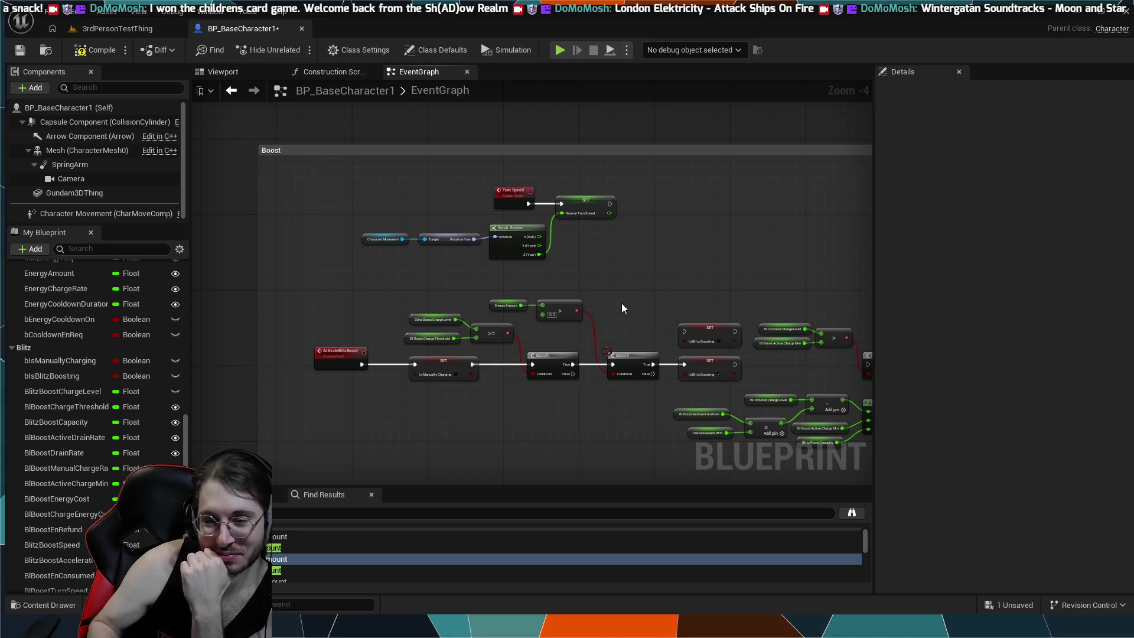
- Delete the unchecked Is Blitz Boosting setter and wire the remaining setter's exec to the next Branch
scroll(674, 293, "up", 3)
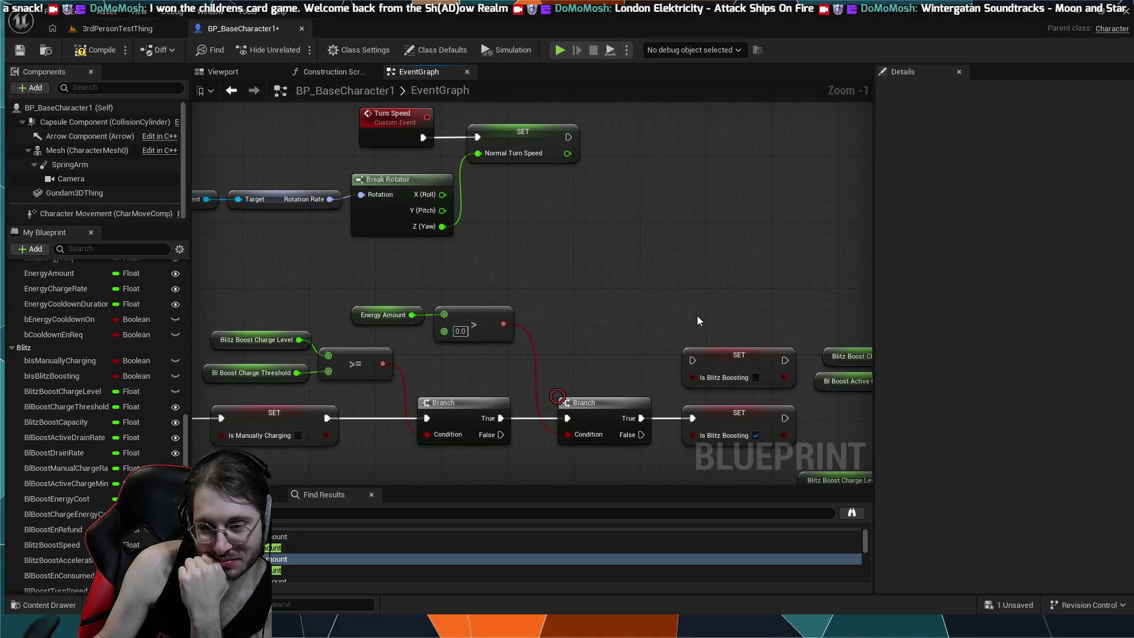
scroll(696, 316, "down", 1)
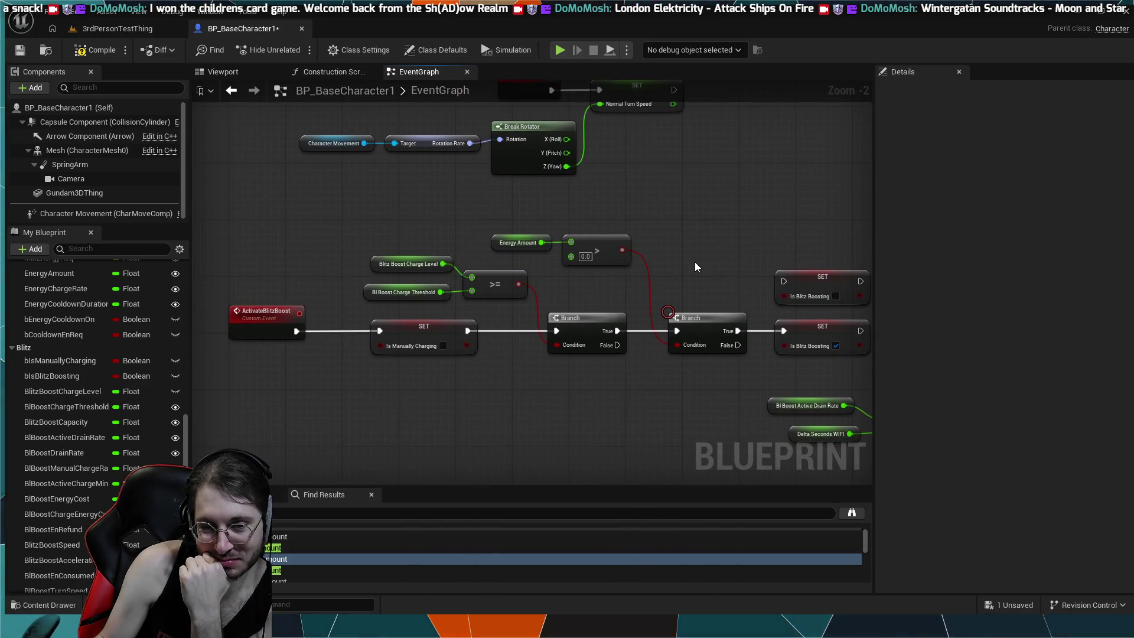
left_click_drag(696, 262, 528, 272)
left_click(626, 288)
left_click_drag(627, 289, 391, 175)
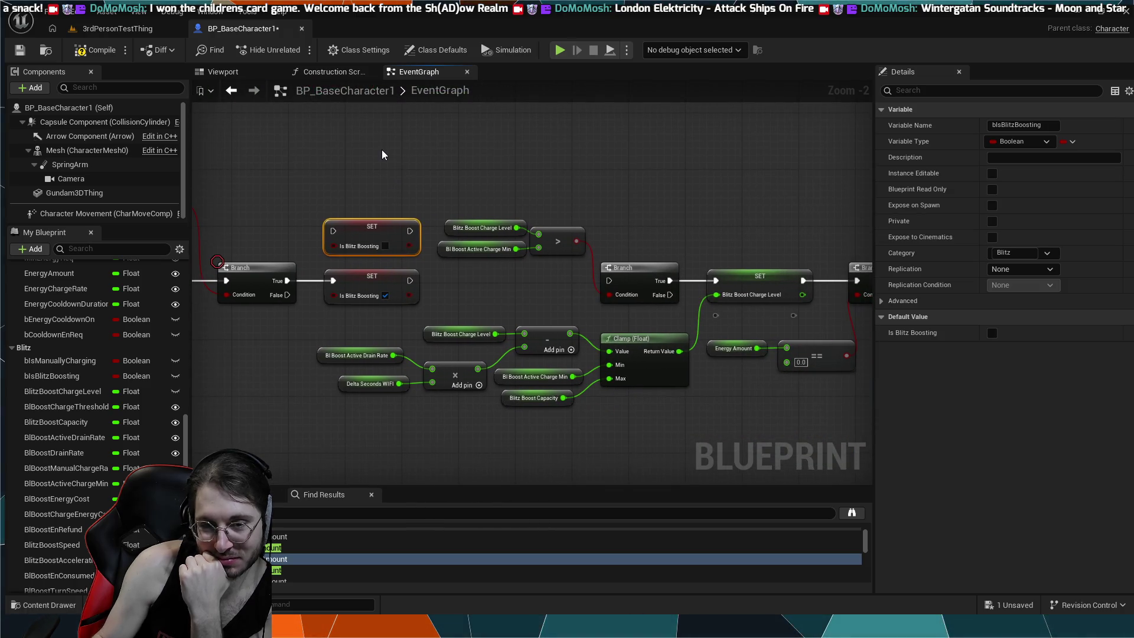
key("Delete")
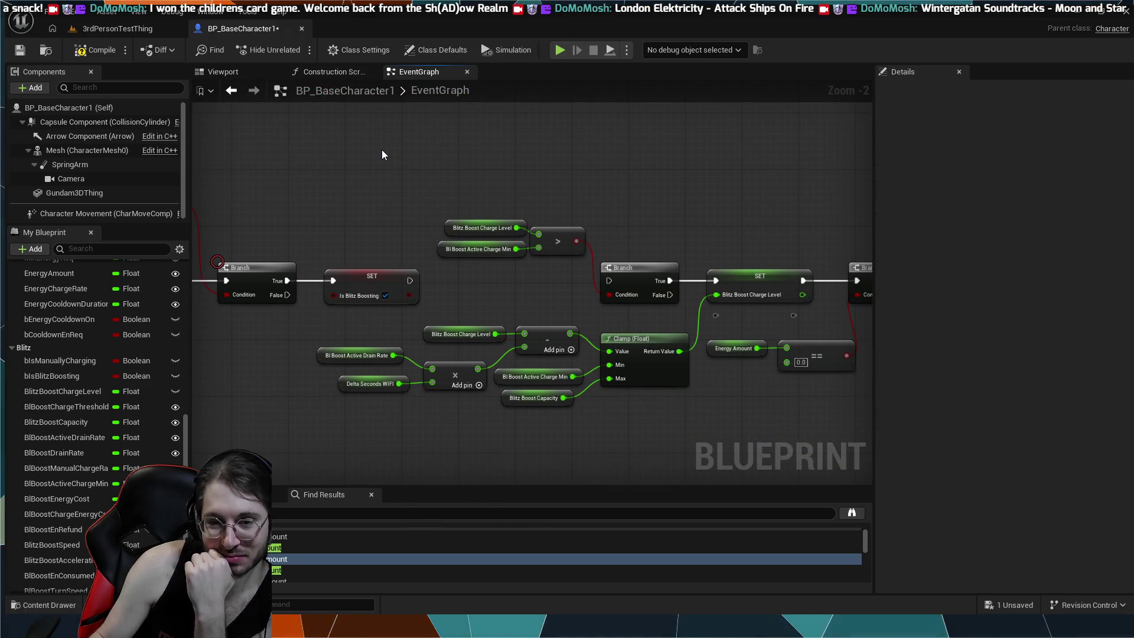
left_click_drag(409, 280, 556, 272)
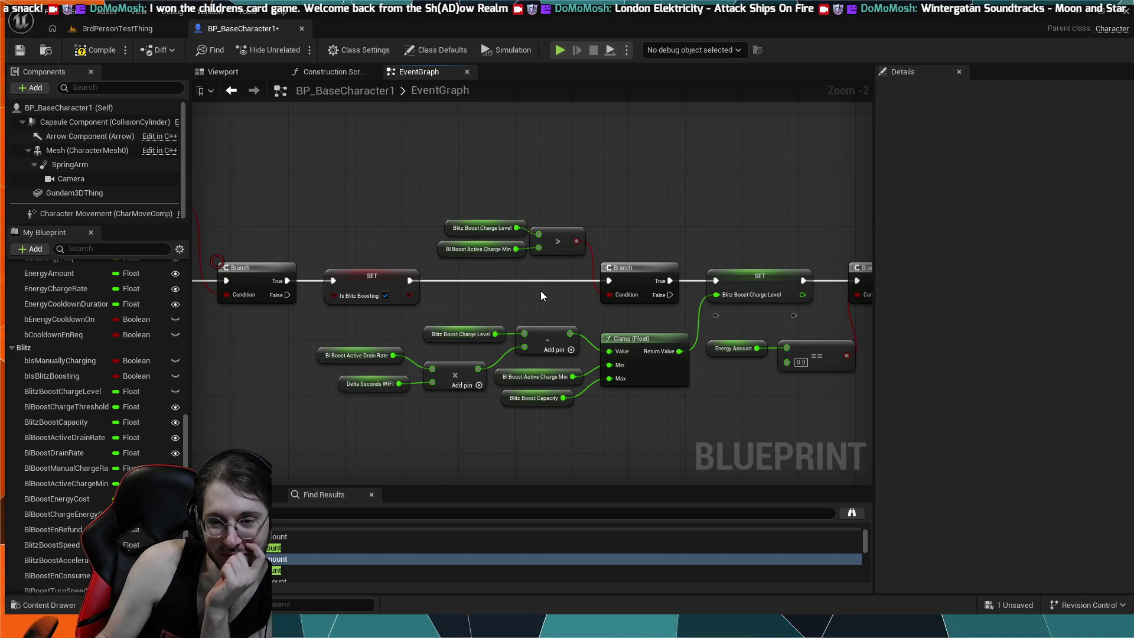
- Nudge the == comparison node left and pan down to the Trigger Redline area below the Branch chain
left_click_drag(540, 291, 409, 287)
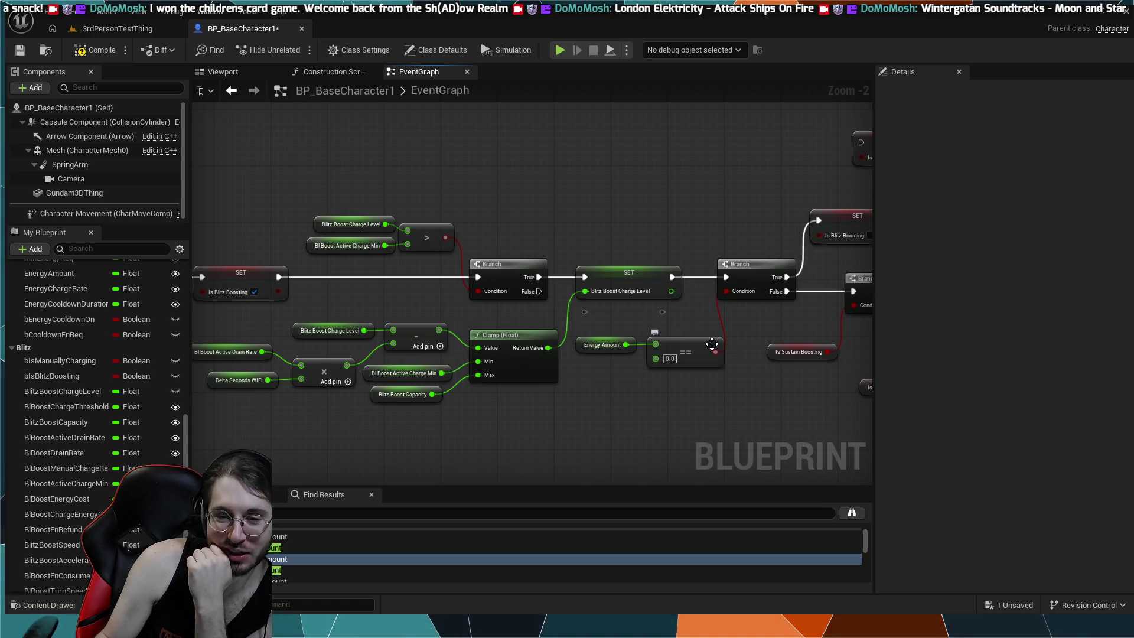
left_click_drag(708, 342, 702, 347)
left_click(629, 335)
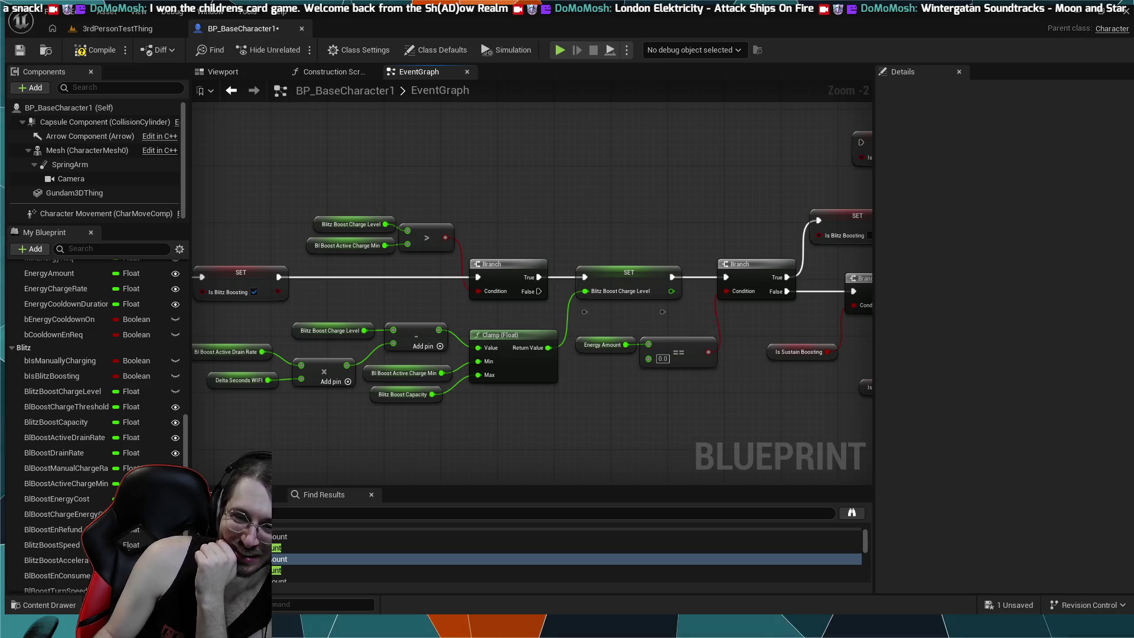
scroll(614, 327, "up", 2)
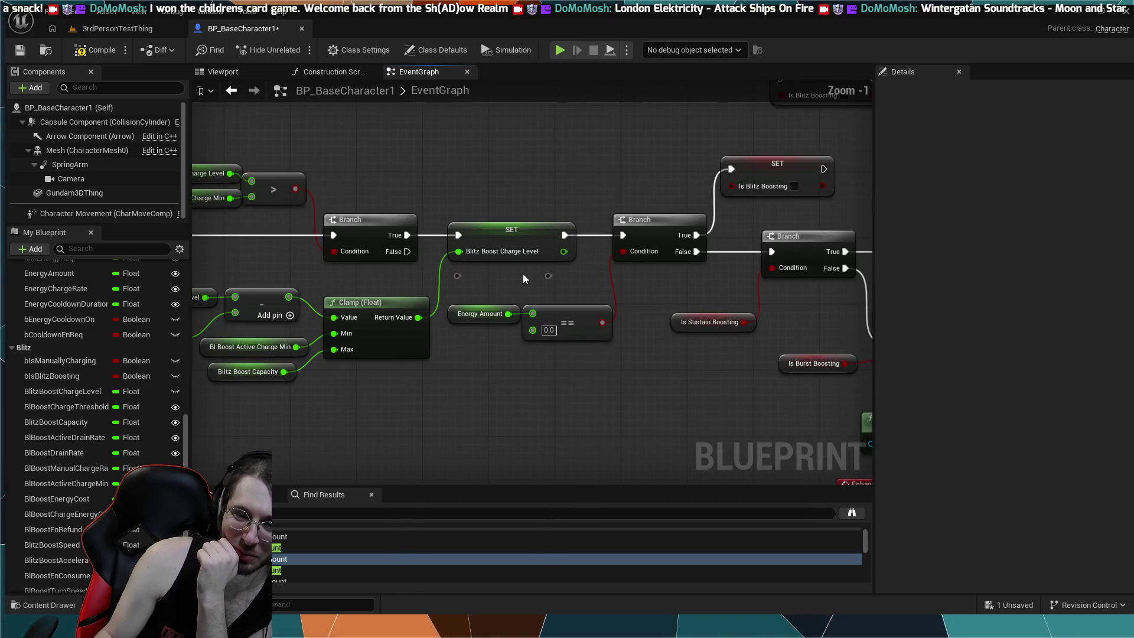
left_click_drag(522, 274, 432, 408)
scroll(512, 276, "down", 3)
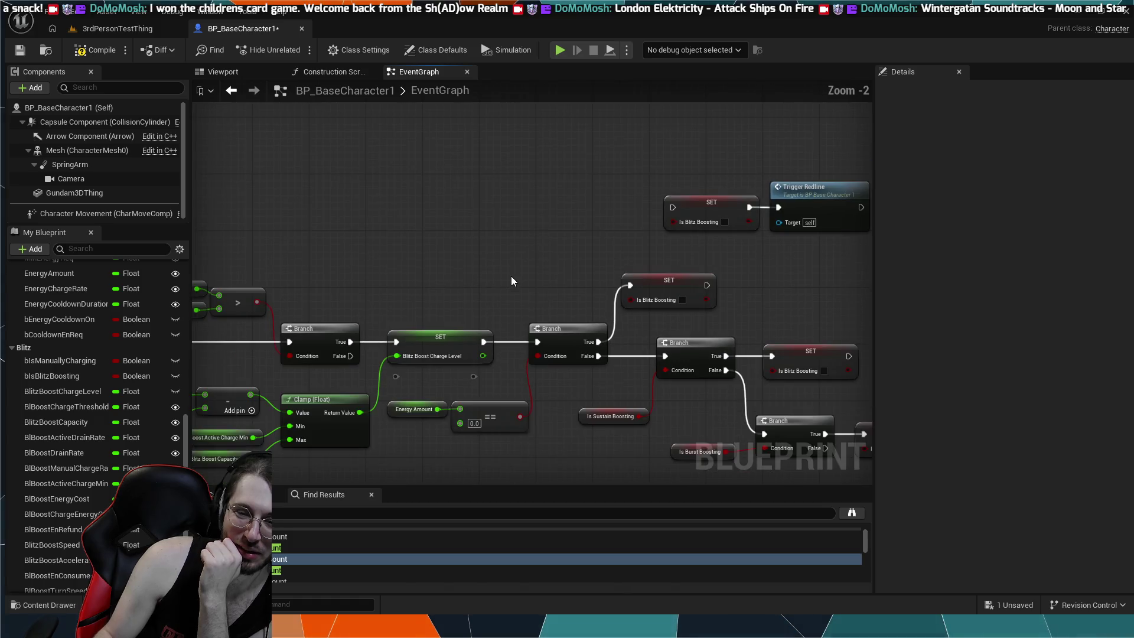
left_click_drag(511, 275, 444, 224)
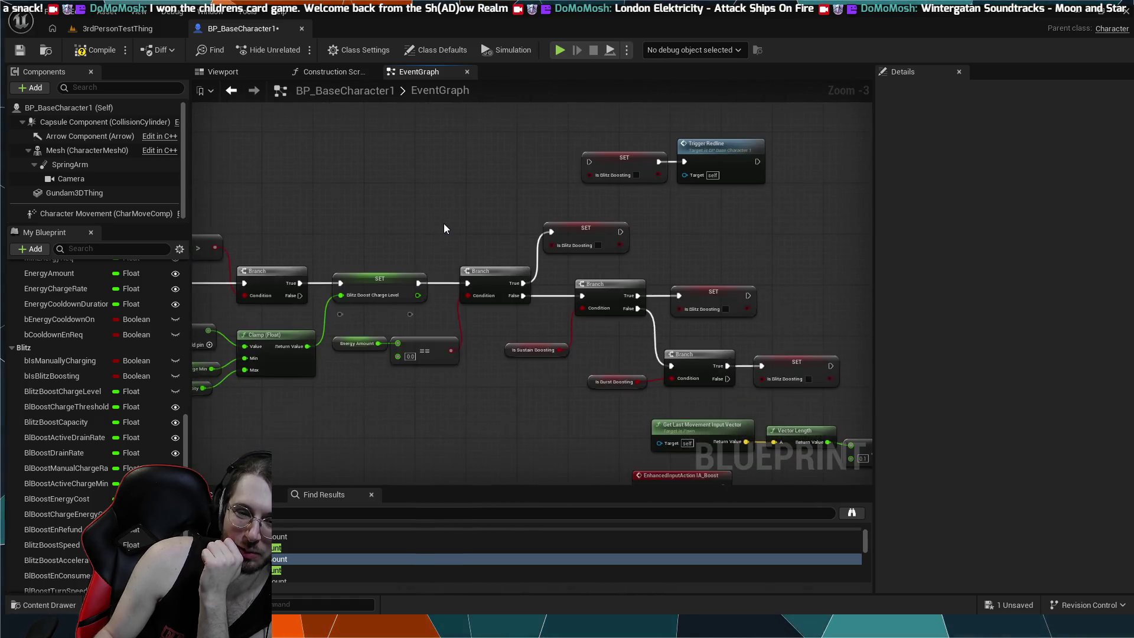
scroll(444, 223, "down", 1)
scroll(444, 225, "up", 4)
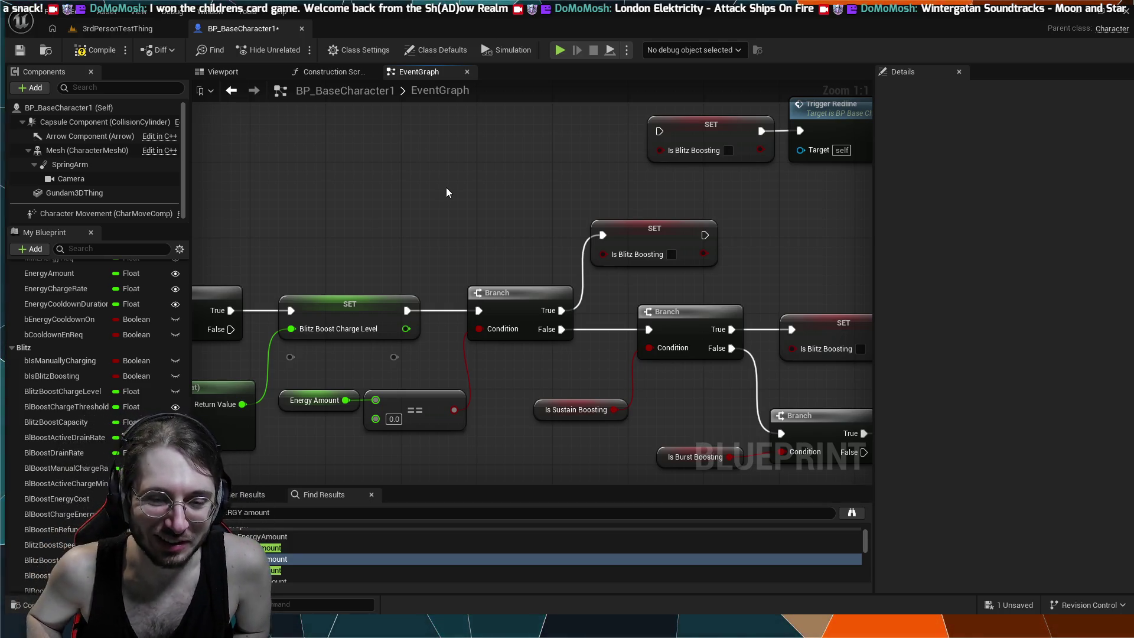
- Pan back to the Turn Speed and ActivateBlitzBoost nodes, then start simulating with Alt+P
mouse_move(434, 207)
left_mouse_down()
mouse_move(431, 220)
mouse_move(447, 169)
mouse_move(367, 222)
mouse_move(486, 272)
mouse_move(456, 258)
mouse_move(618, 236)
left_mouse_up()
scroll(370, 222, "down", 3)
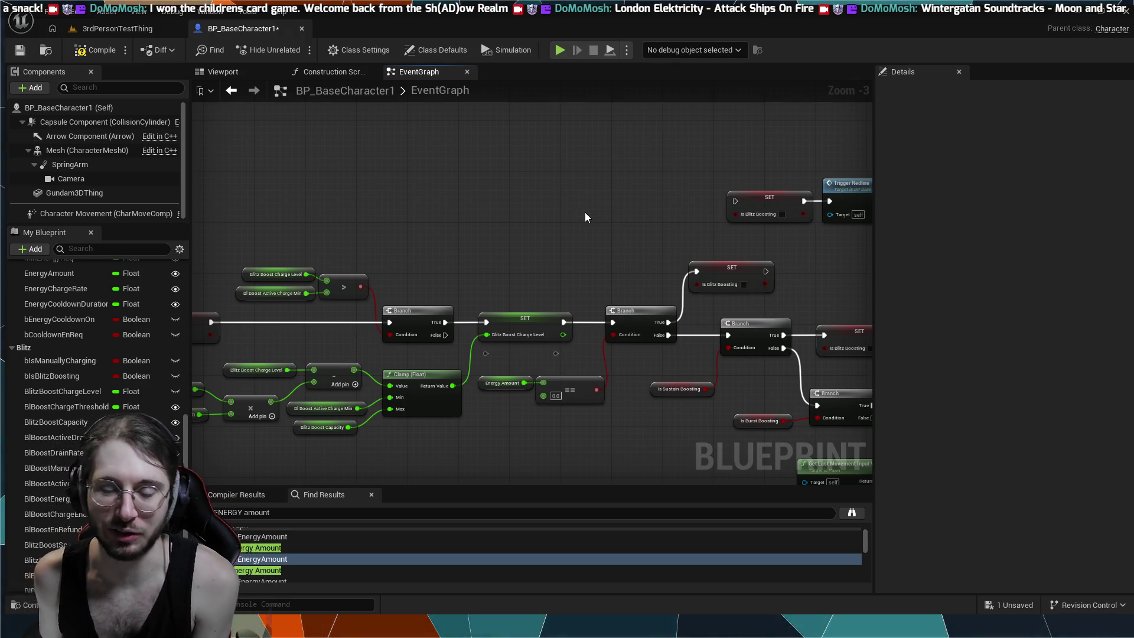
mouse_move(535, 244)
left_mouse_down()
mouse_move(604, 223)
mouse_move(628, 246)
mouse_move(694, 255)
mouse_move(689, 317)
mouse_move(761, 296)
left_mouse_up()
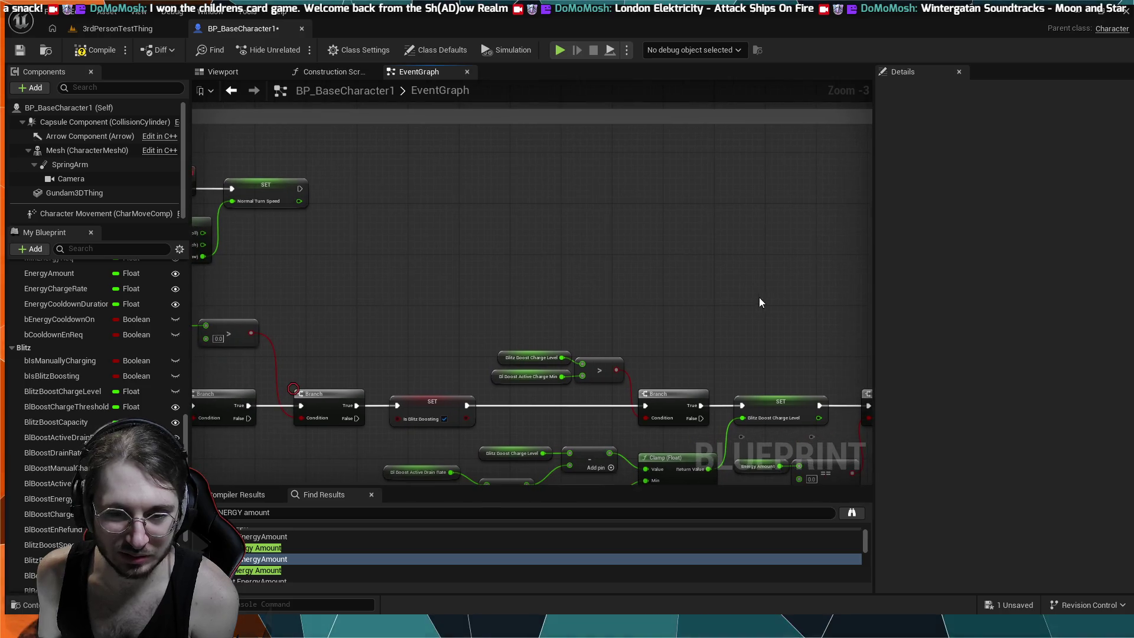
mouse_move(584, 230)
left_mouse_down()
mouse_move(498, 228)
mouse_move(569, 221)
mouse_move(583, 256)
mouse_move(716, 263)
left_mouse_up()
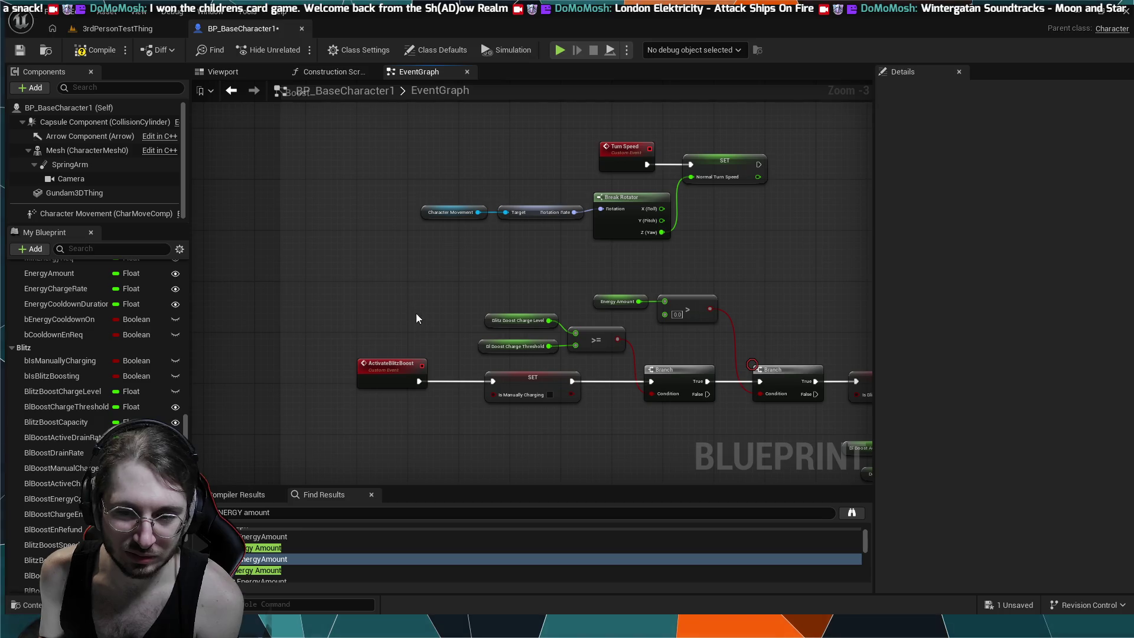
scroll(566, 439, "down", 1)
scroll(565, 439, "up", 1)
left_click_drag(577, 437, 425, 359)
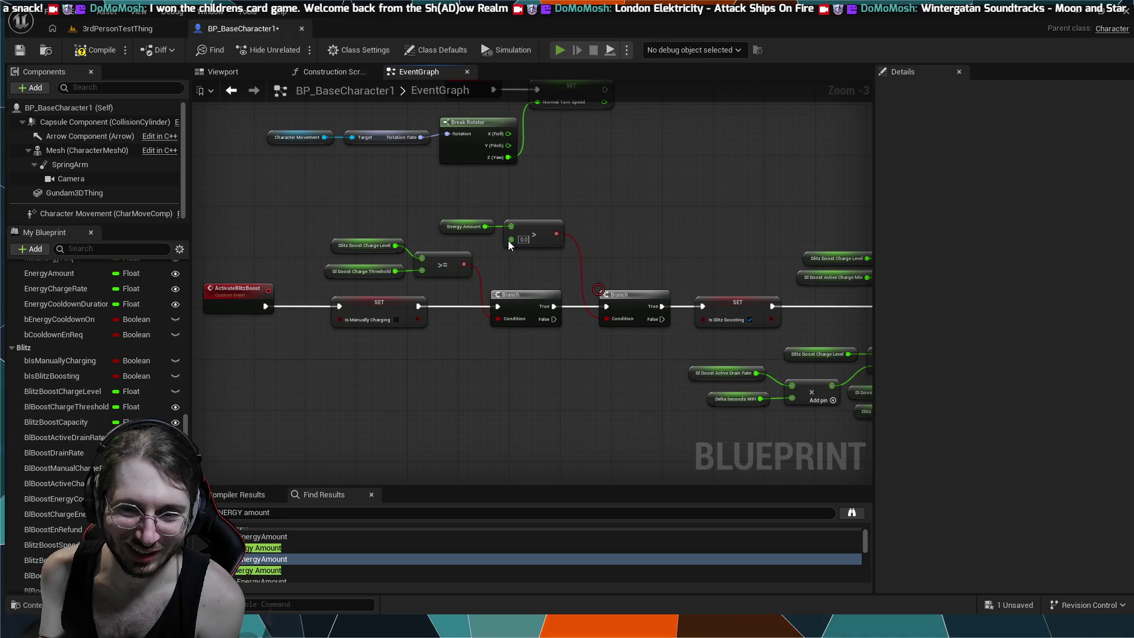
key("alt+p")
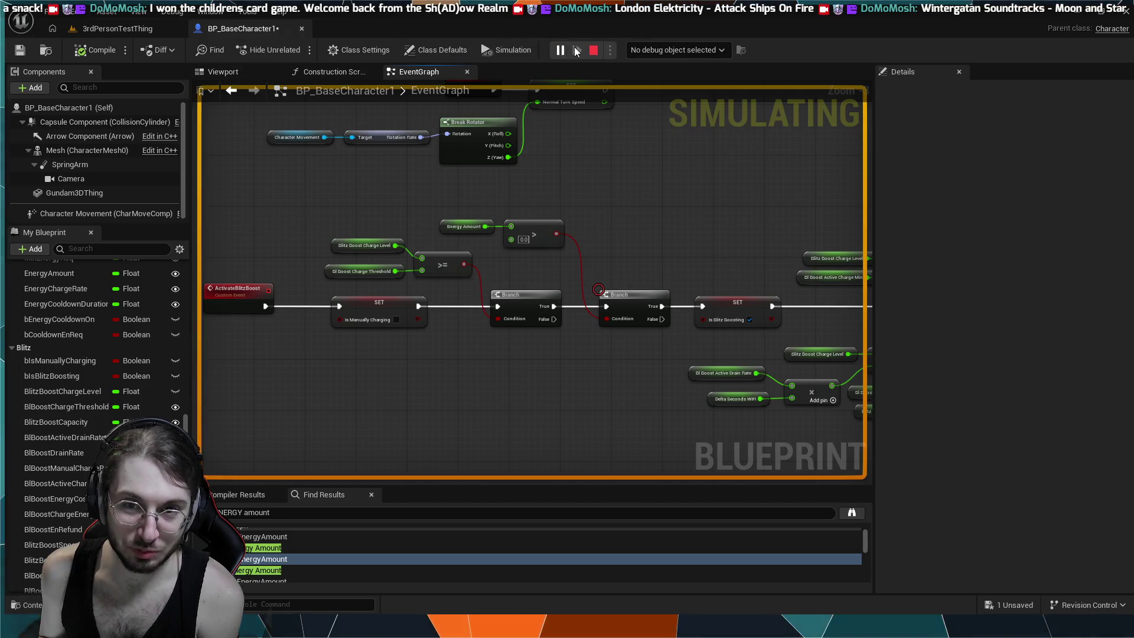
- Play the level, boosting with W until energy drains and MANA LOW shows, then end the session
left_click(591, 50)
left_click(302, 49)
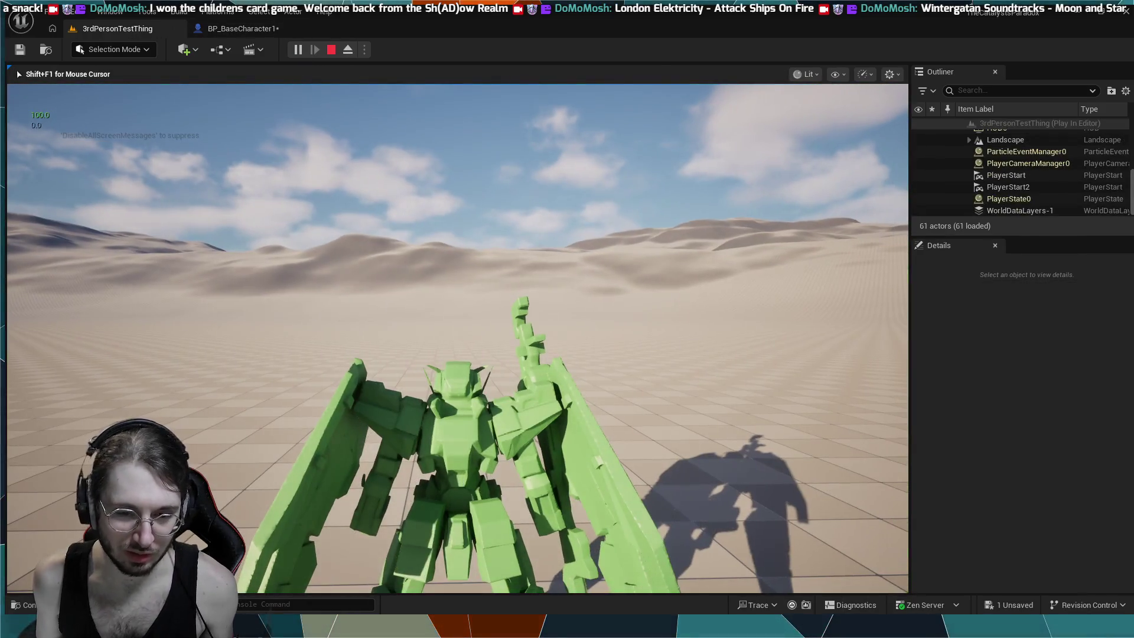
key("w")
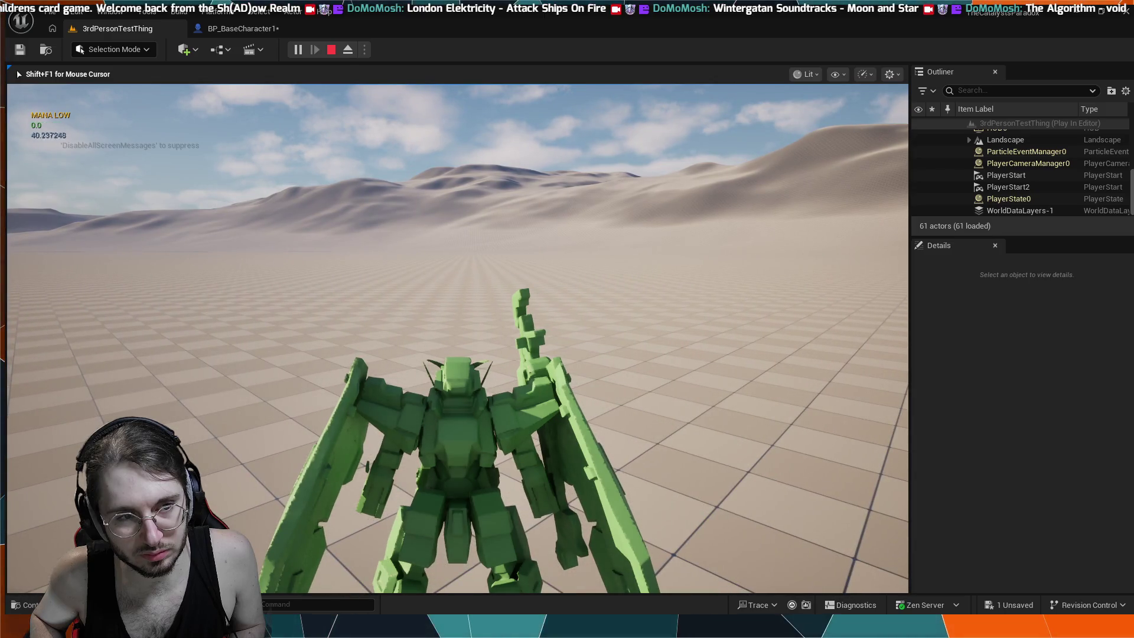
key("shift+F1")
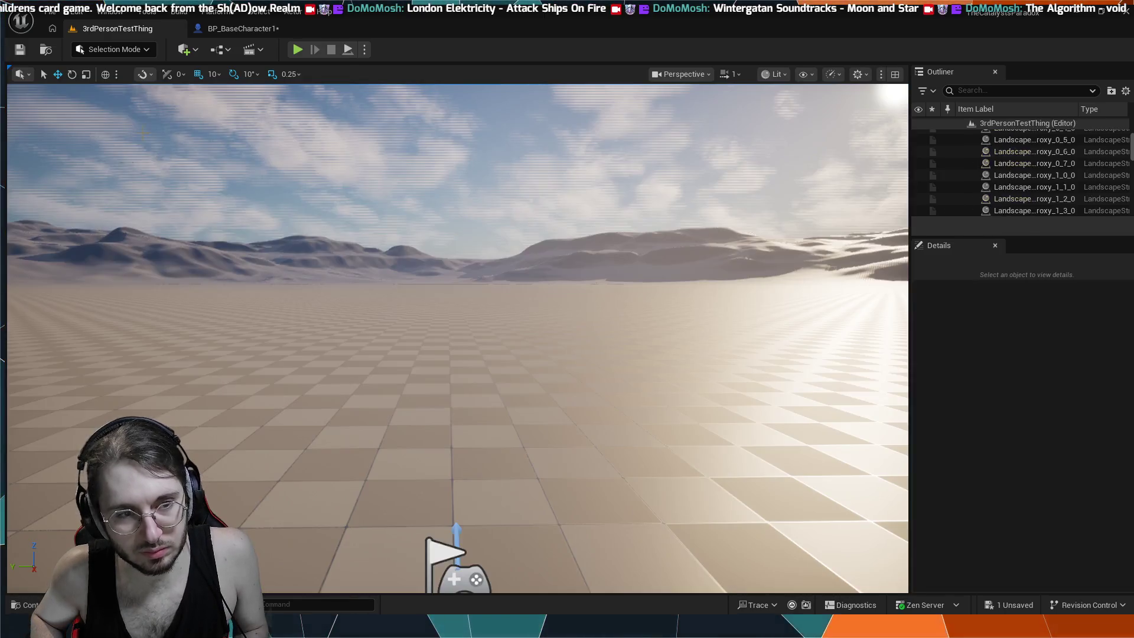
left_click(238, 28)
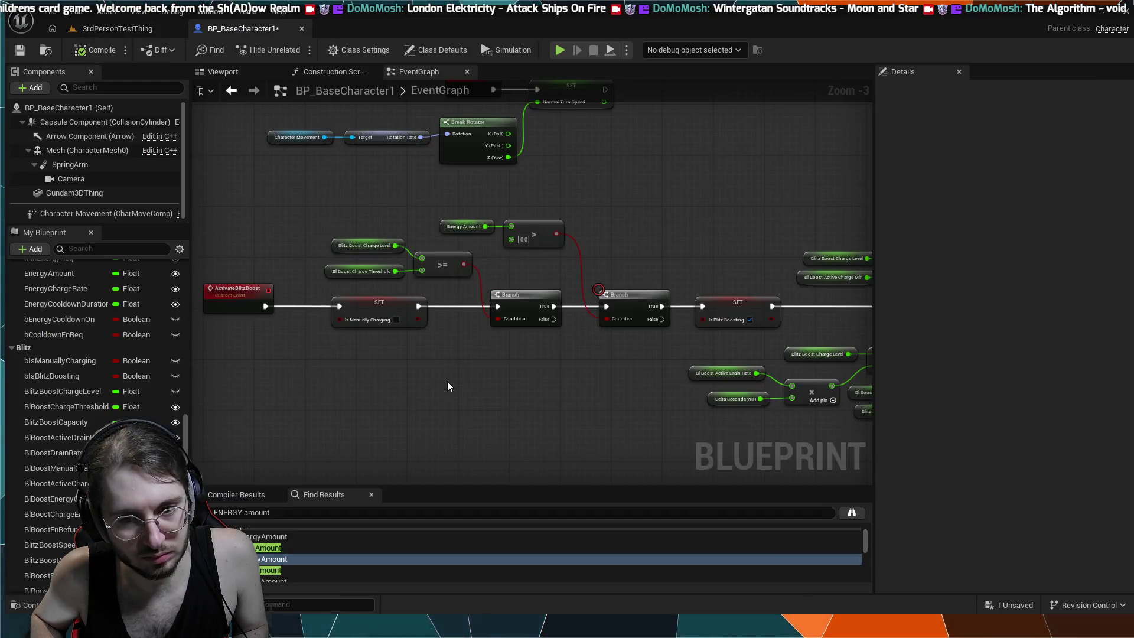
scroll(448, 382, "down", 2)
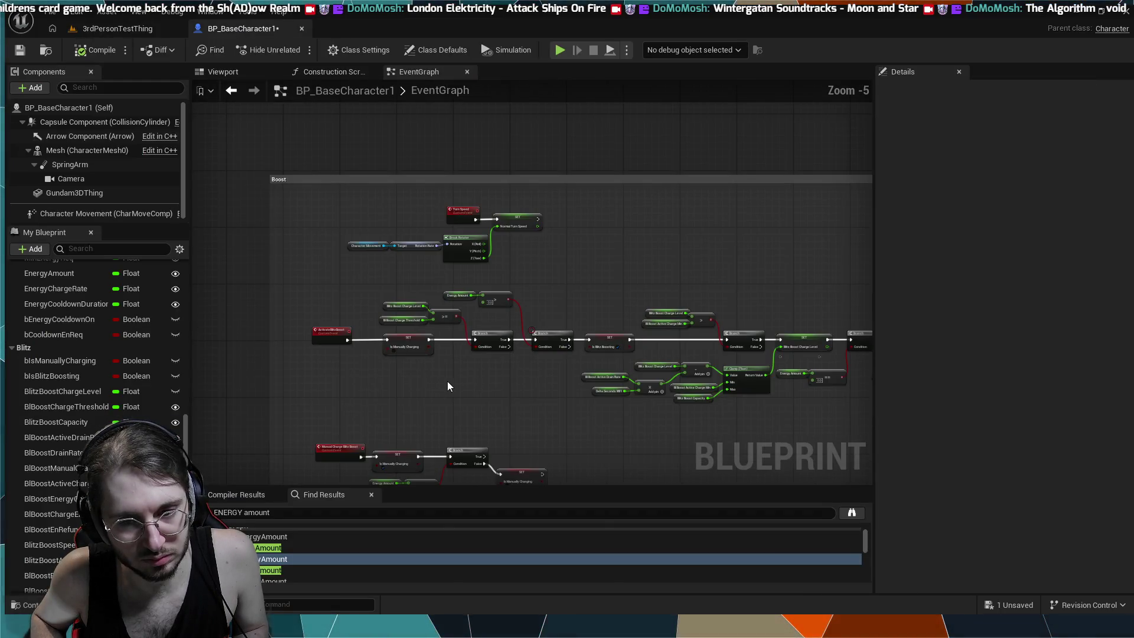
mouse_move(623, 421)
left_mouse_down()
mouse_move(506, 341)
mouse_move(589, 307)
mouse_move(710, 220)
left_mouse_up()
scroll(711, 236, "up", 2)
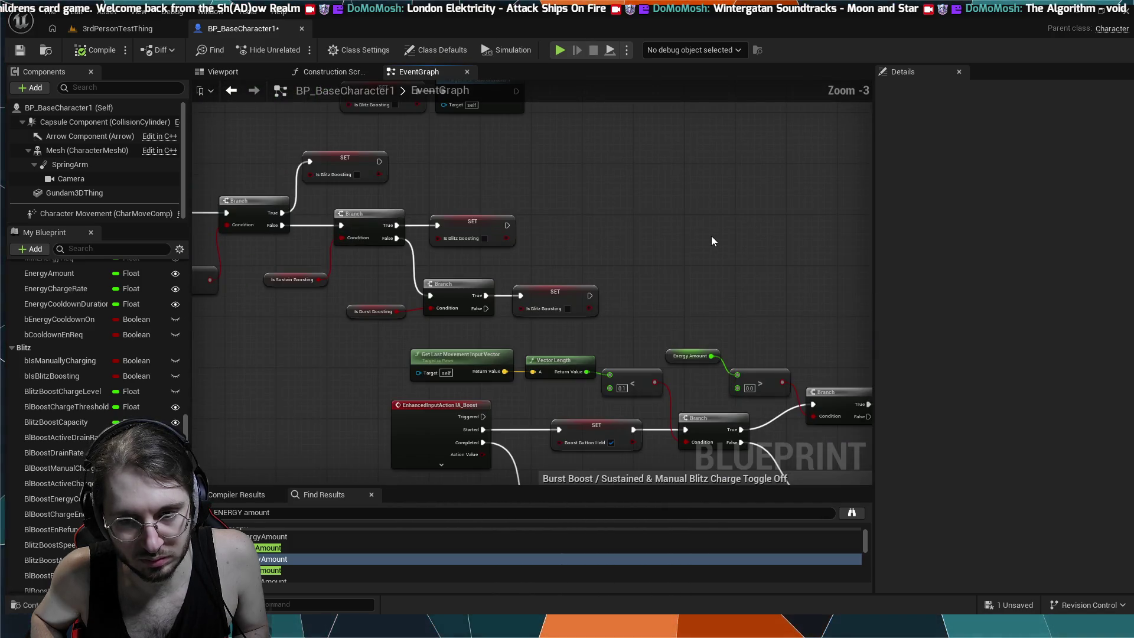
scroll(711, 236, "down", 1)
left_click_drag(710, 235, 486, 116)
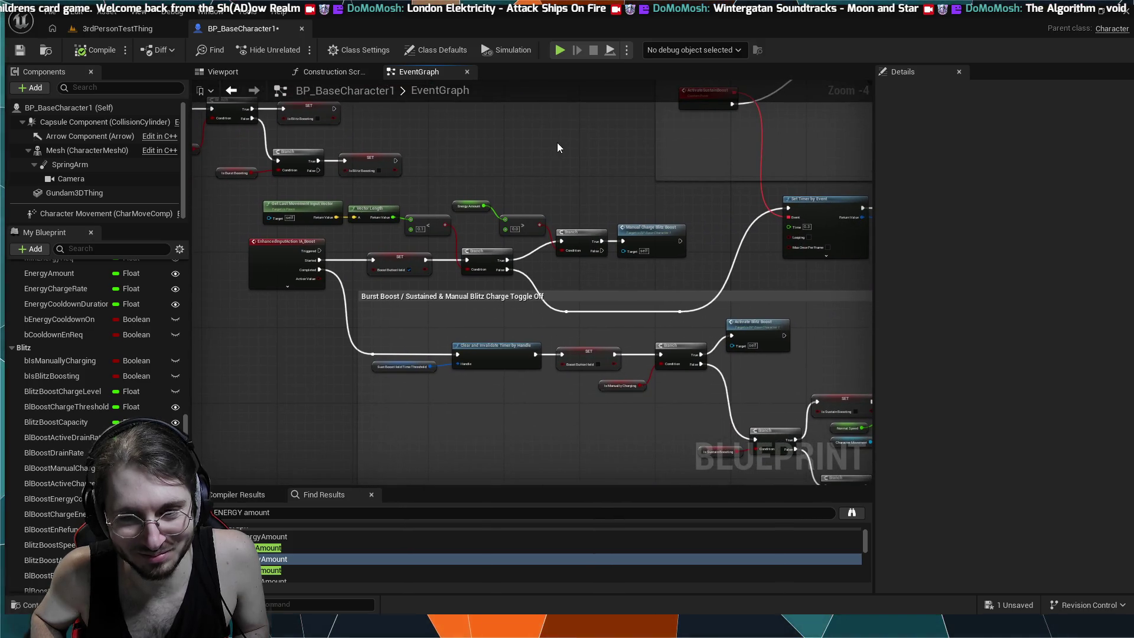
left_click_drag(581, 140, 540, 179)
scroll(540, 180, "up", 2)
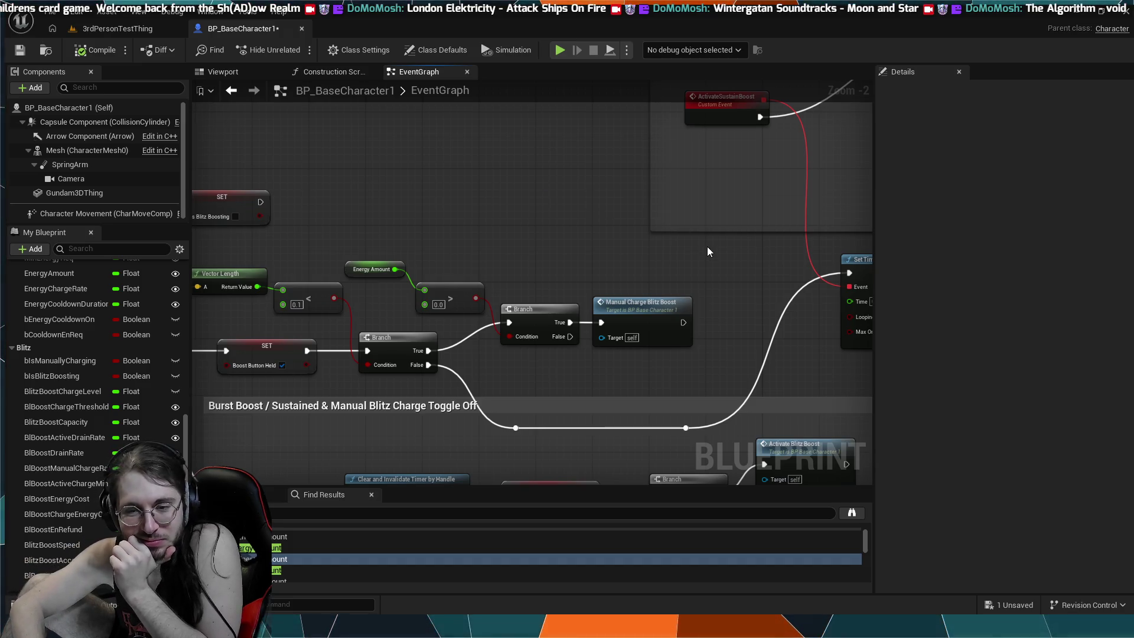
scroll(645, 255, "down", 2)
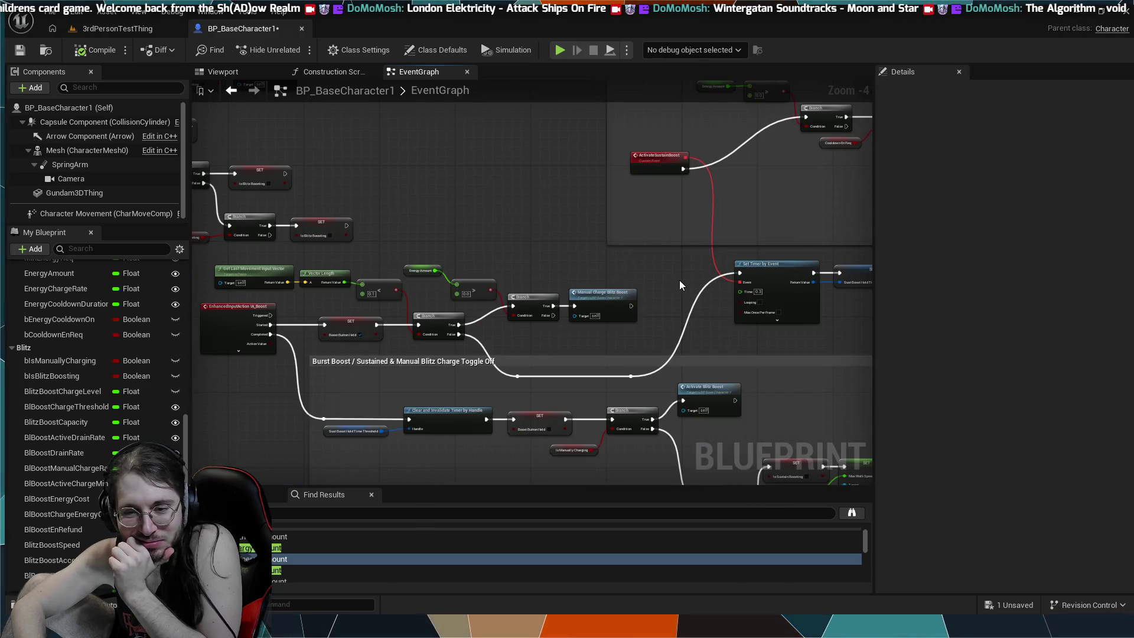
left_click_drag(679, 280, 636, 265)
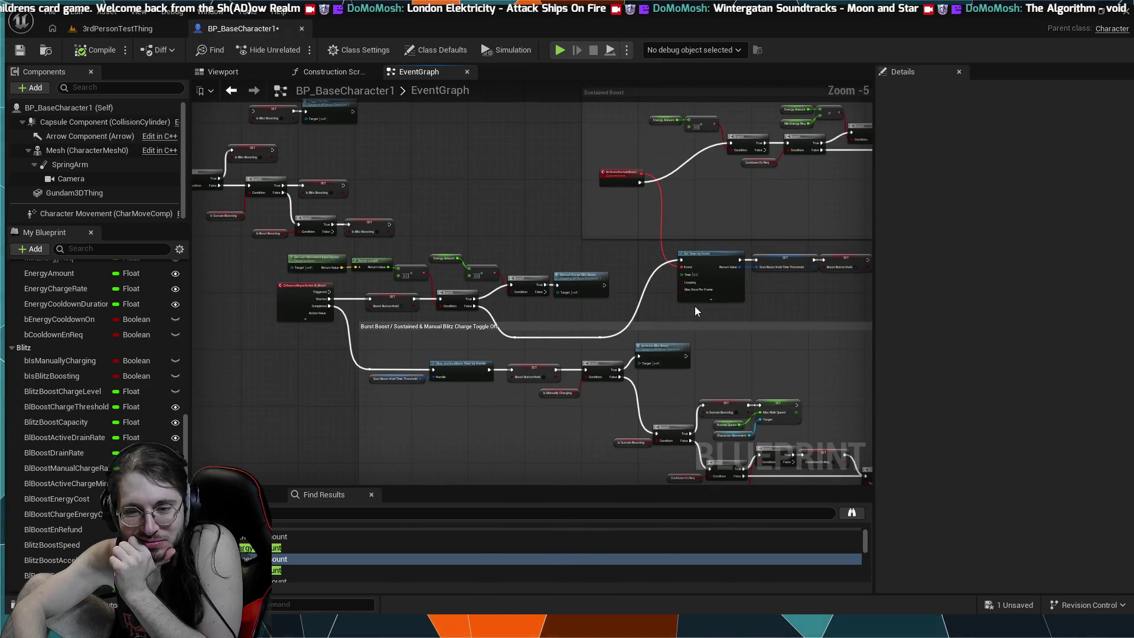
scroll(600, 281, "down", 1)
scroll(601, 282, "down", 1)
left_click_drag(701, 289, 665, 276)
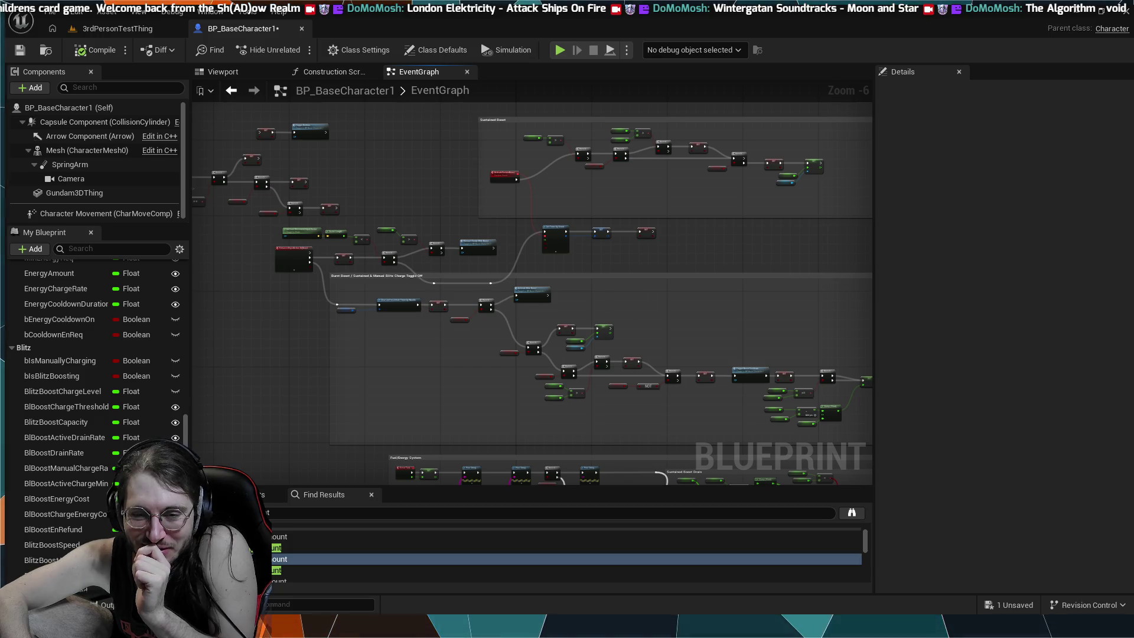
left_click_drag(621, 307, 702, 317)
scroll(700, 311, "up", 5)
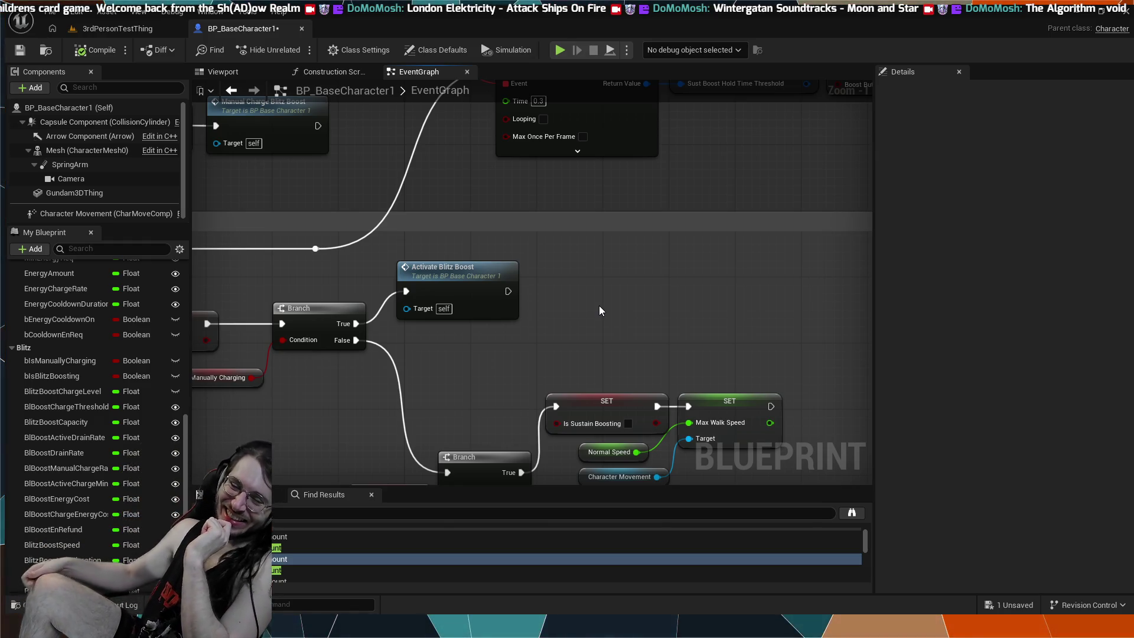
scroll(735, 224, "down", 2)
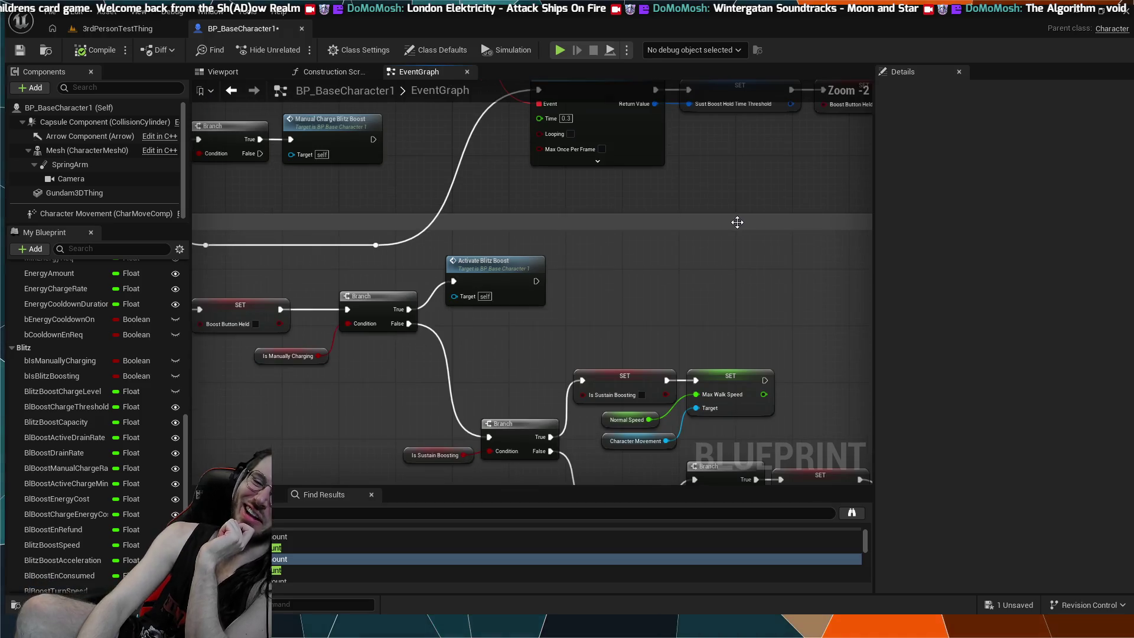
left_click_drag(744, 234, 776, 230)
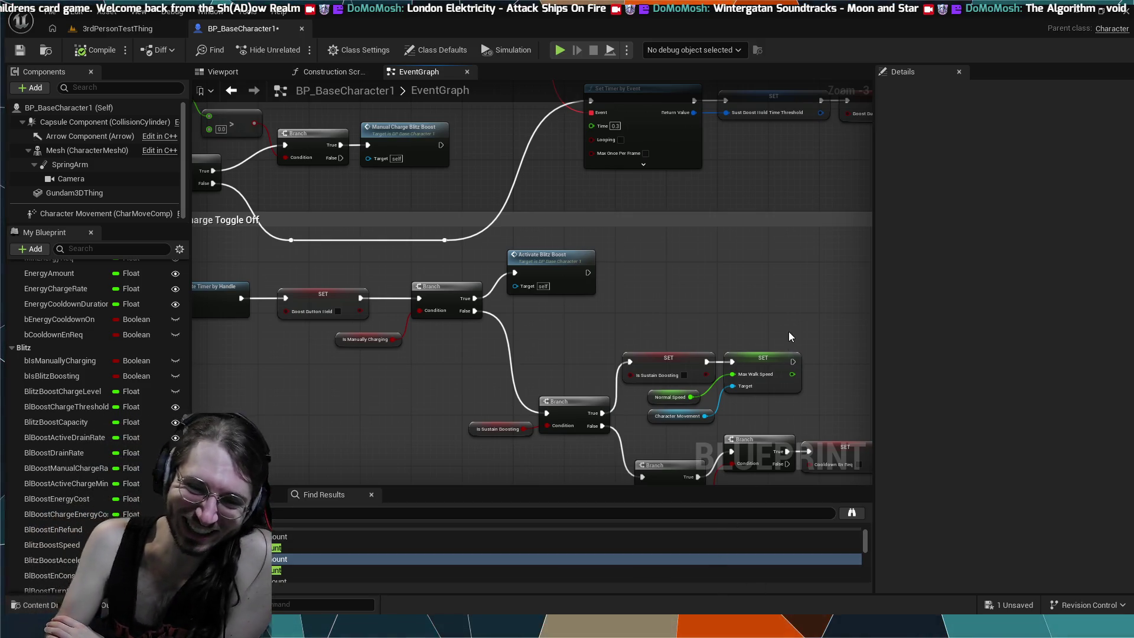
scroll(788, 331, "down", 2)
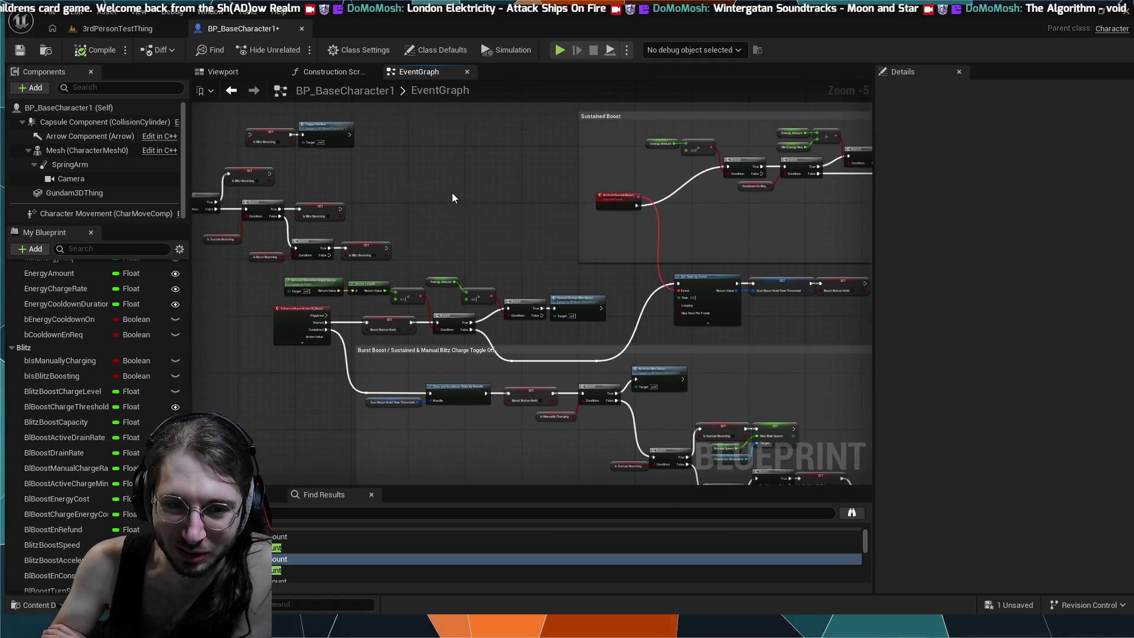
scroll(466, 193, "up", 3)
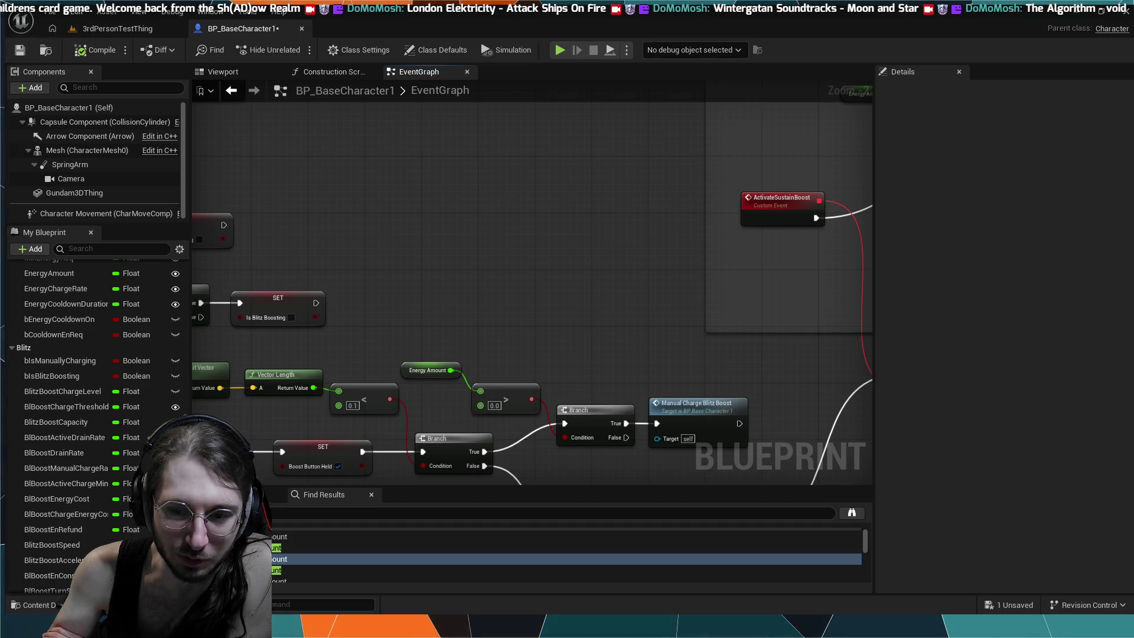
scroll(492, 313, "down", 1)
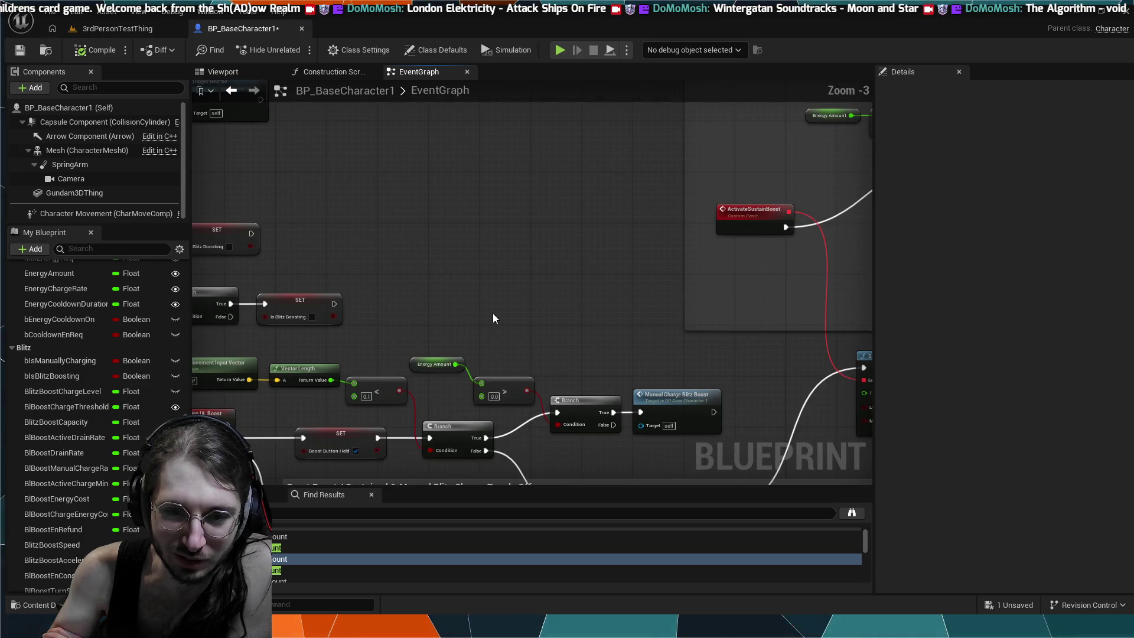
scroll(447, 285, "down", 1)
scroll(451, 263, "up", 2)
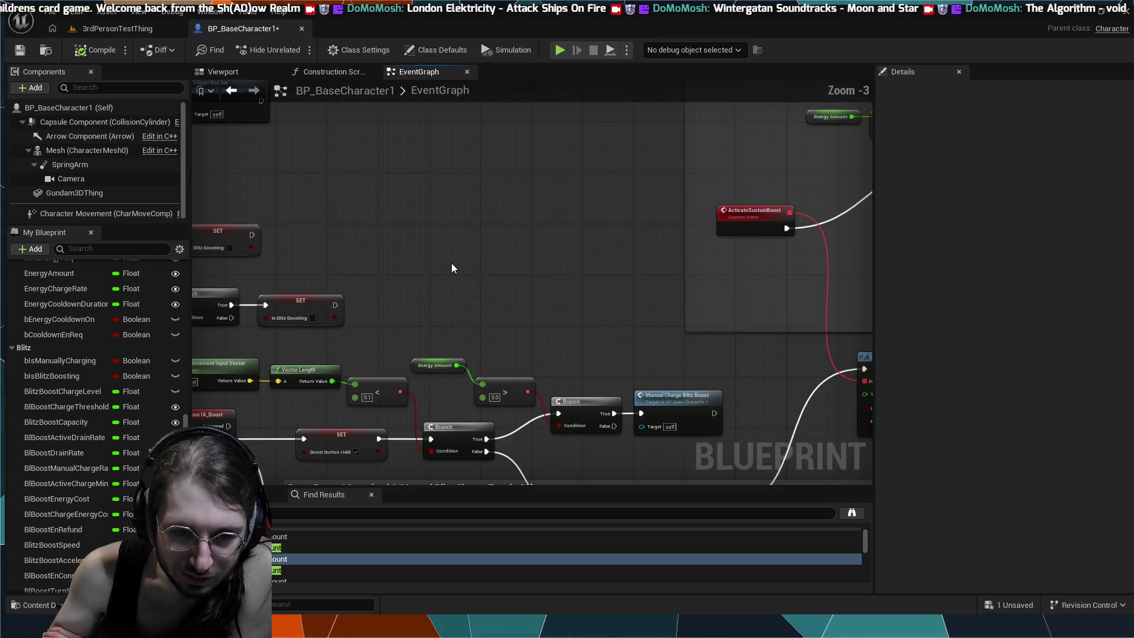
left_click_drag(466, 263, 713, 260)
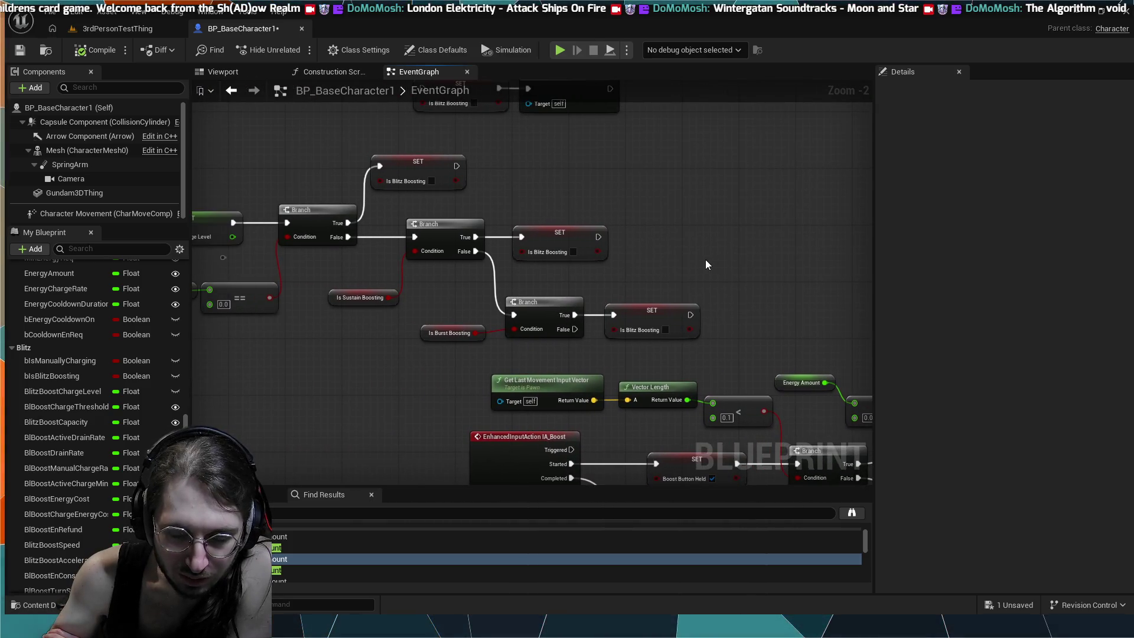
scroll(621, 250, "down", 3)
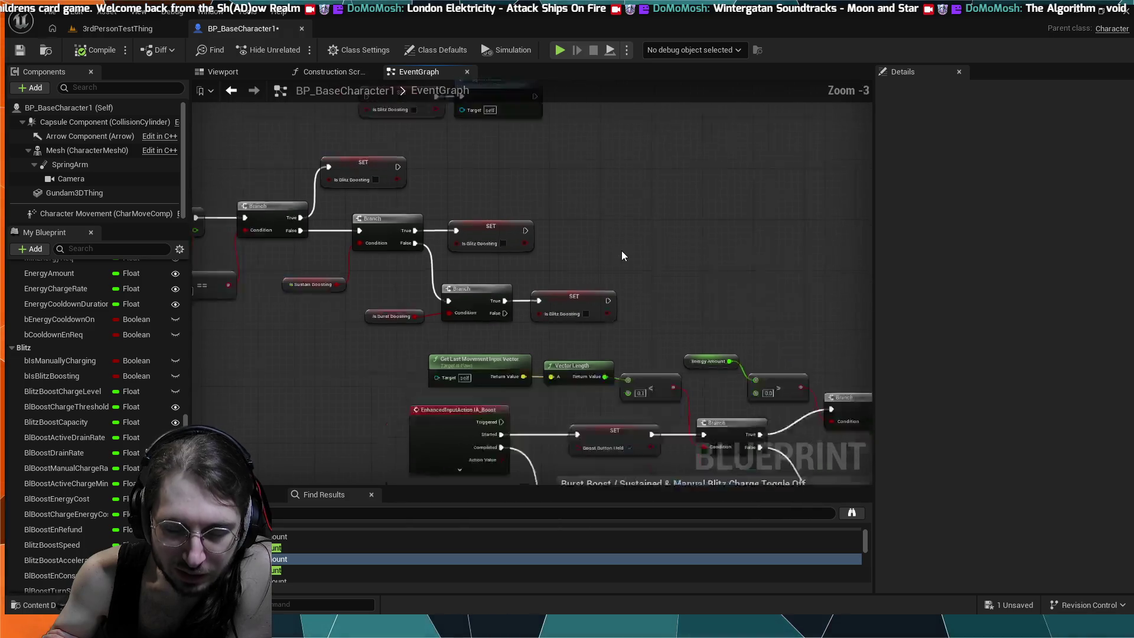
scroll(621, 250, "up", 3)
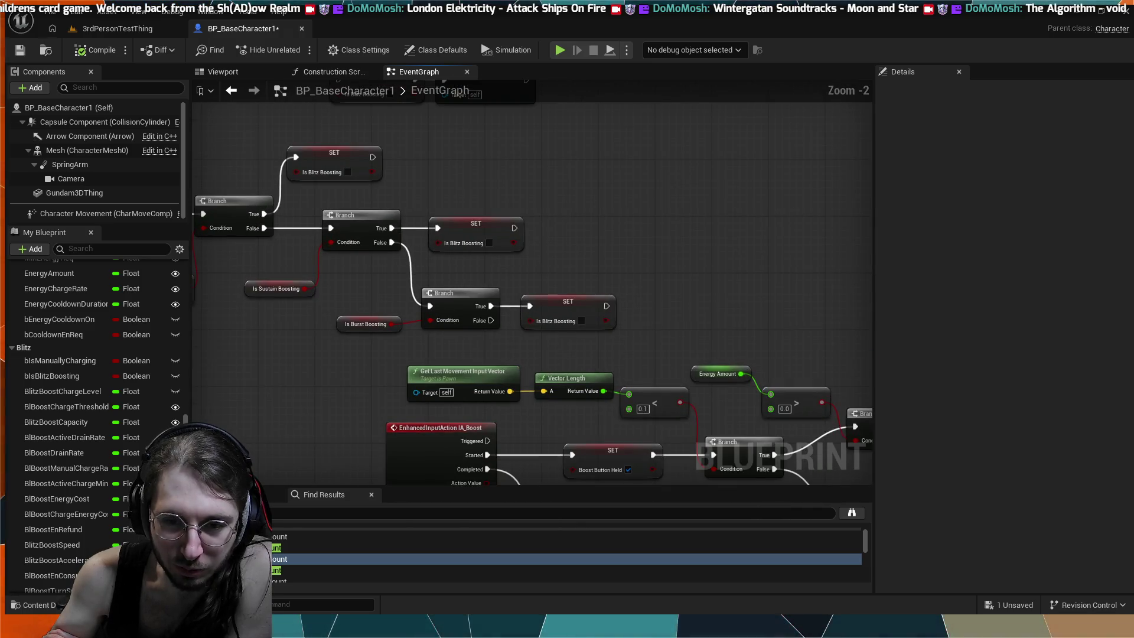
left_click_drag(621, 250, 826, 357)
mouse_move(600, 313)
left_mouse_down()
mouse_move(629, 289)
mouse_move(539, 278)
left_mouse_up()
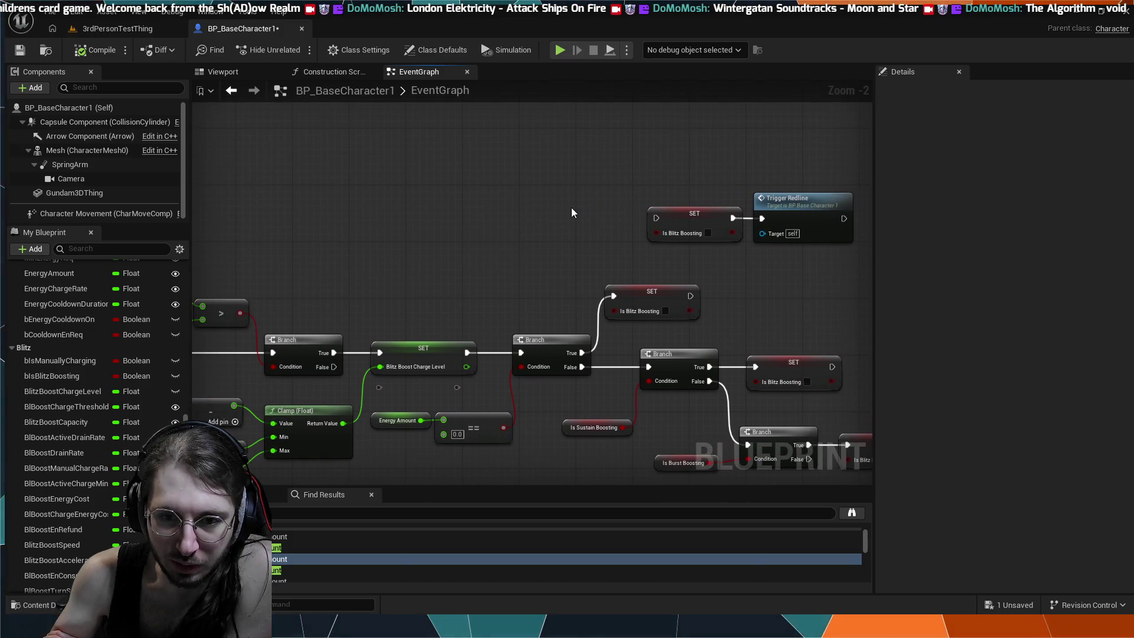
scroll(572, 212, "down", 4)
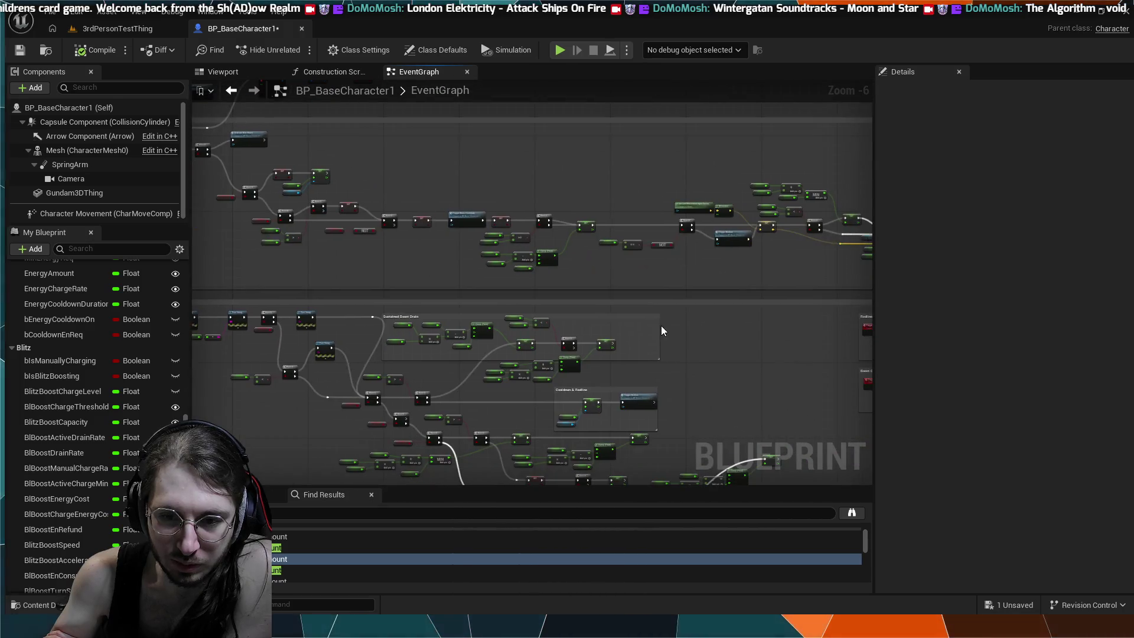
left_click_drag(661, 325, 523, 228)
scroll(686, 376, "up", 3)
mouse_move(686, 376)
left_mouse_down()
mouse_move(615, 317)
mouse_move(558, 320)
left_mouse_up()
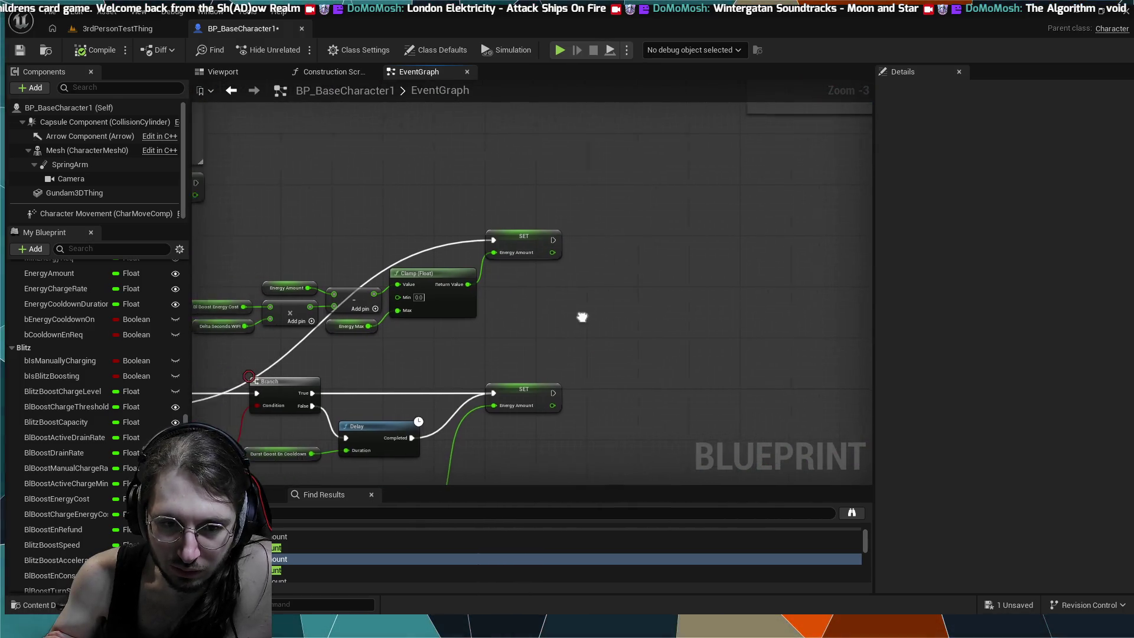
scroll(597, 305, "up", 3)
left_click_drag(469, 303, 617, 304)
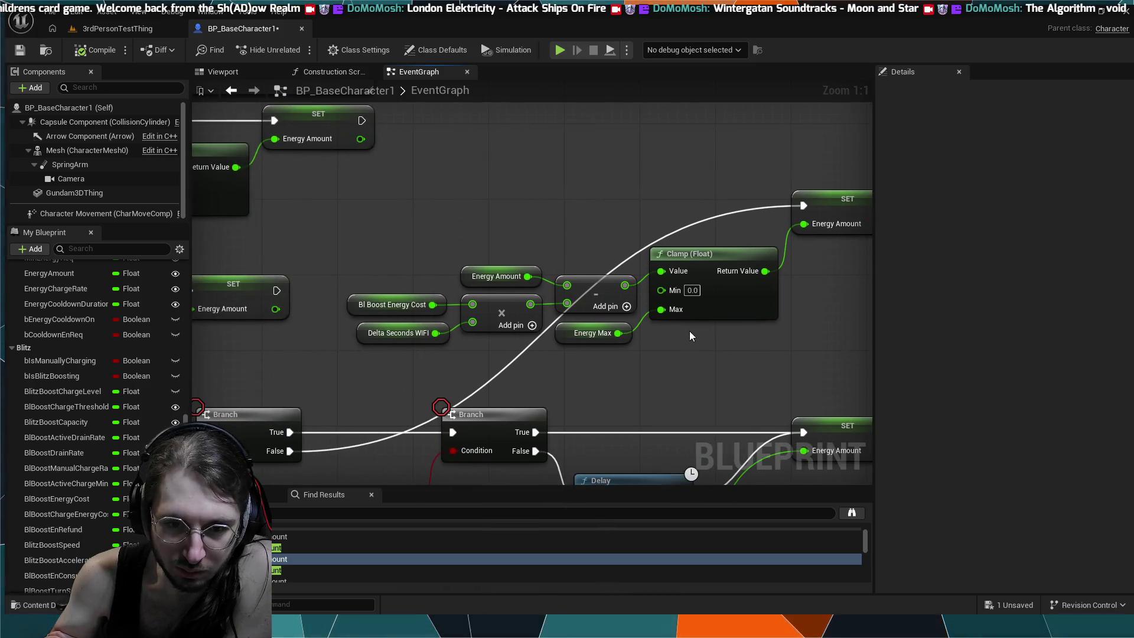
scroll(642, 356, "down", 1)
scroll(641, 357, "down", 1)
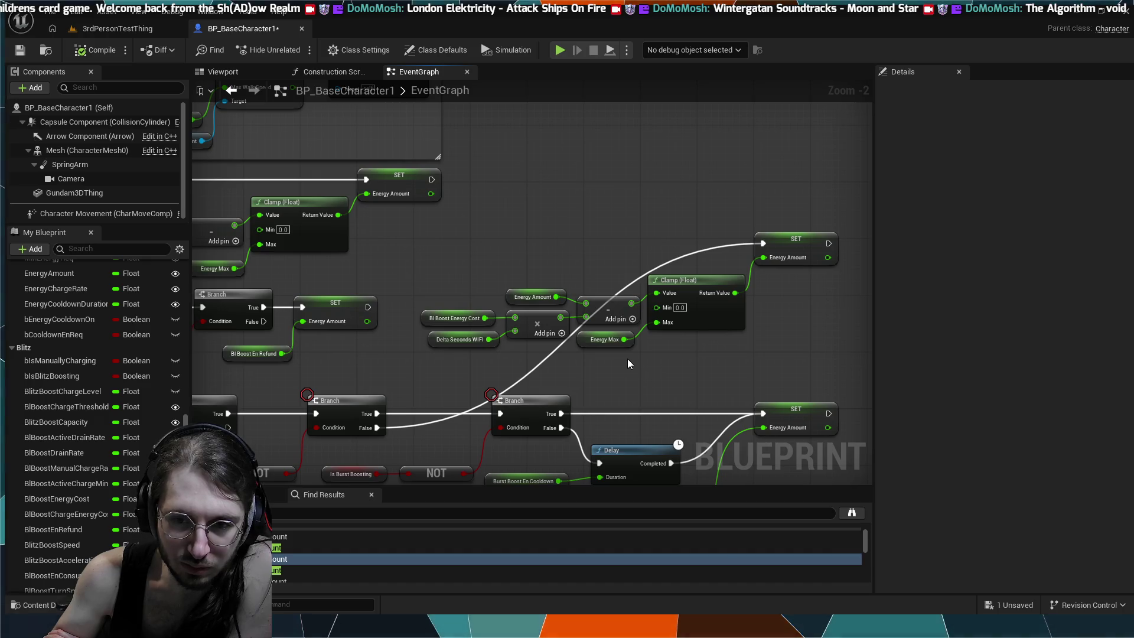
left_click_drag(577, 241, 601, 358)
mouse_move(214, 233)
left_mouse_down()
mouse_move(486, 278)
mouse_move(571, 358)
mouse_move(679, 378)
mouse_move(538, 162)
left_mouse_up()
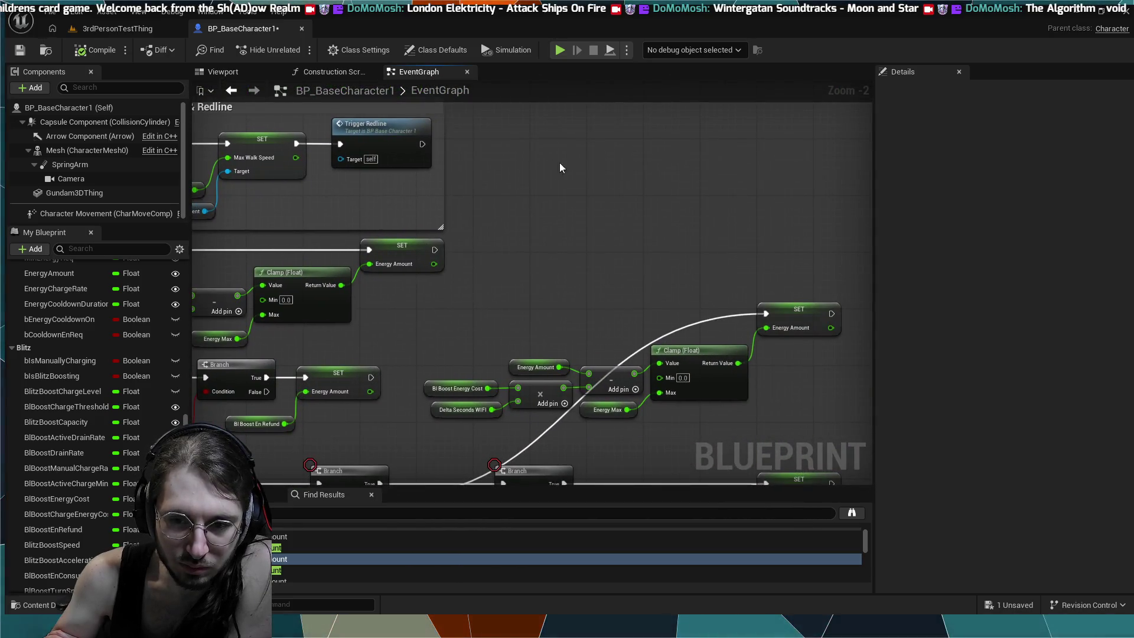
mouse_move(654, 207)
left_mouse_down()
mouse_move(379, 97)
mouse_move(381, 115)
mouse_move(469, 131)
left_mouse_up()
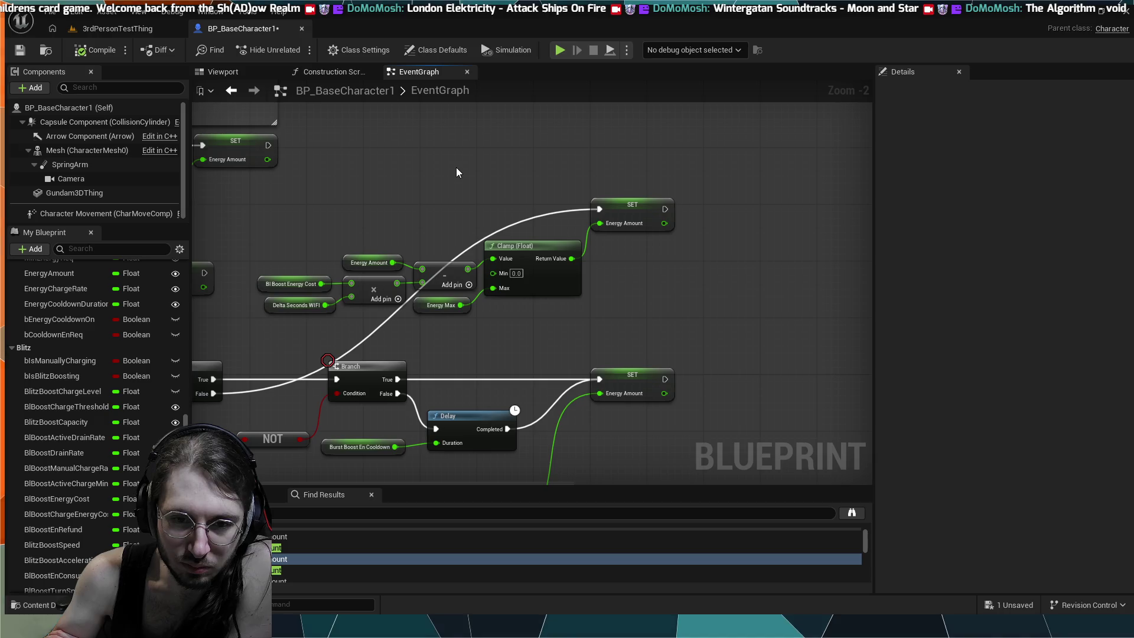
left_click_drag(459, 168, 508, 229)
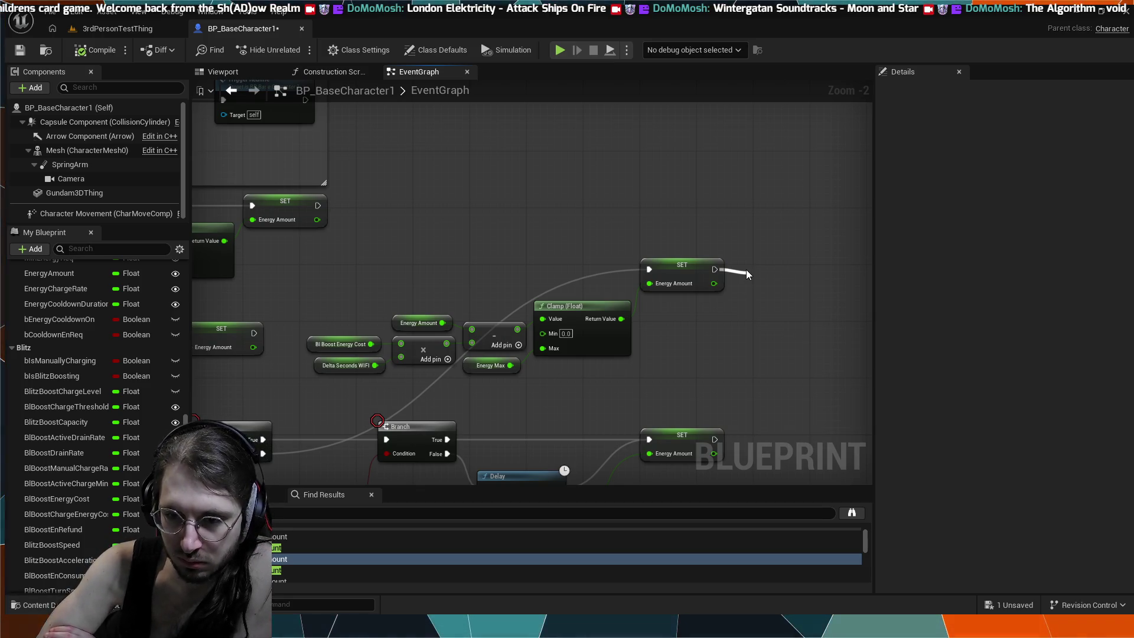
- Add Trigger Redline after the Energy Amount SET, play-test the level, then return to BP_BaseCharacter1's graph
key("Return")
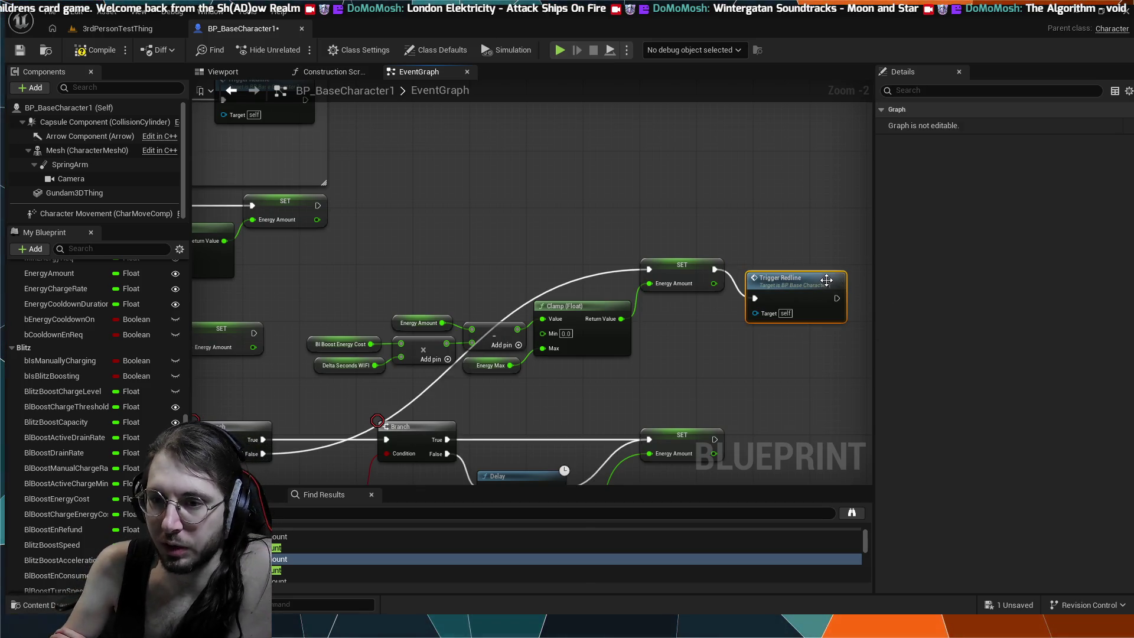
left_click_drag(826, 280, 830, 260)
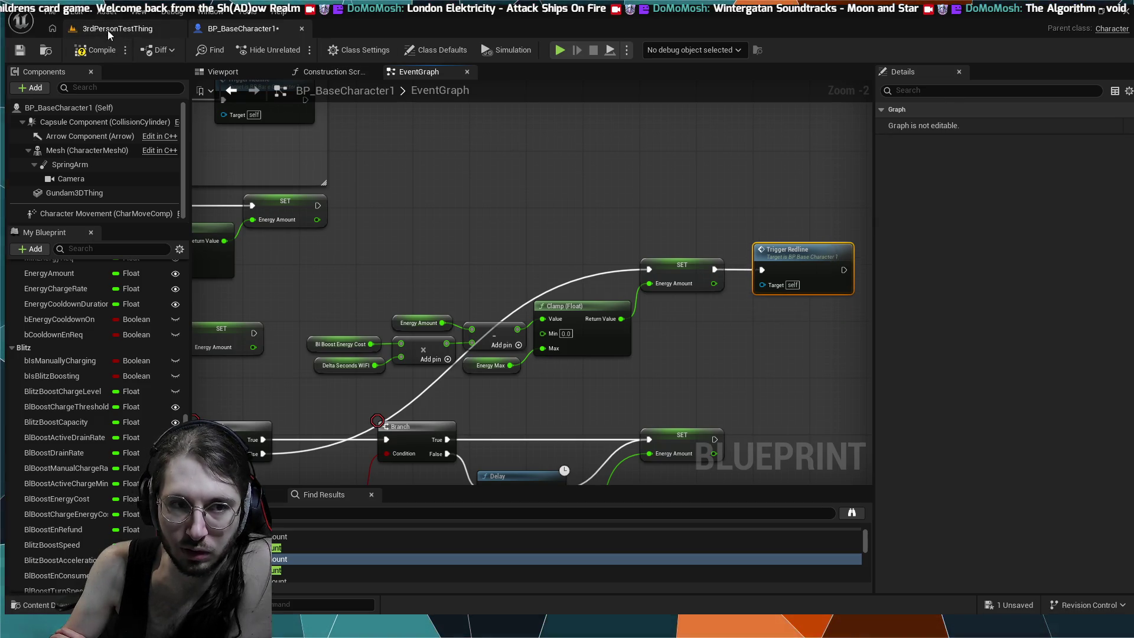
left_click(107, 30)
left_click(222, 30)
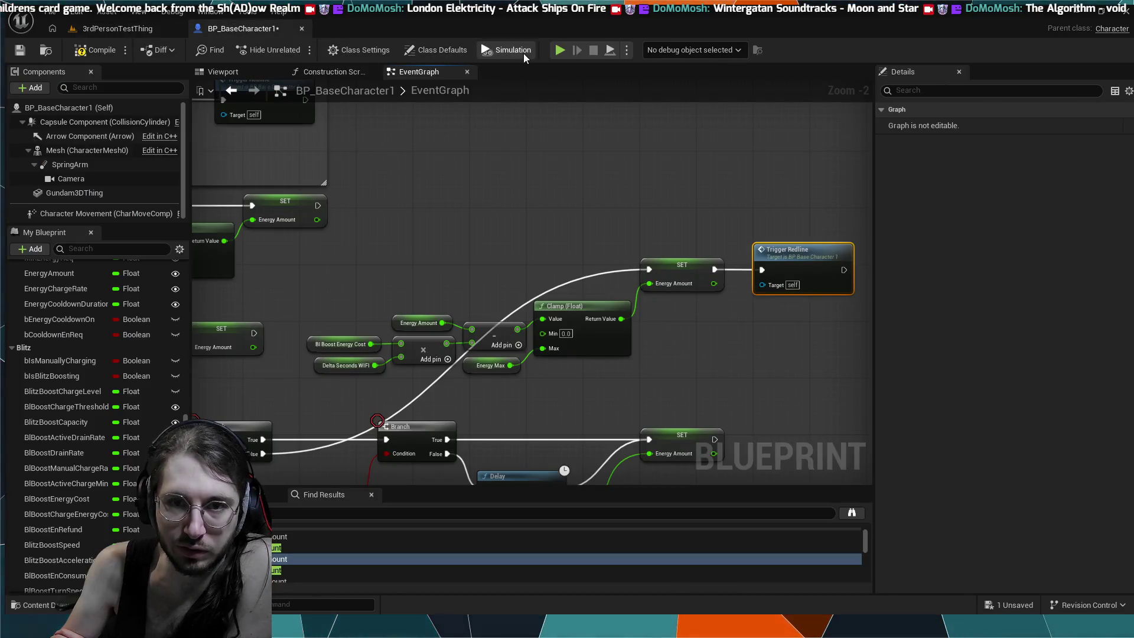
left_click(116, 30)
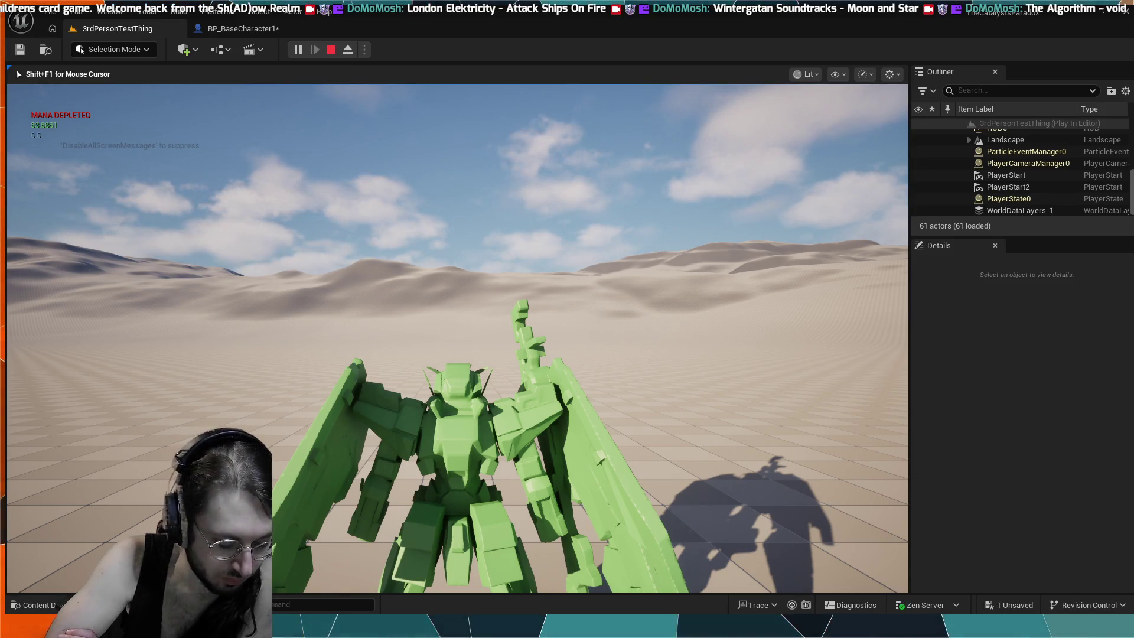
key("Escape")
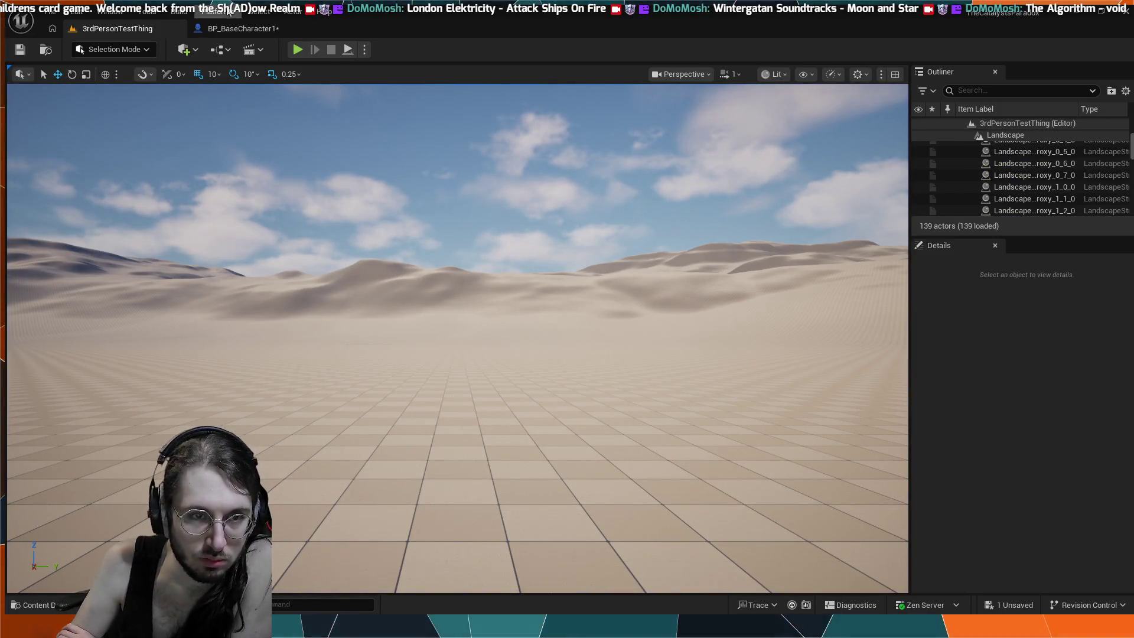
left_click(239, 28)
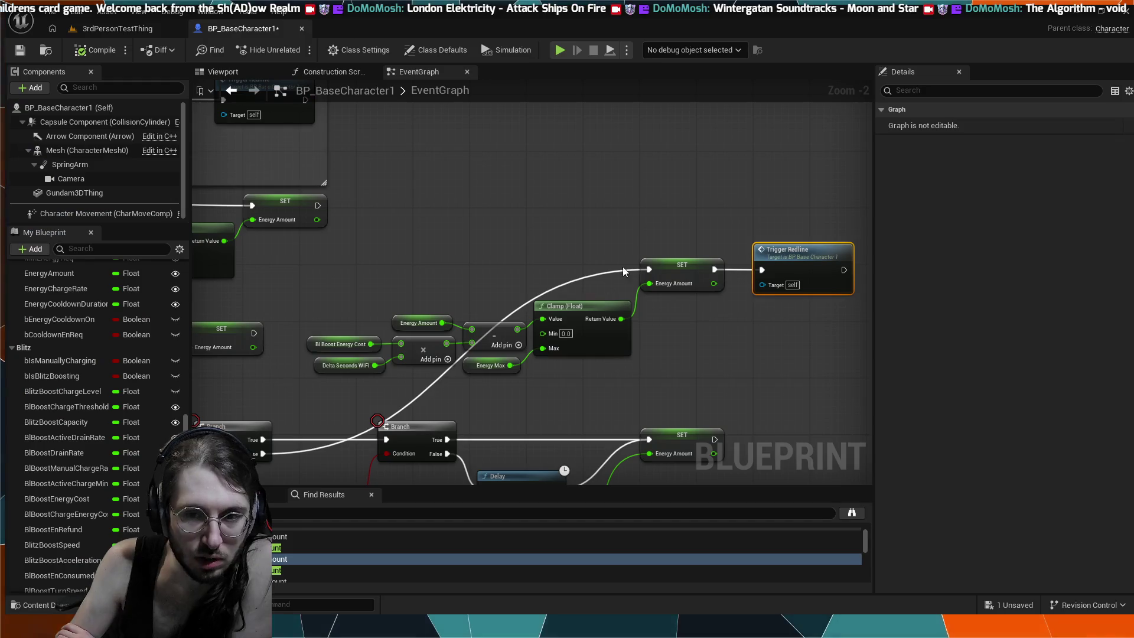
- Move Trigger Redline away from the Energy Amount SET in the Cooldown & Redline area
left_click(738, 277)
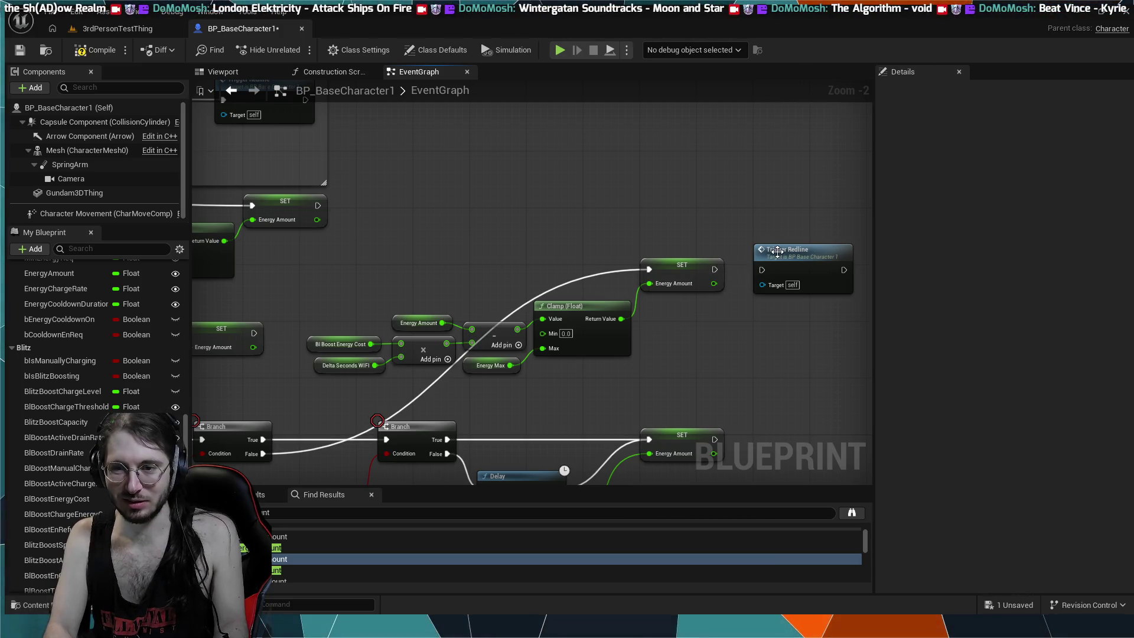
left_click_drag(775, 258, 817, 253)
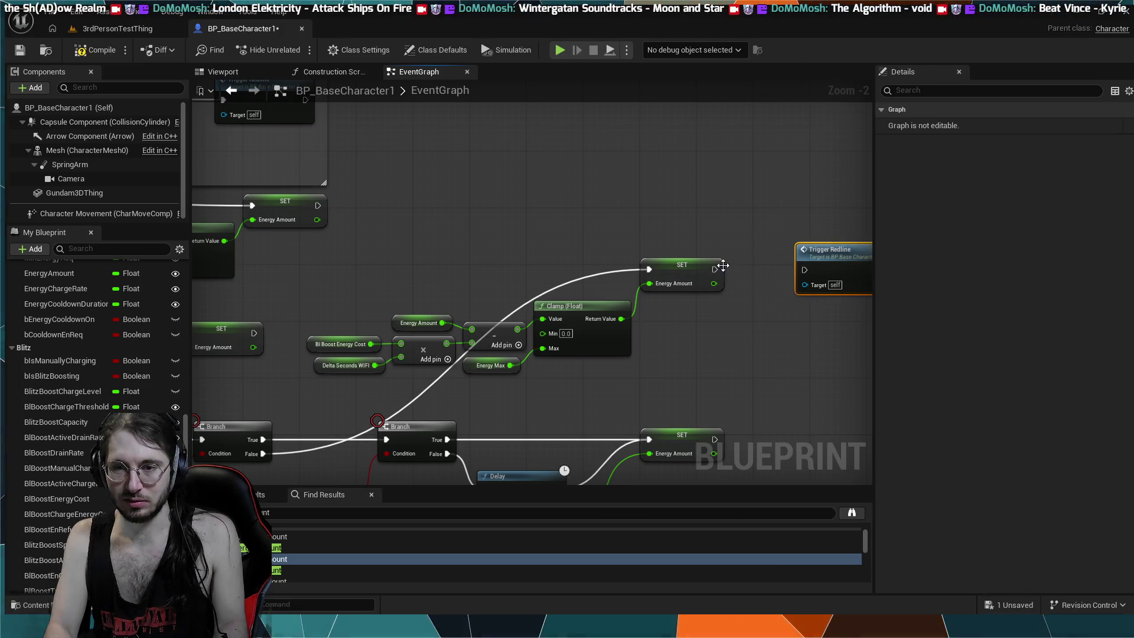
scroll(723, 265, "down", 5)
scroll(738, 305, "up", 4)
mouse_move(696, 278)
left_mouse_down()
mouse_move(548, 301)
mouse_move(699, 296)
mouse_move(1043, 230)
mouse_move(1012, 229)
left_mouse_up()
mouse_move(620, 260)
left_mouse_down()
mouse_move(825, 294)
mouse_move(192, 168)
left_mouse_up()
left_click_drag(633, 172, 527, 154)
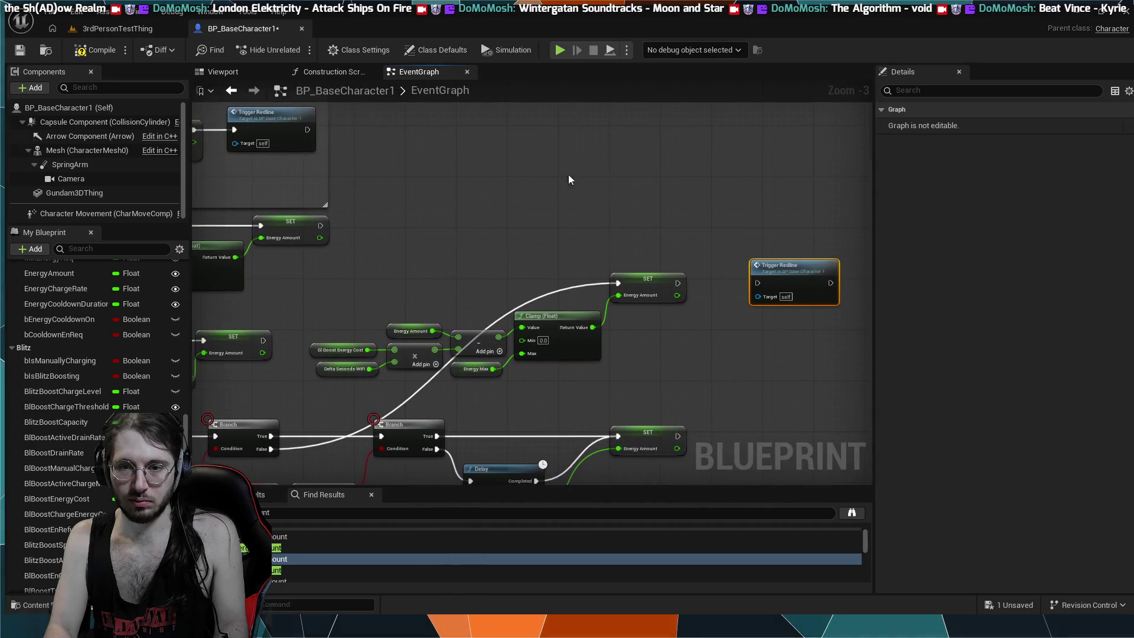
scroll(696, 242, "up", 2)
mouse_move(785, 272)
left_mouse_down()
mouse_move(711, 224)
mouse_move(683, 245)
mouse_move(746, 242)
left_mouse_up()
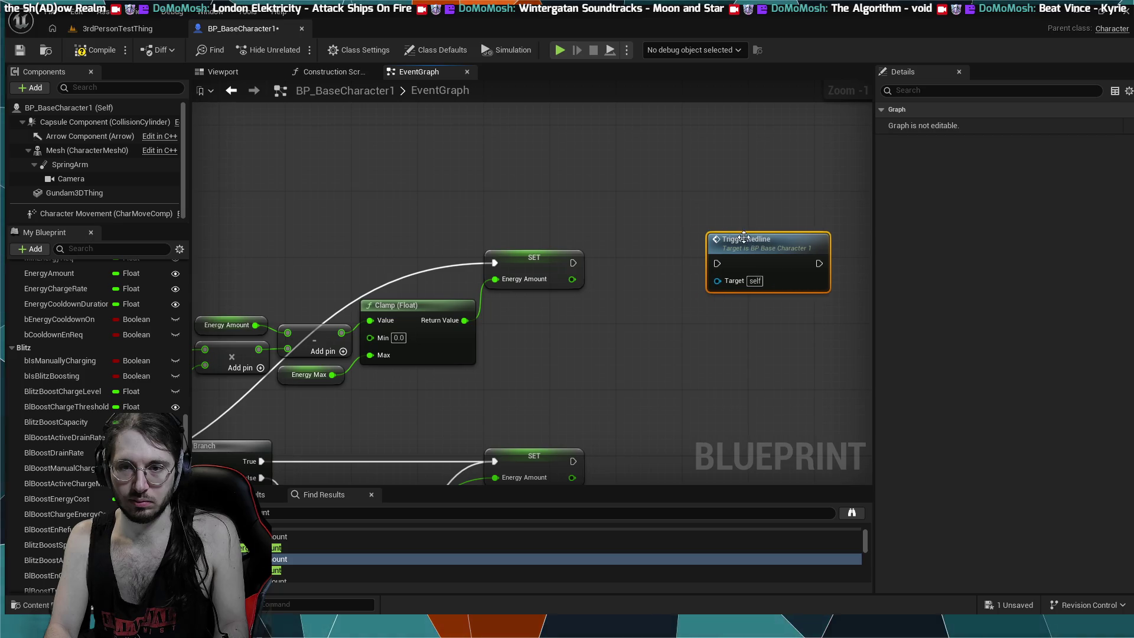
- Insert a Branch after the Energy Amount SET and connect its True output to Trigger Redline
mouse_move(573, 262)
left_mouse_down()
mouse_move(628, 216)
mouse_move(624, 200)
mouse_move(620, 272)
left_mouse_up()
left_click_drag(752, 247, 802, 247)
left_click_drag(702, 262, 777, 264)
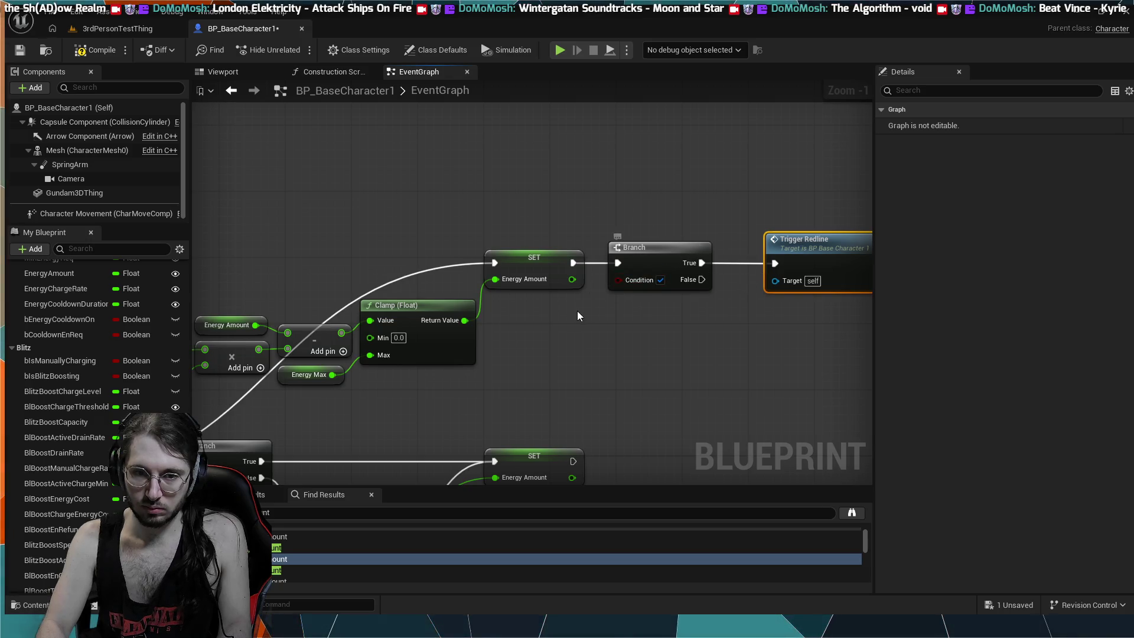
- Feed the Branch Condition with an Energy Amount == 0.0 comparison, replacing a mistaken Energy Max getter
mouse_move(617, 280)
left_mouse_down()
mouse_move(610, 308)
mouse_move(600, 290)
left_mouse_up()
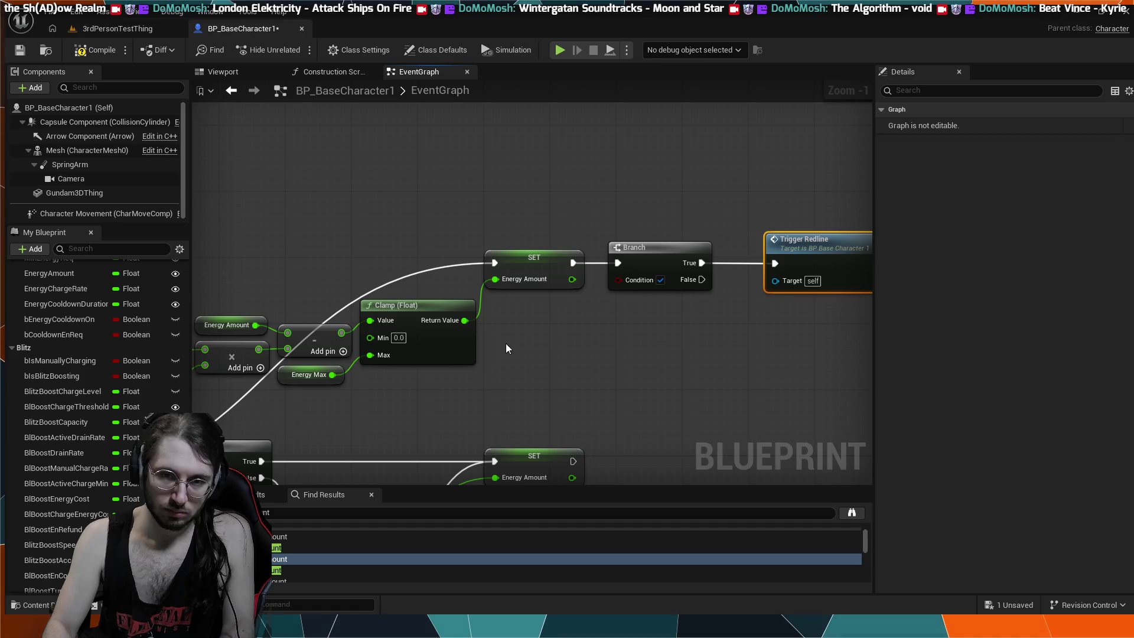
key("ctrl+v")
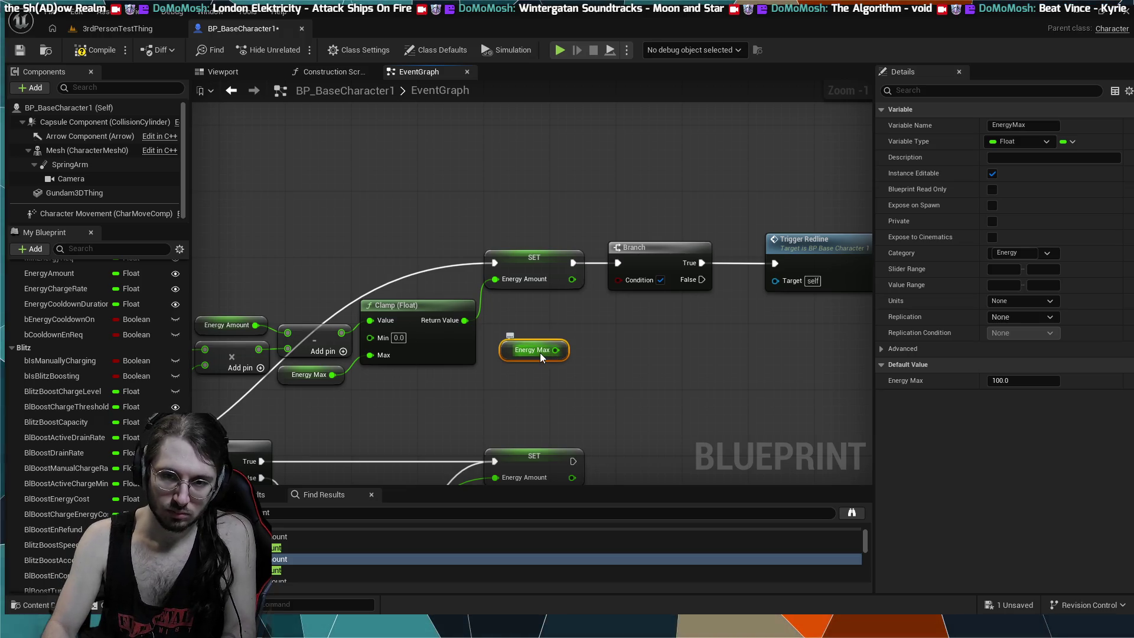
key("Delete")
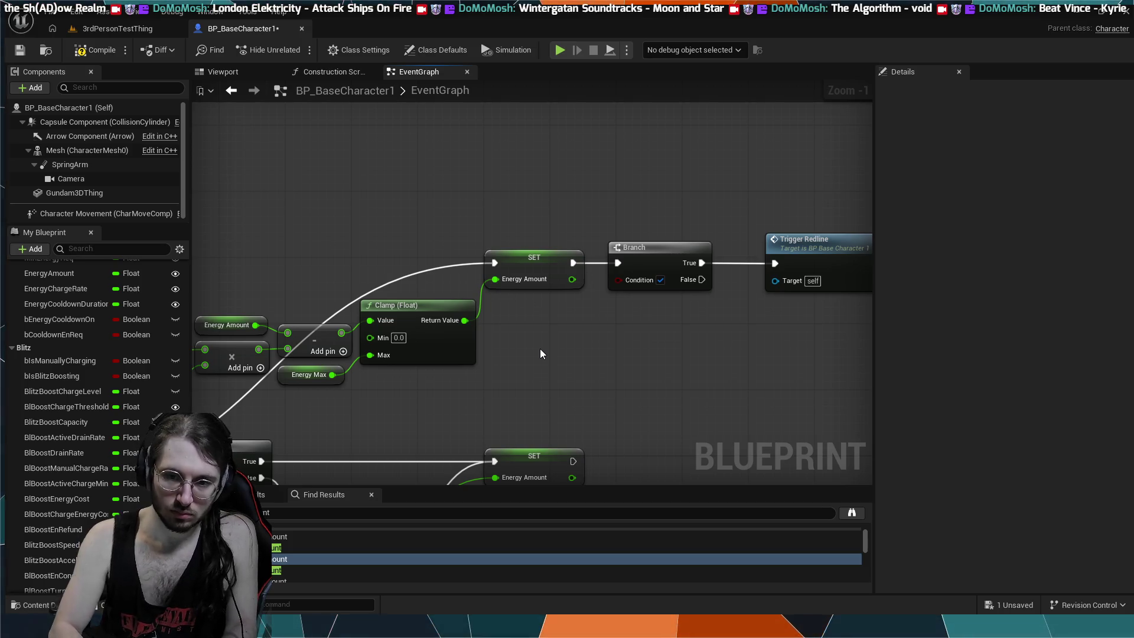
key("ctrl+v")
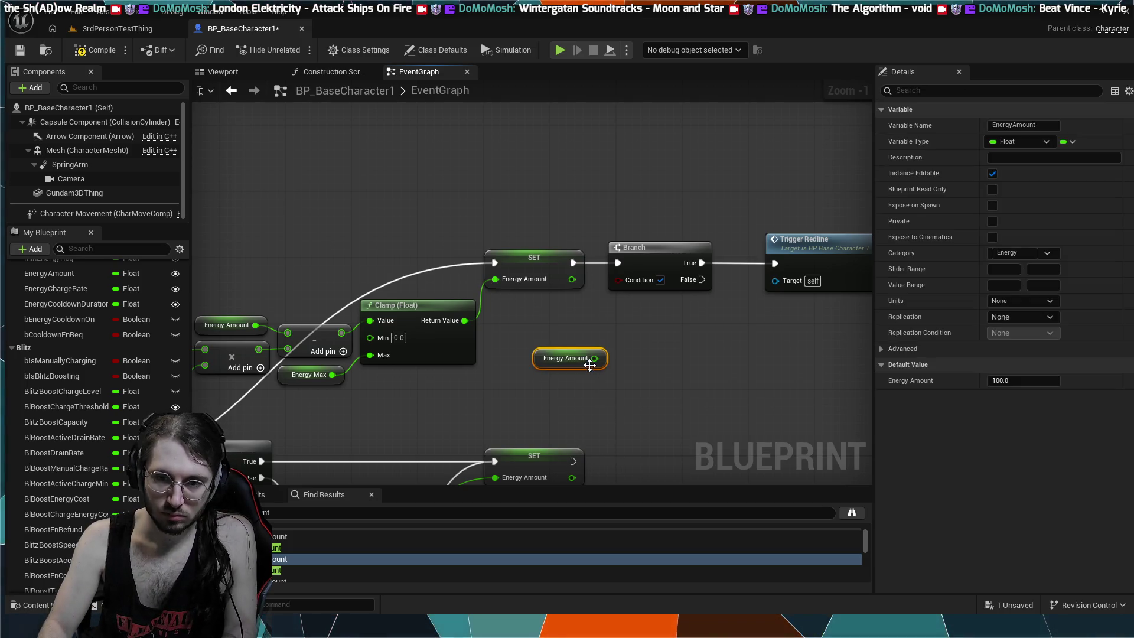
mouse_move(570, 309)
left_mouse_down()
mouse_move(611, 282)
mouse_move(596, 302)
mouse_move(557, 311)
mouse_move(601, 320)
left_mouse_up()
type("==")
key("Return")
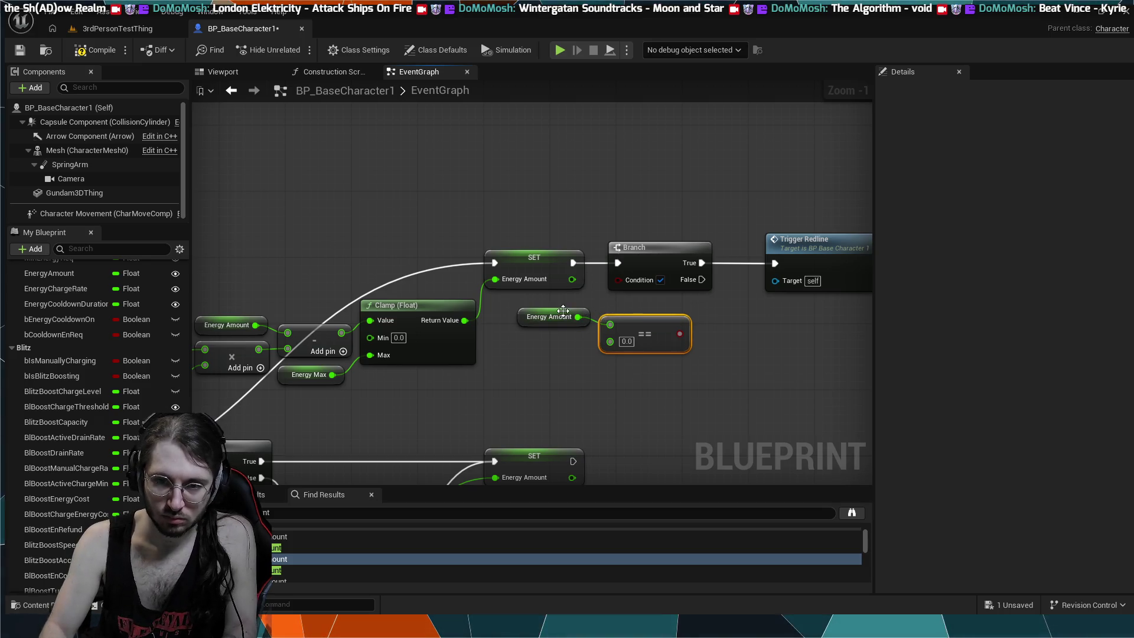
left_click(561, 318)
mouse_move(611, 324)
left_mouse_down()
mouse_move(643, 299)
mouse_move(621, 280)
left_mouse_up()
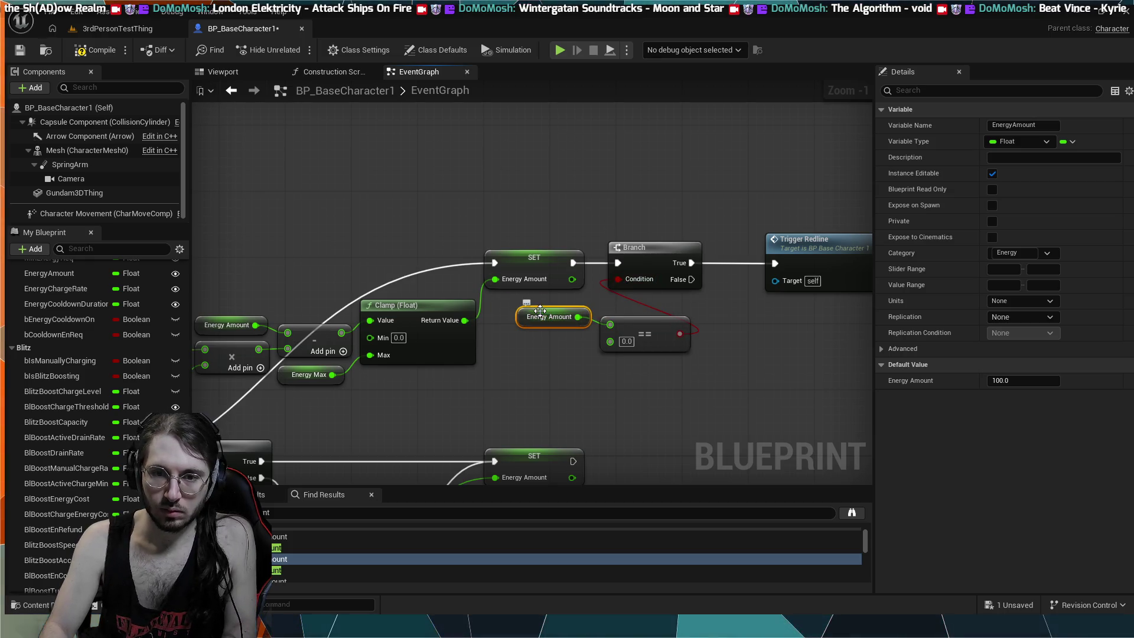
- Tidy the layout, aligning Energy Amount and the comparison and spacing Branch and Trigger Redline evenly
left_click_drag(540, 311, 547, 320)
left_click_drag(622, 364, 566, 328)
left_click_drag(731, 334, 609, 342)
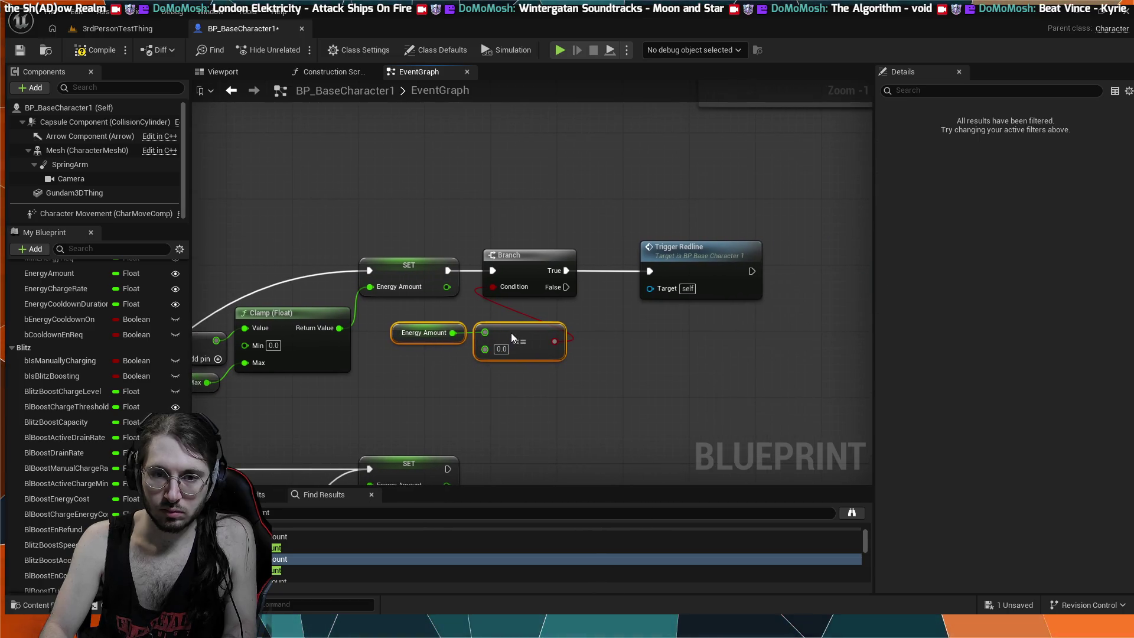
left_click_drag(512, 333, 503, 325)
left_click_drag(548, 260, 598, 260)
left_click_drag(697, 251, 719, 246)
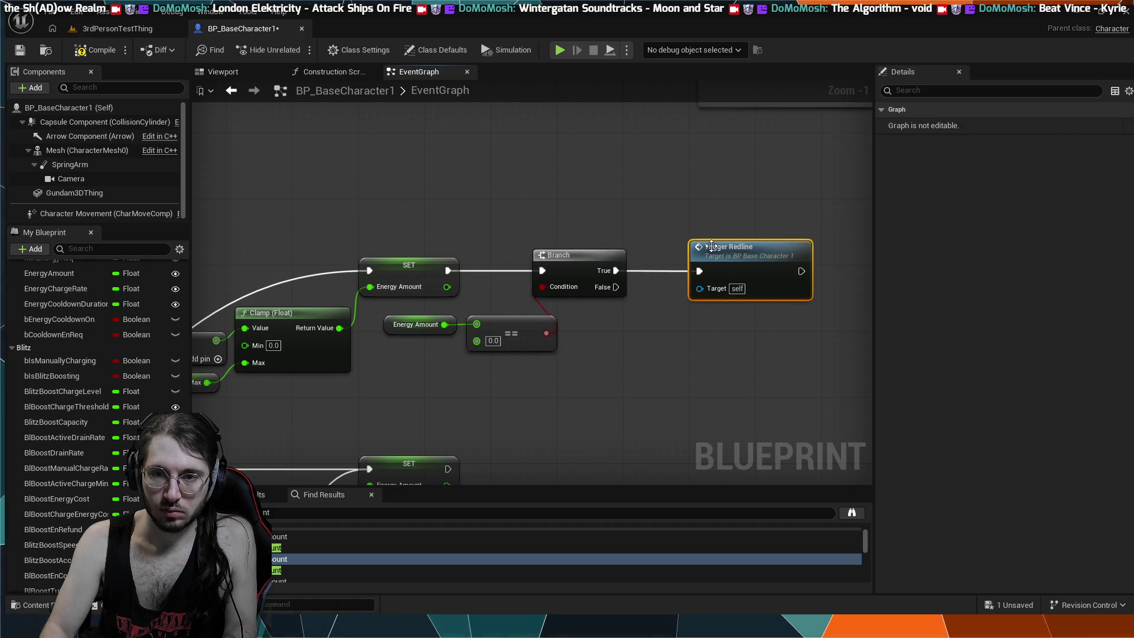
left_click_drag(602, 251, 639, 255)
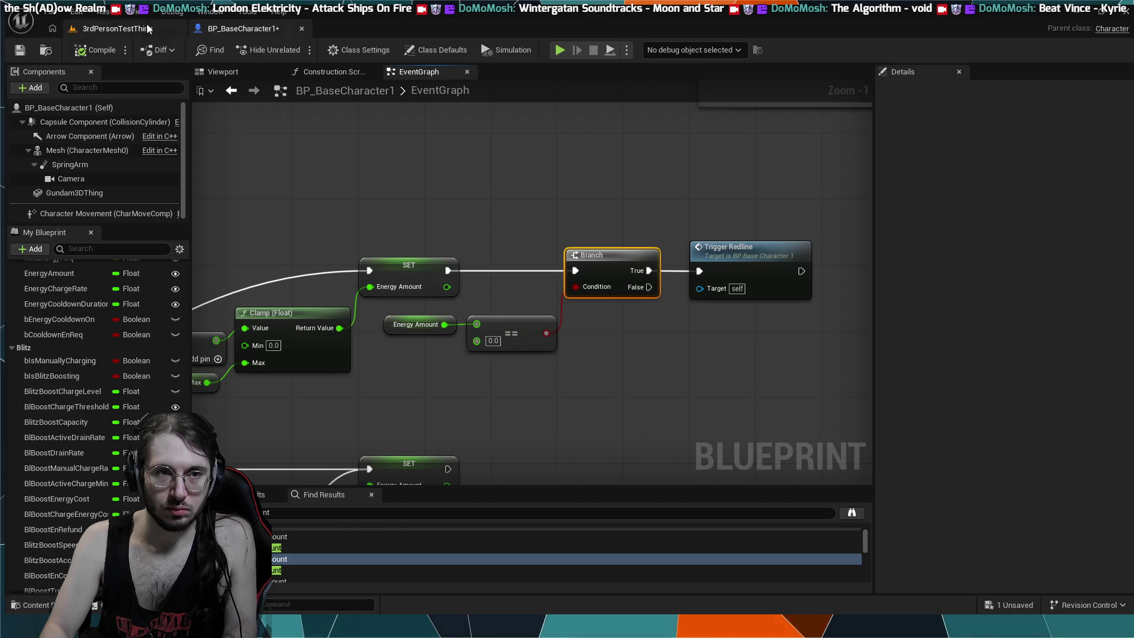
left_click(125, 30)
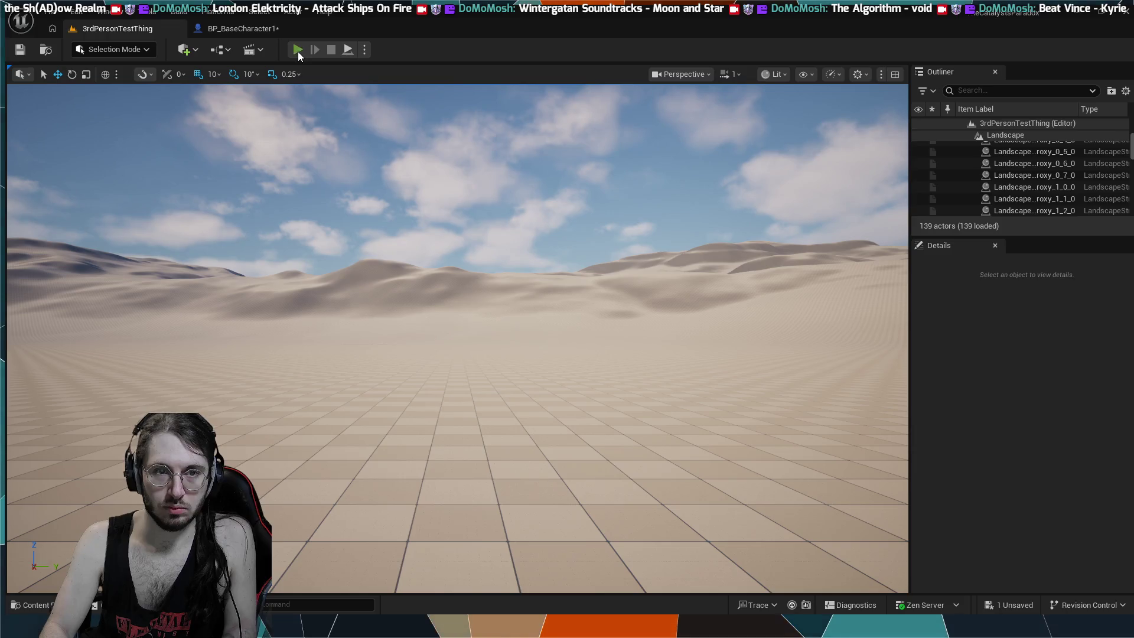
key("alt+p")
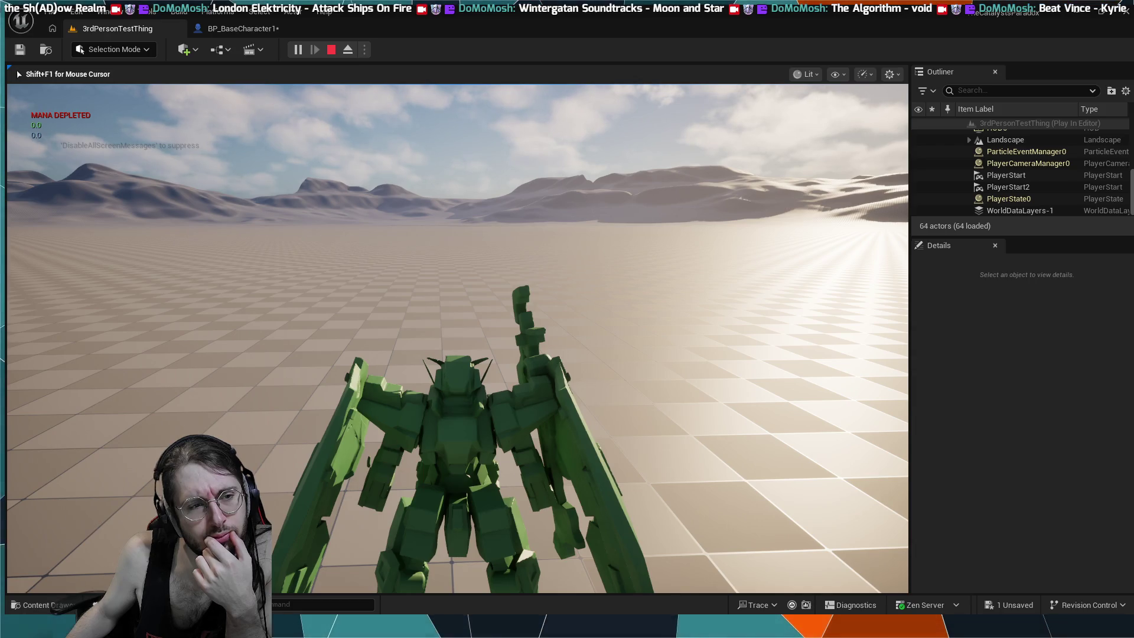
key("Escape")
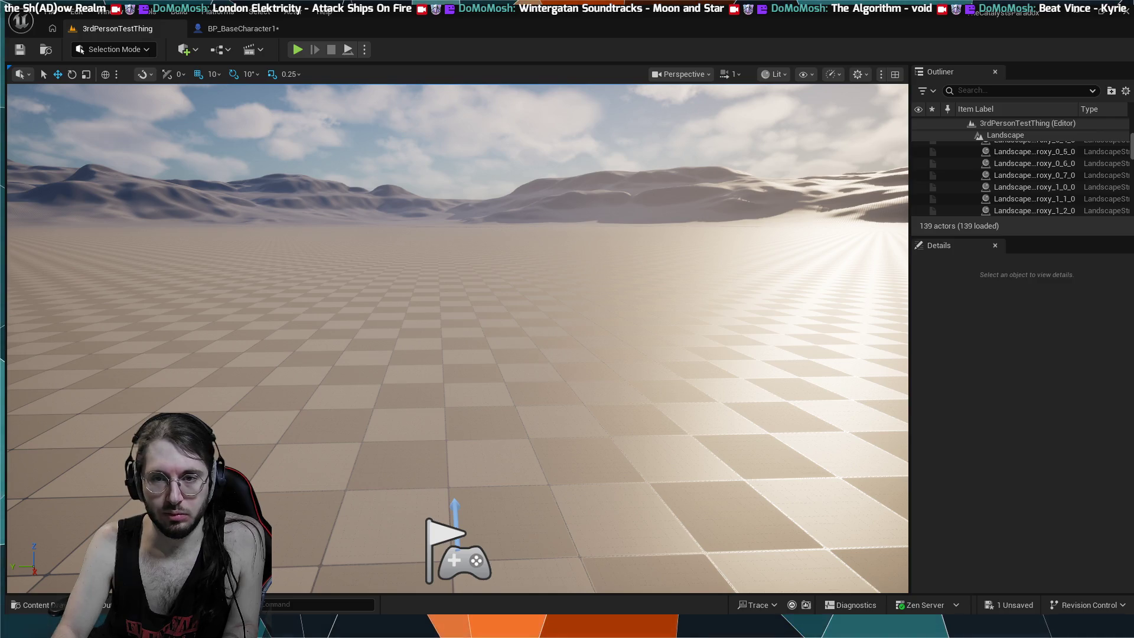
left_click(260, 30)
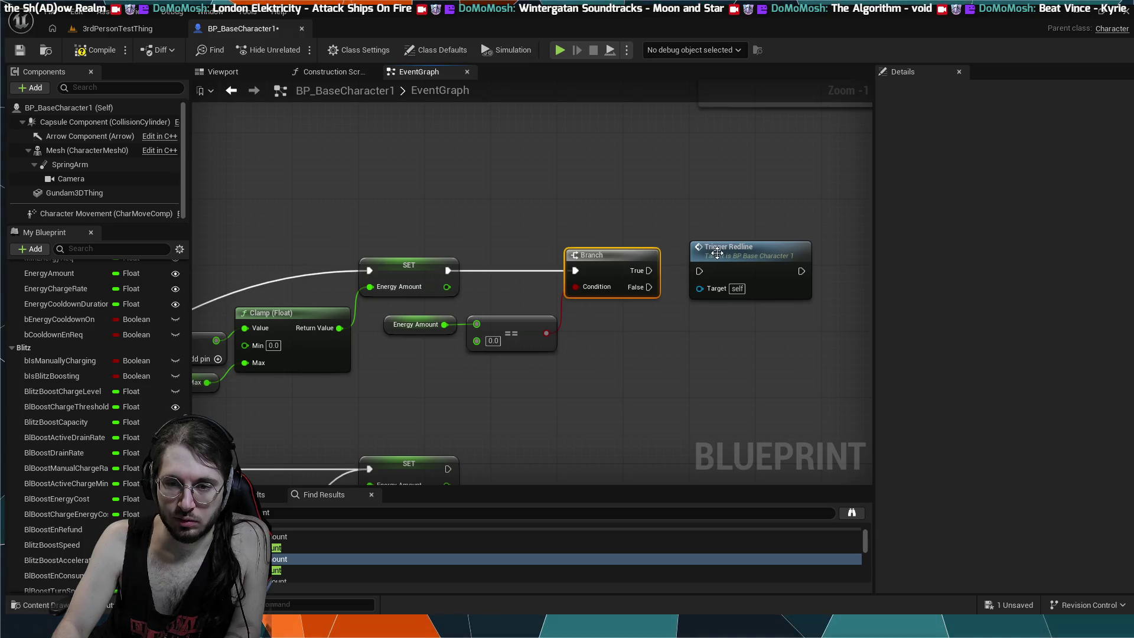
- Break the Branch True link to Trigger Redline and move the node further right
left_click(700, 271, "alt")
left_click_drag(732, 247, 762, 247)
left_click_drag(650, 248, 691, 248)
left_click_drag(583, 311, 576, 347)
left_click_drag(629, 375, 653, 374)
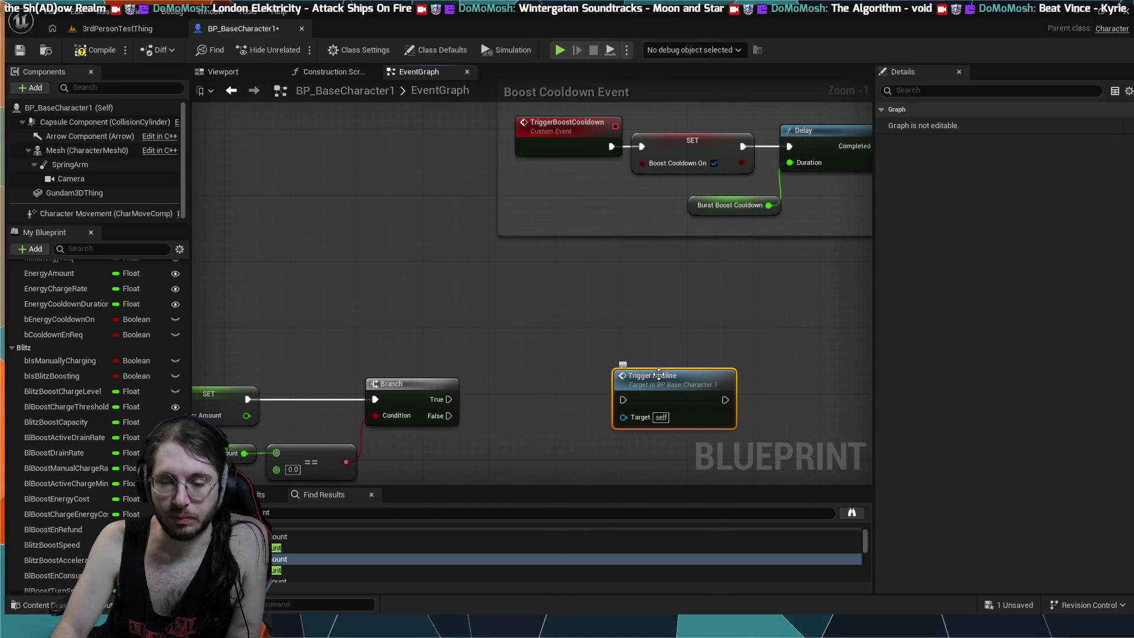
- Pan around the graph to review the Clamp, SET, Branch and Boost Cooldown Event nodes
left_click_drag(546, 370, 550, 303)
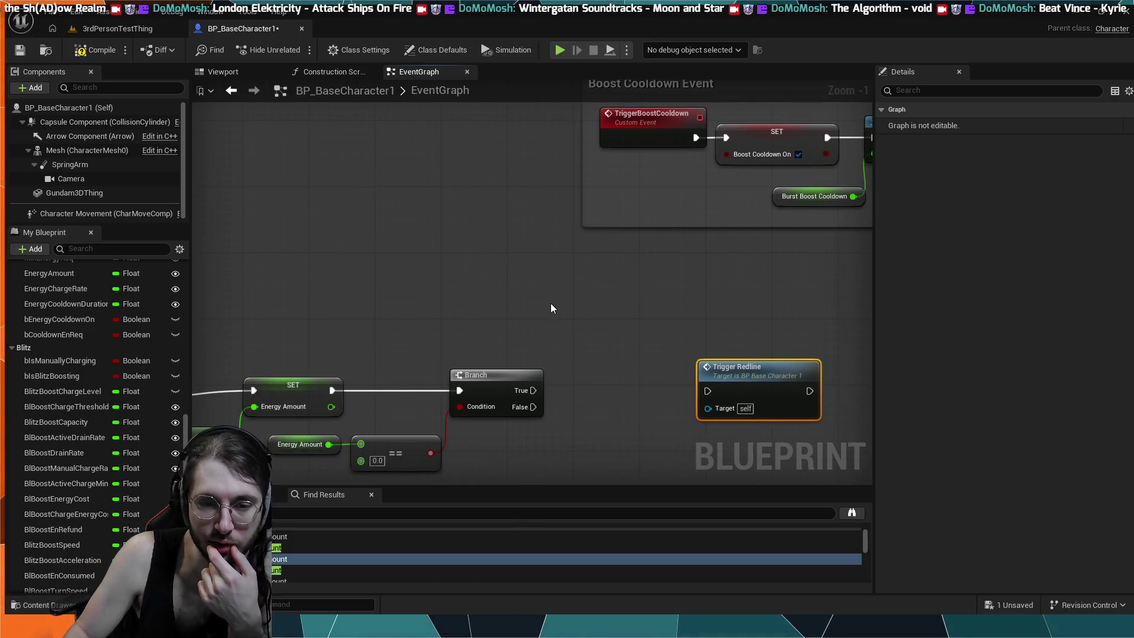
mouse_move(336, 335)
left_mouse_down()
mouse_move(469, 345)
mouse_move(577, 270)
mouse_move(499, 232)
left_mouse_up()
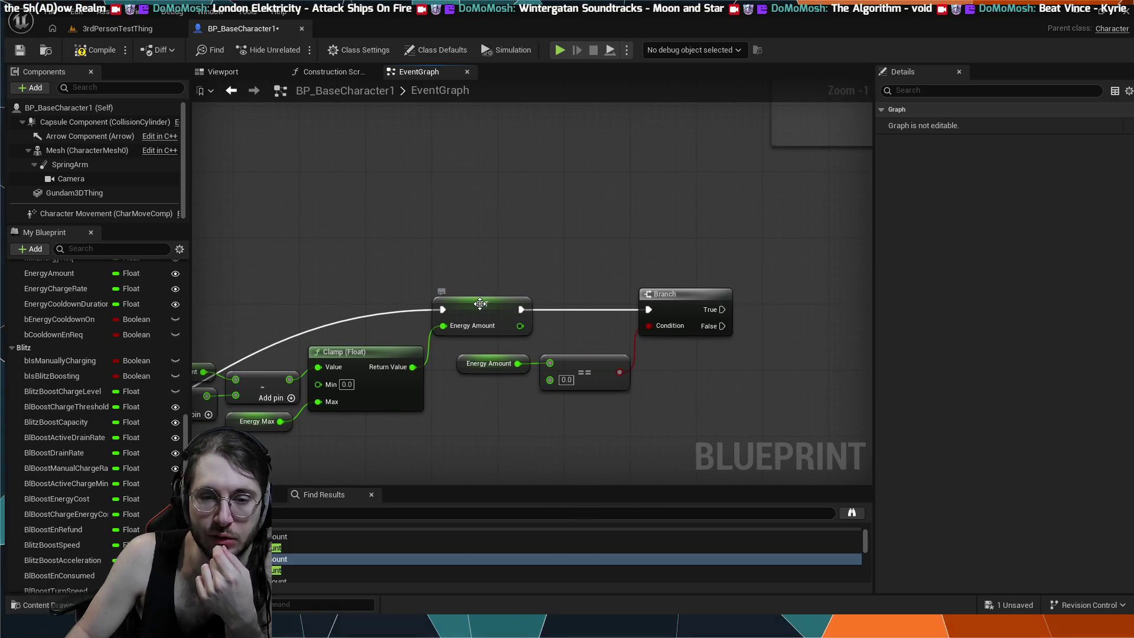
left_click_drag(489, 237, 587, 231)
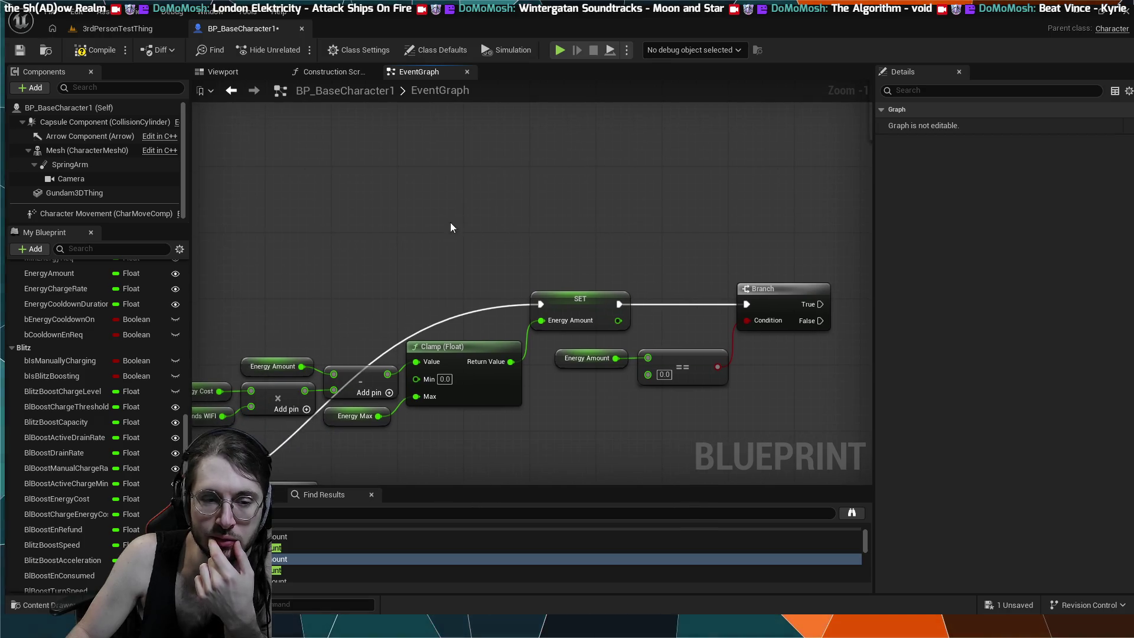
left_click_drag(431, 229, 366, 220)
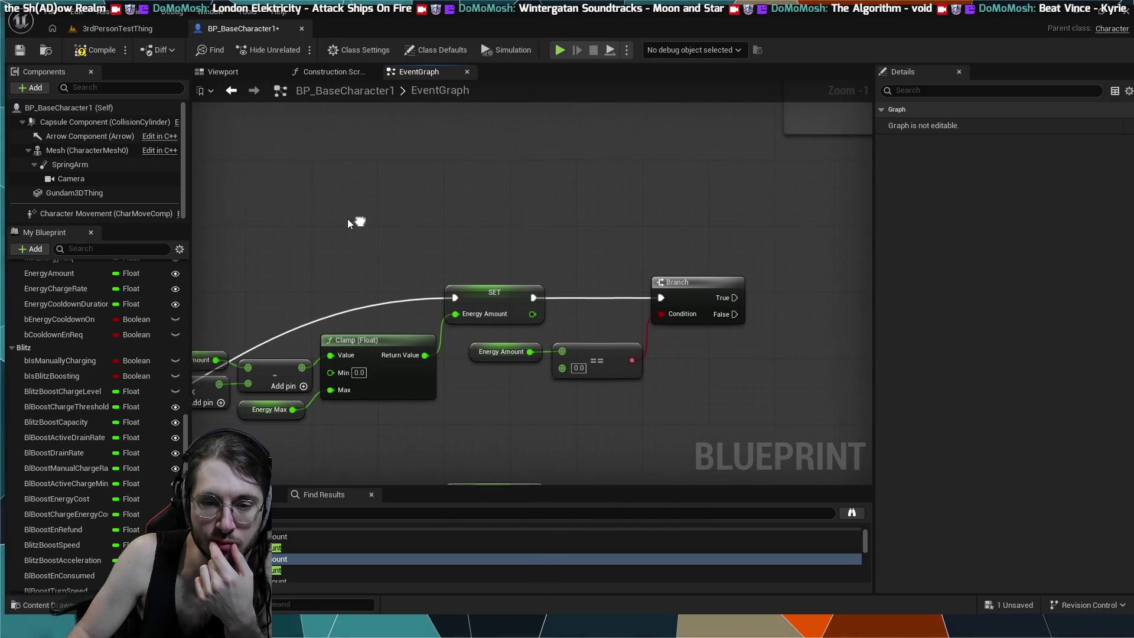
left_click_drag(471, 220, 397, 218)
left_click_drag(632, 357, 564, 339)
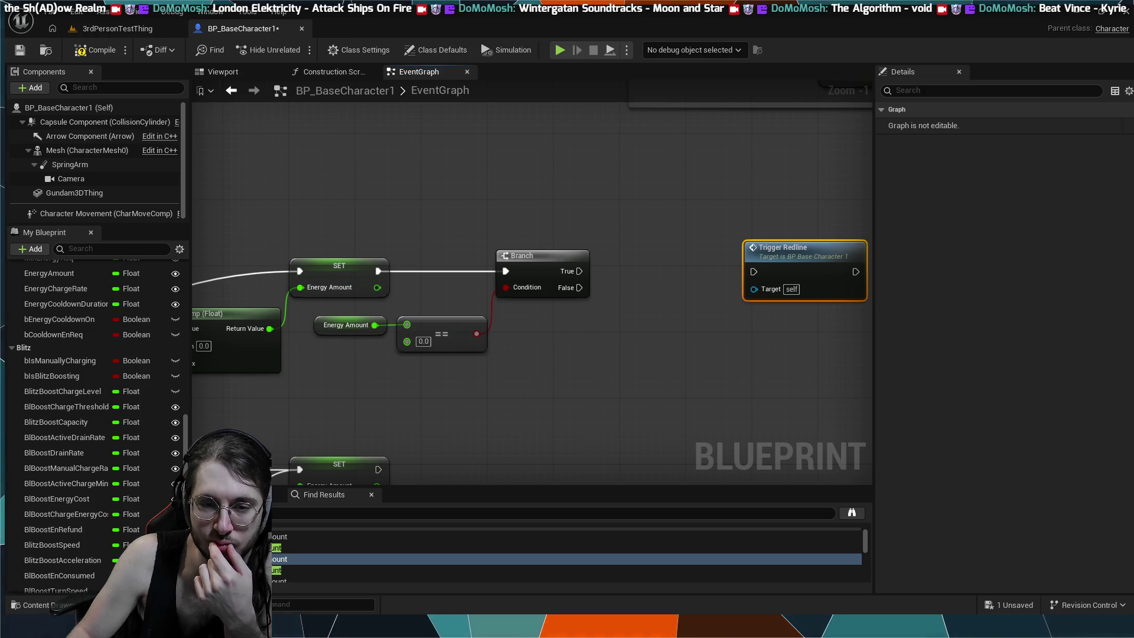
scroll(643, 334, "down", 1)
left_click_drag(642, 335, 546, 422)
mouse_move(479, 295)
left_mouse_down()
mouse_move(584, 290)
mouse_move(520, 232)
mouse_move(560, 212)
left_mouse_up()
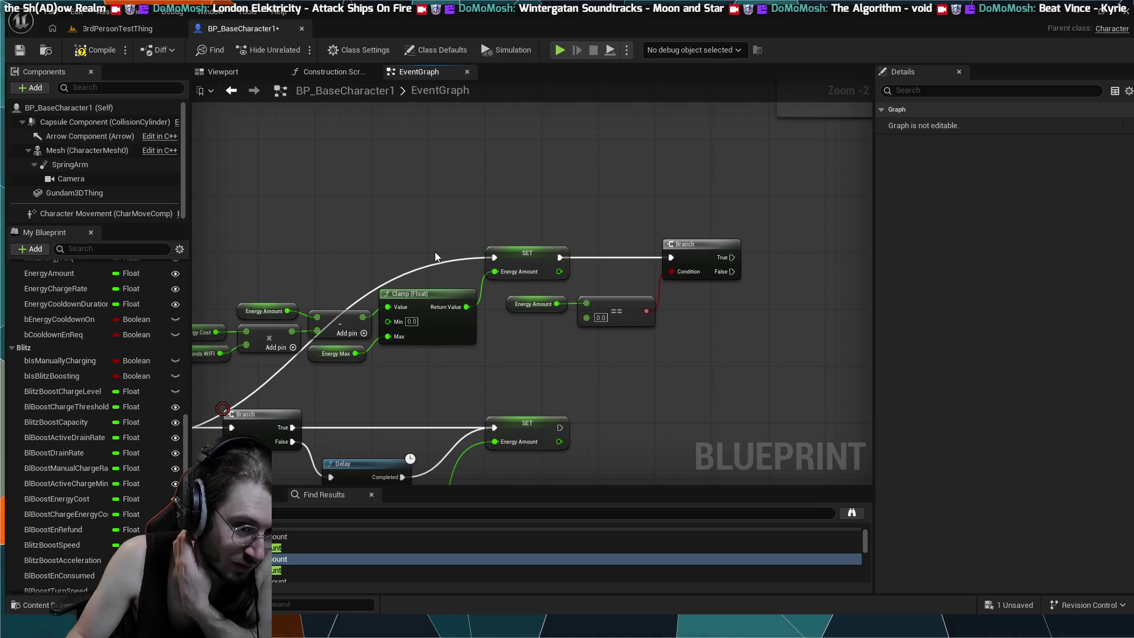
mouse_move(371, 211)
left_mouse_down()
mouse_move(409, 235)
mouse_move(456, 213)
mouse_move(610, 208)
mouse_move(424, 159)
left_mouse_up()
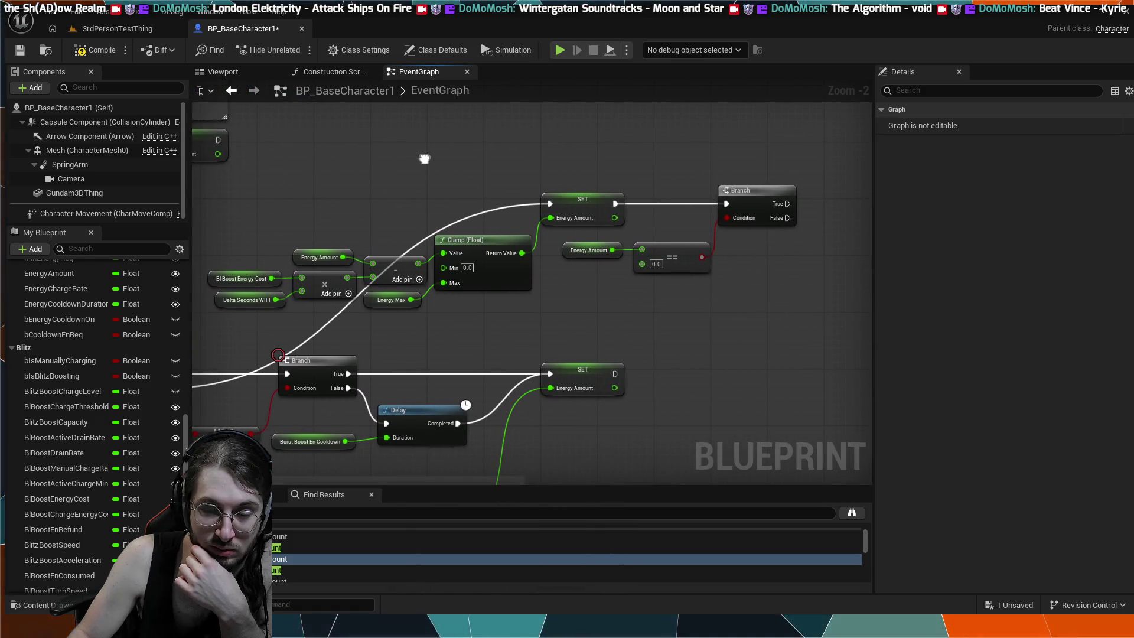
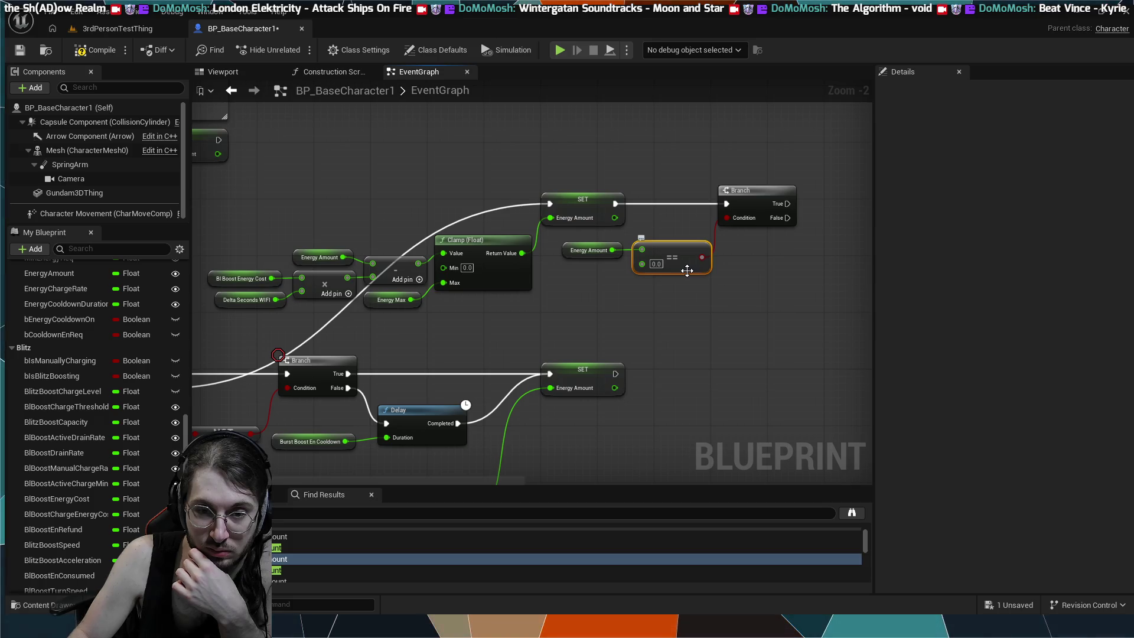
- Shift SET Is Blitz Boosting slightly right between Branch and Trigger Redline, then start simulating
mouse_move(717, 253)
left_mouse_down()
mouse_move(549, 229)
mouse_move(632, 220)
left_mouse_up()
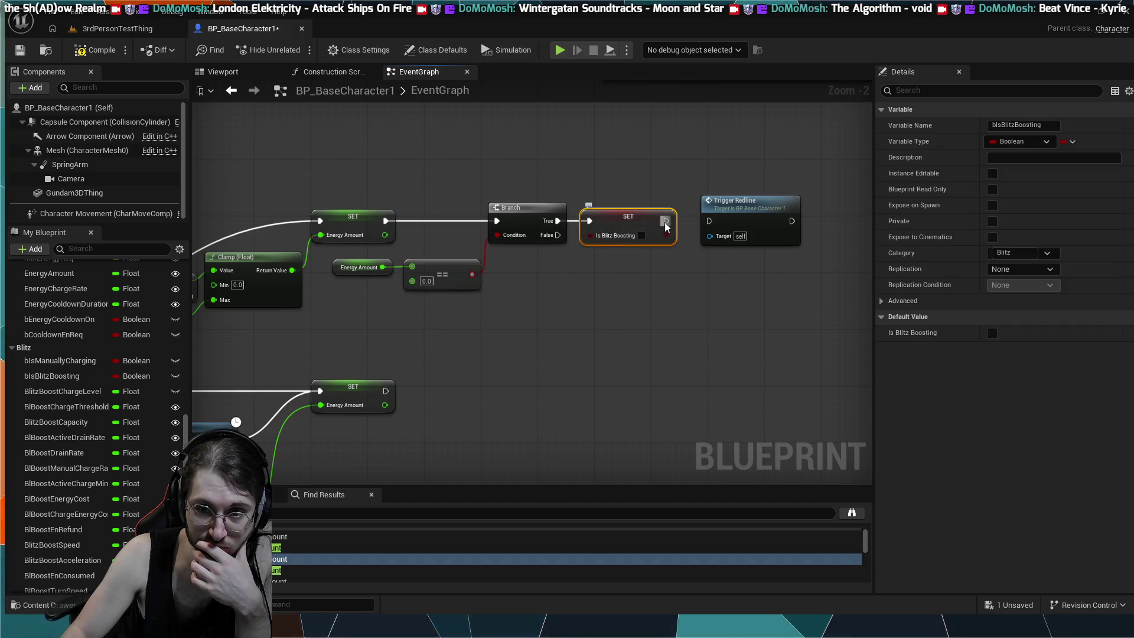
left_click_drag(639, 209, 646, 209)
left_click(558, 256)
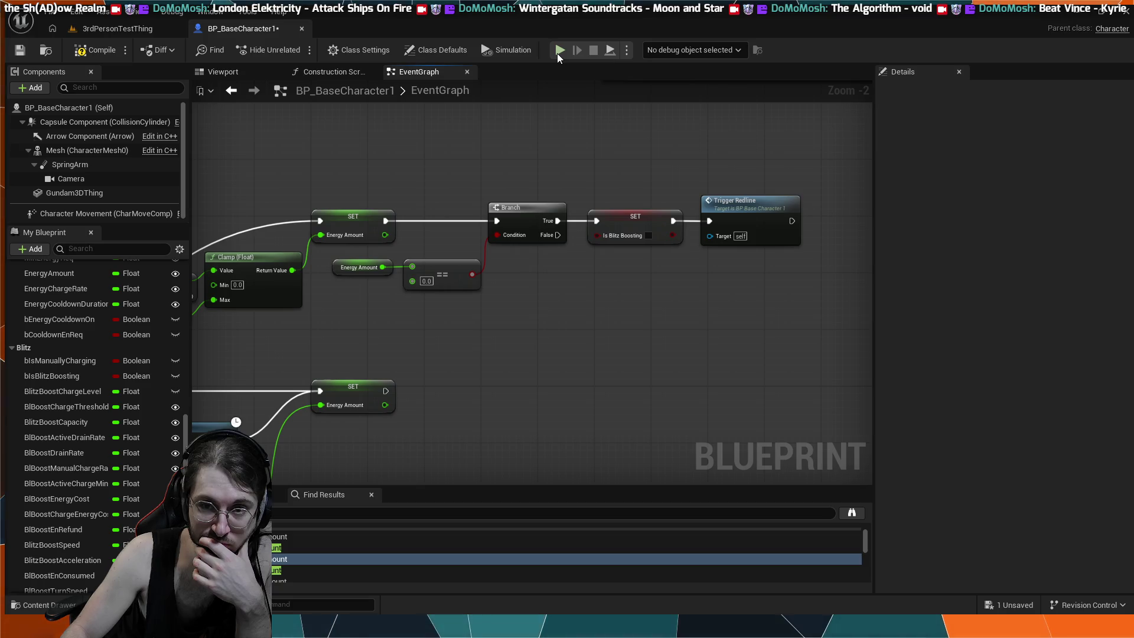
left_click_drag(493, 150, 619, 145)
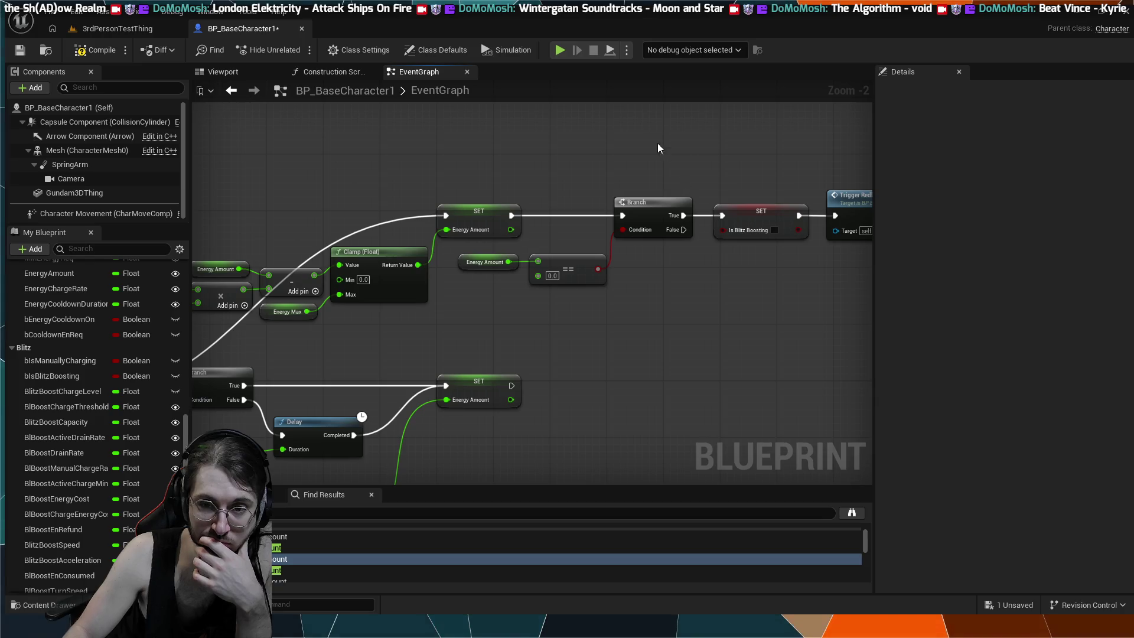
left_click(570, 49)
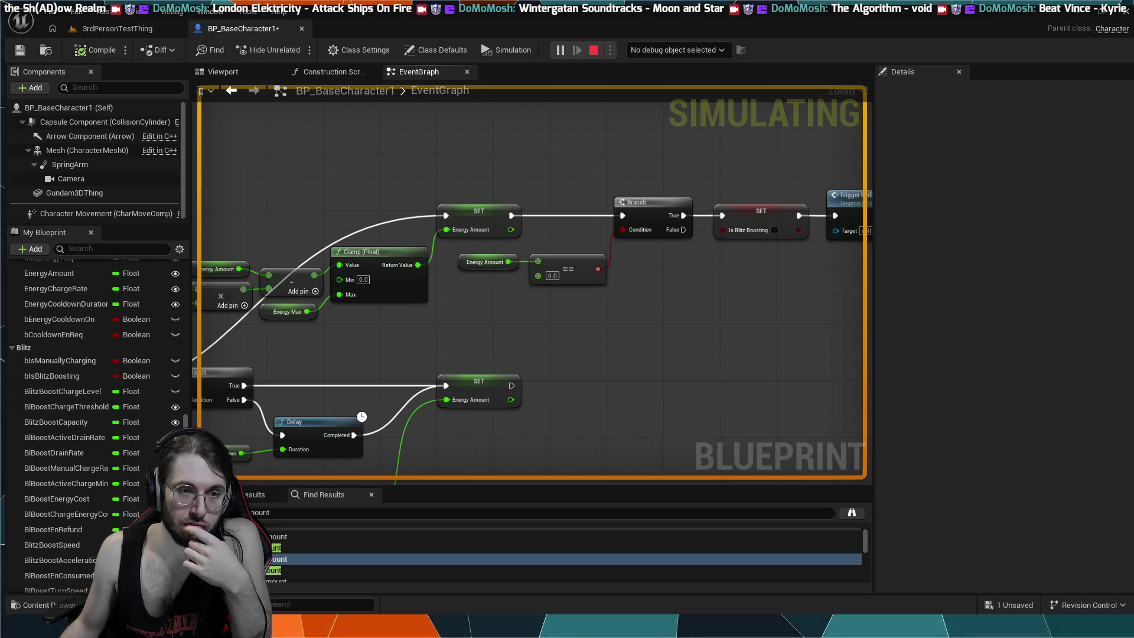
key("Escape")
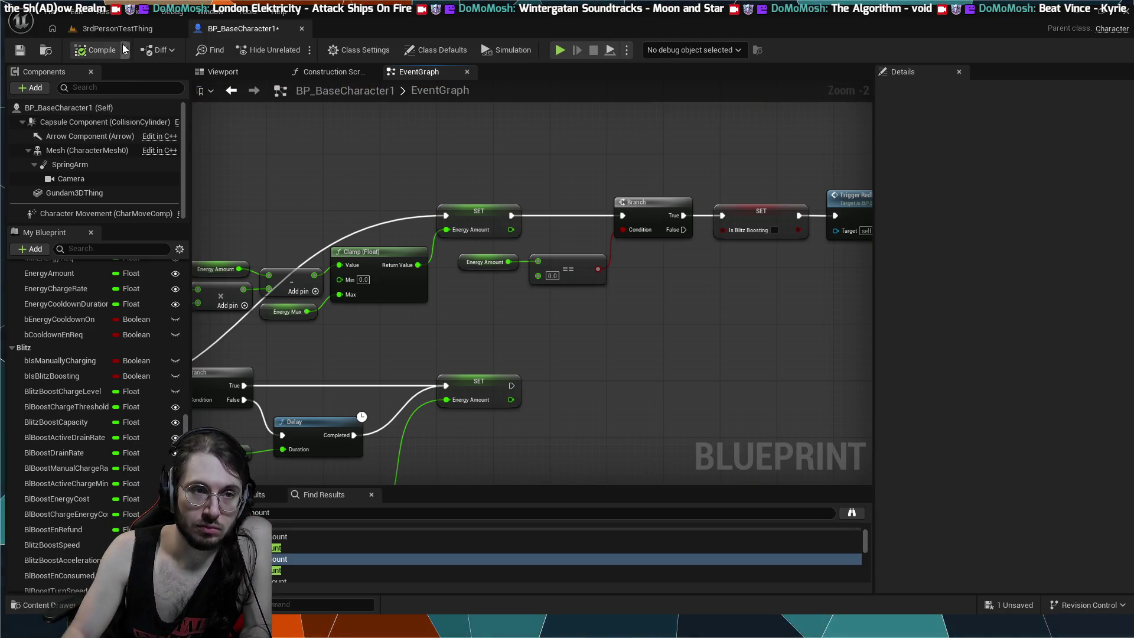
left_click(123, 31)
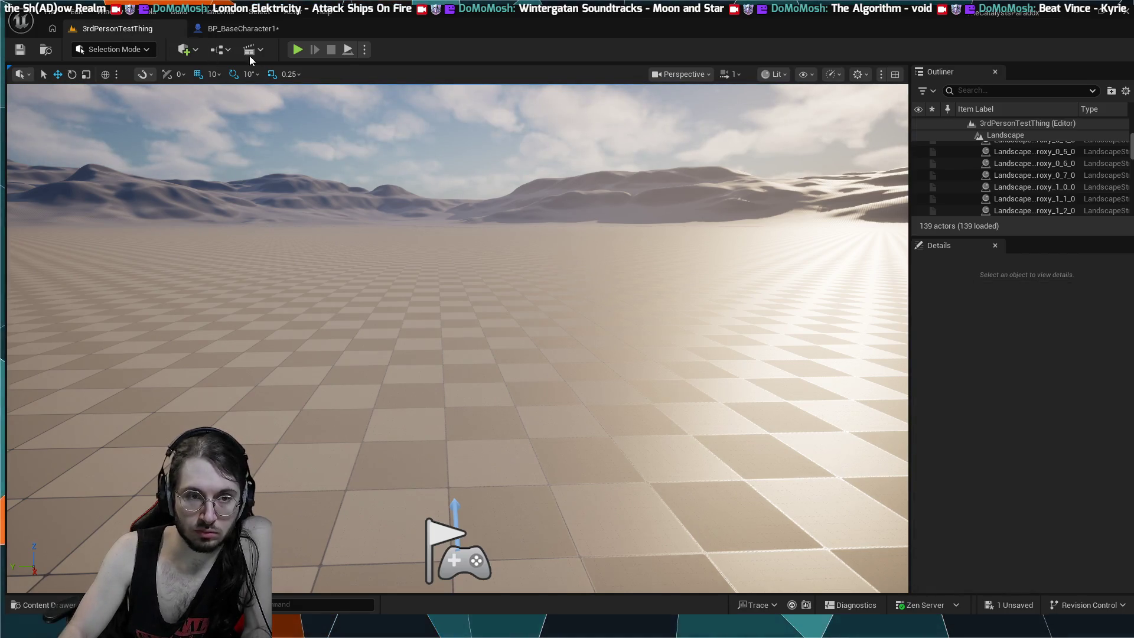
left_click(237, 25)
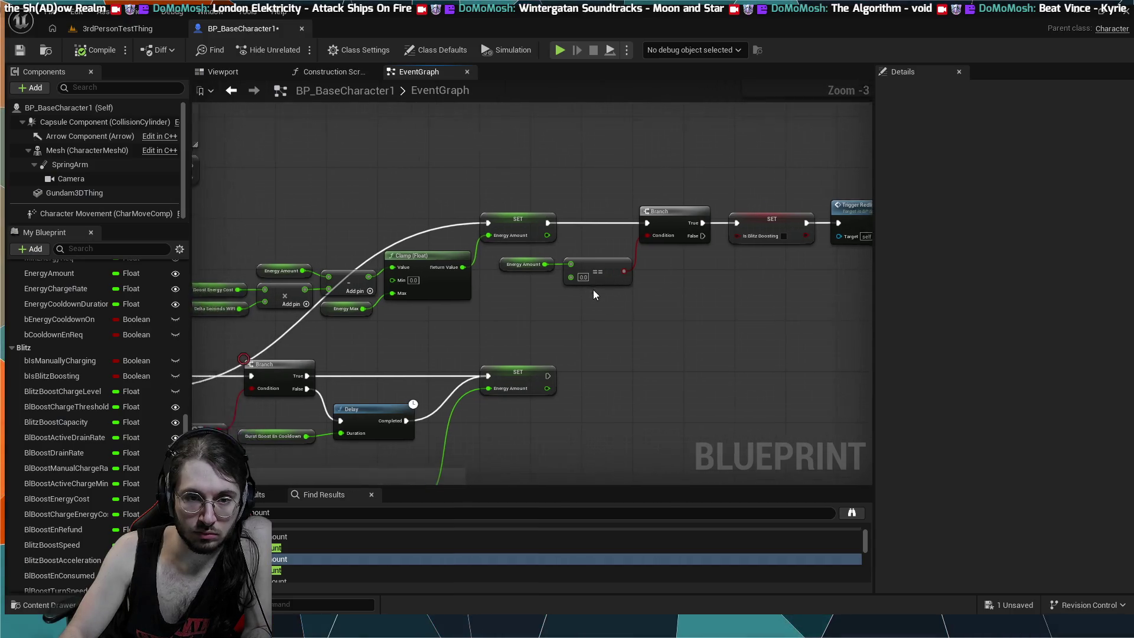
- Zoom out and pan past Cooldown & Redline and Boost Drain to the Sustained Boost comment
scroll(592, 289, "down", 5)
scroll(636, 323, "up", 4)
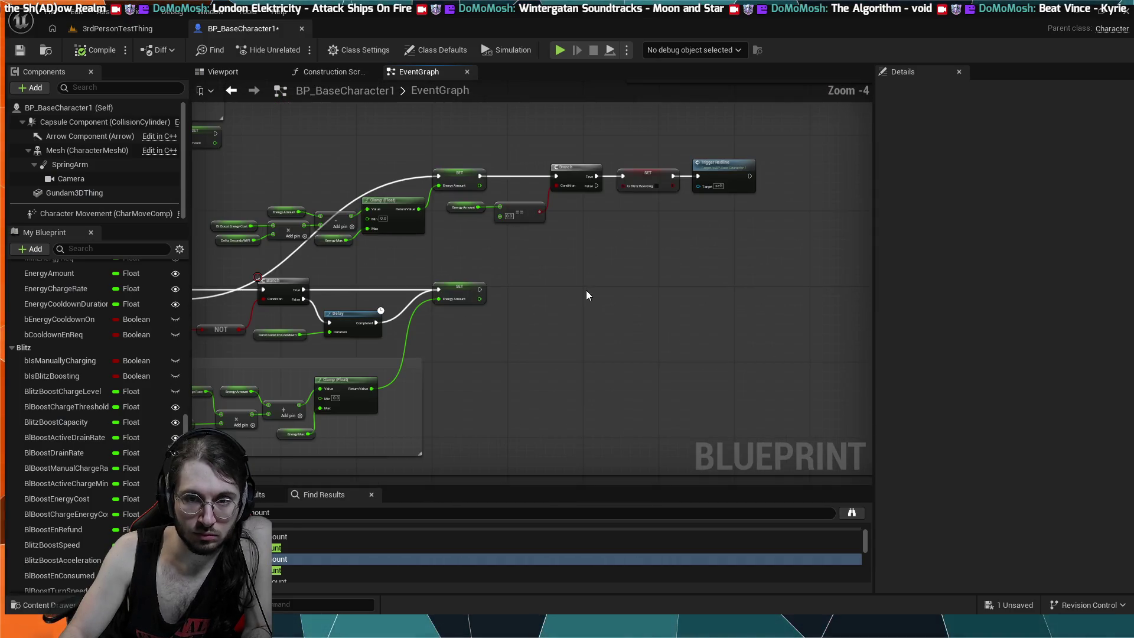
scroll(585, 288, "up", 1)
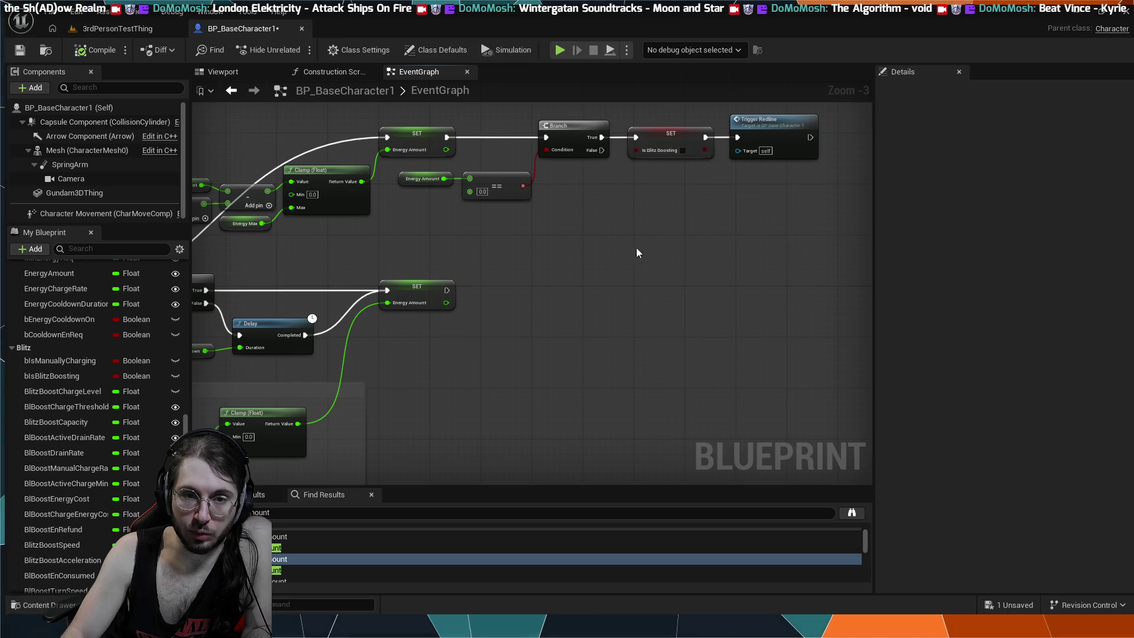
scroll(639, 252, "down", 3)
scroll(565, 287, "up", 2)
mouse_move(704, 267)
left_mouse_down()
mouse_move(663, 299)
mouse_move(465, 143)
mouse_move(618, 297)
left_mouse_up()
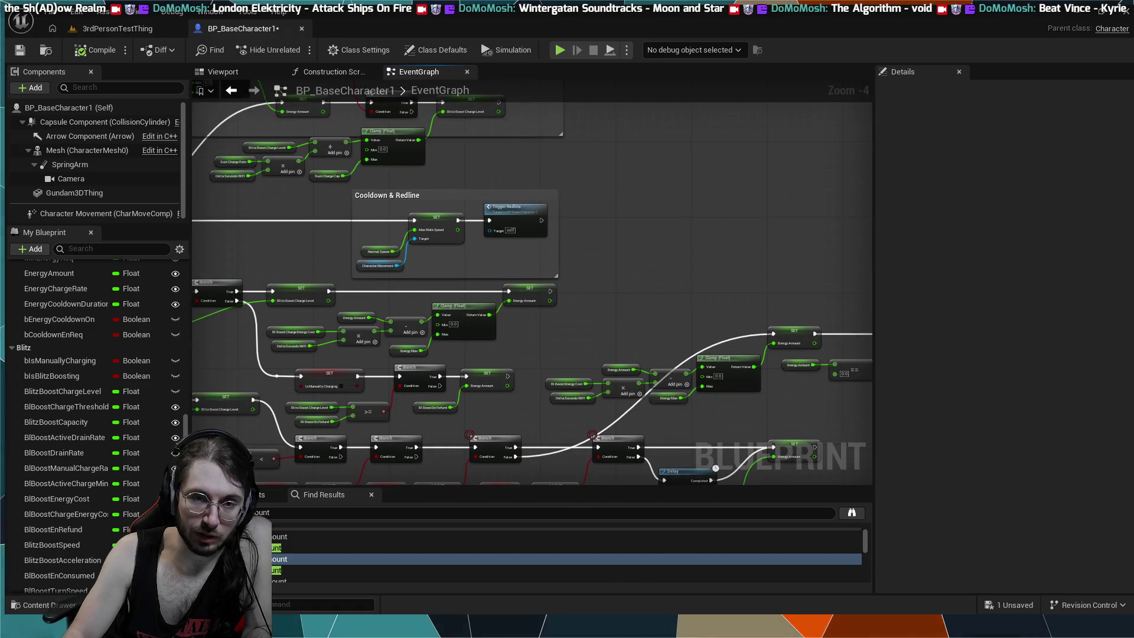
left_click_drag(354, 195, 577, 299)
left_click_drag(591, 148, 595, 307)
mouse_move(672, 240)
left_mouse_down()
mouse_move(591, 251)
mouse_move(593, 275)
left_mouse_up()
mouse_move(601, 157)
left_mouse_down()
mouse_move(566, 245)
mouse_move(617, 271)
mouse_move(544, 202)
mouse_move(599, 199)
mouse_move(585, 210)
mouse_move(559, 200)
left_mouse_up()
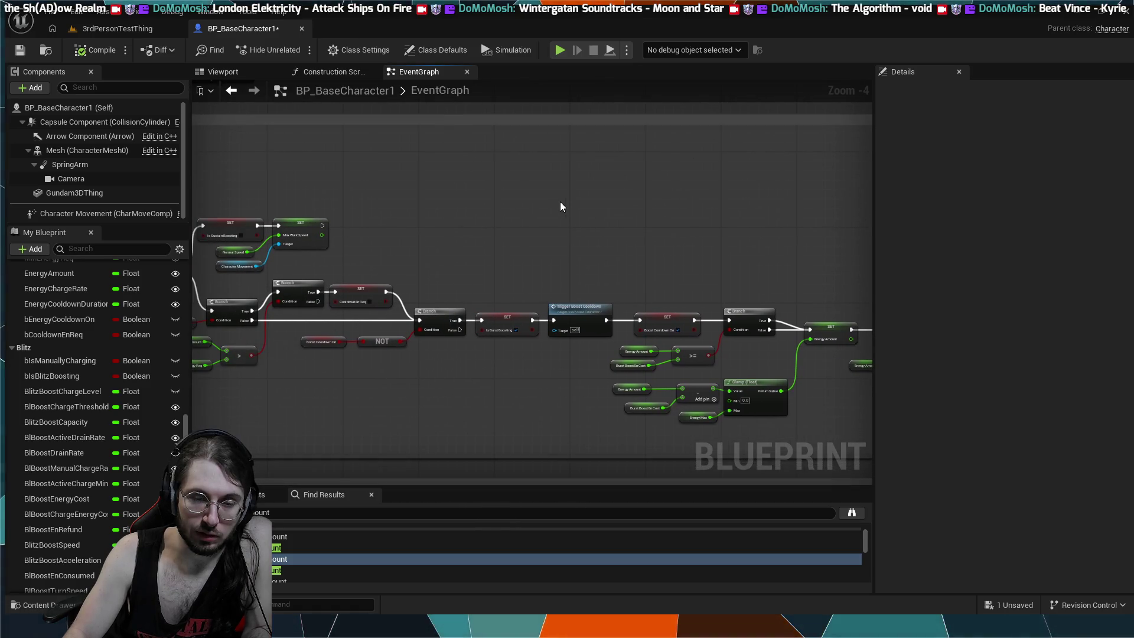
mouse_move(352, 189)
left_mouse_down()
mouse_move(431, 185)
mouse_move(617, 244)
mouse_move(522, 211)
mouse_move(557, 235)
mouse_move(501, 331)
mouse_move(494, 318)
left_mouse_up()
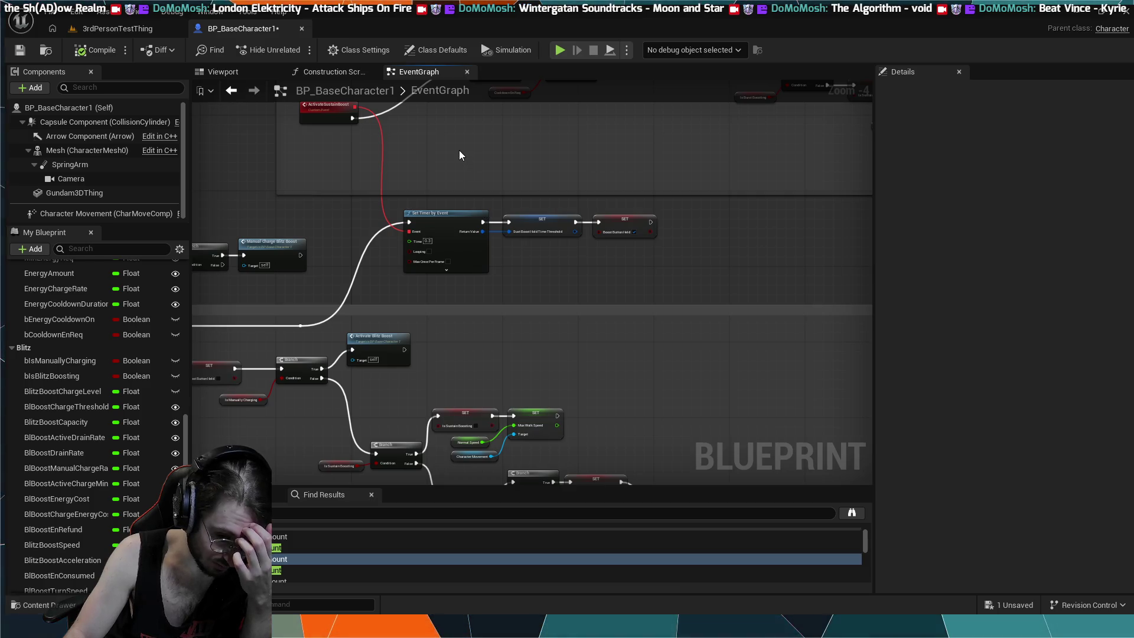
mouse_move(459, 147)
left_mouse_down()
mouse_move(445, 177)
mouse_move(408, 122)
mouse_move(430, 132)
mouse_move(405, 217)
mouse_move(435, 157)
mouse_move(536, 180)
left_mouse_up()
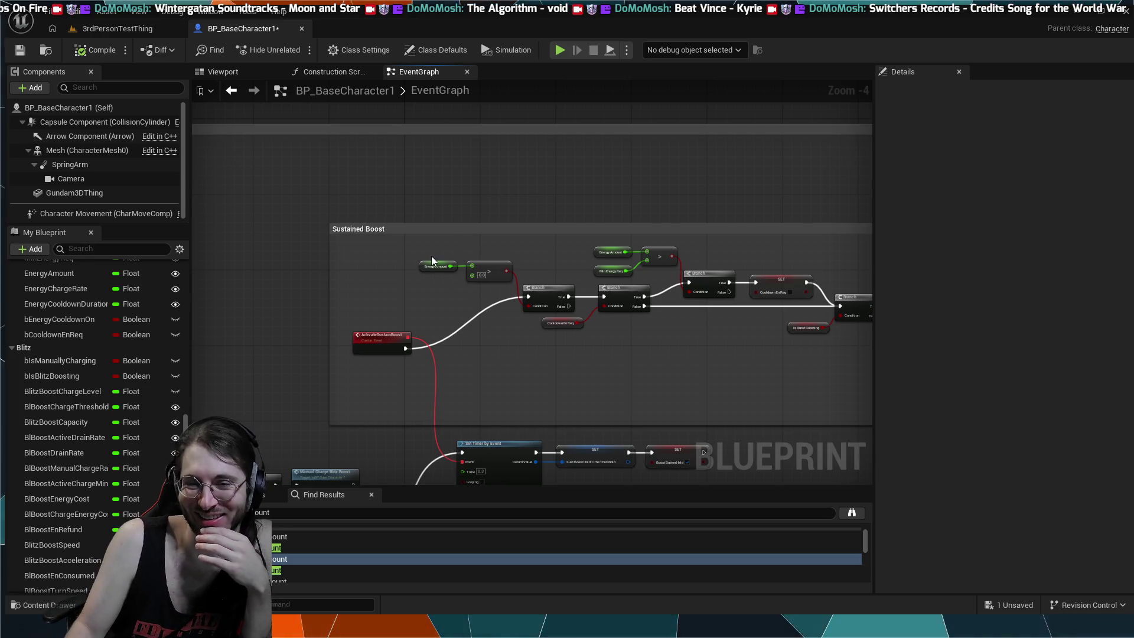
mouse_move(328, 219)
left_mouse_down()
mouse_move(292, 195)
mouse_move(325, 261)
mouse_move(320, 237)
left_mouse_up()
scroll(325, 237, "up", 2)
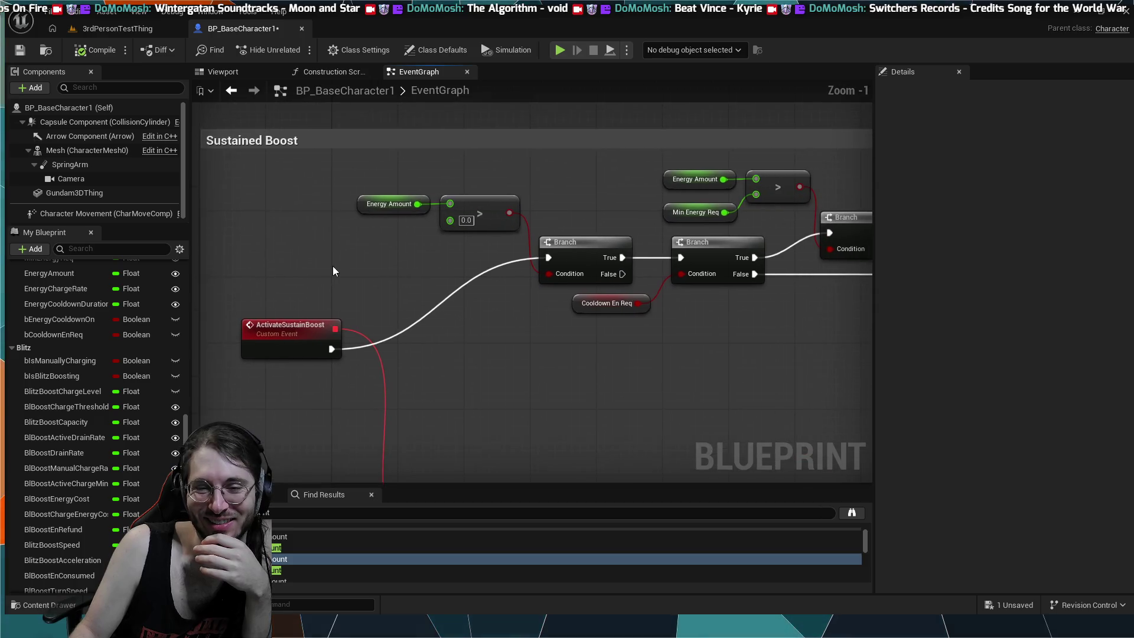
scroll(342, 252, "down", 1)
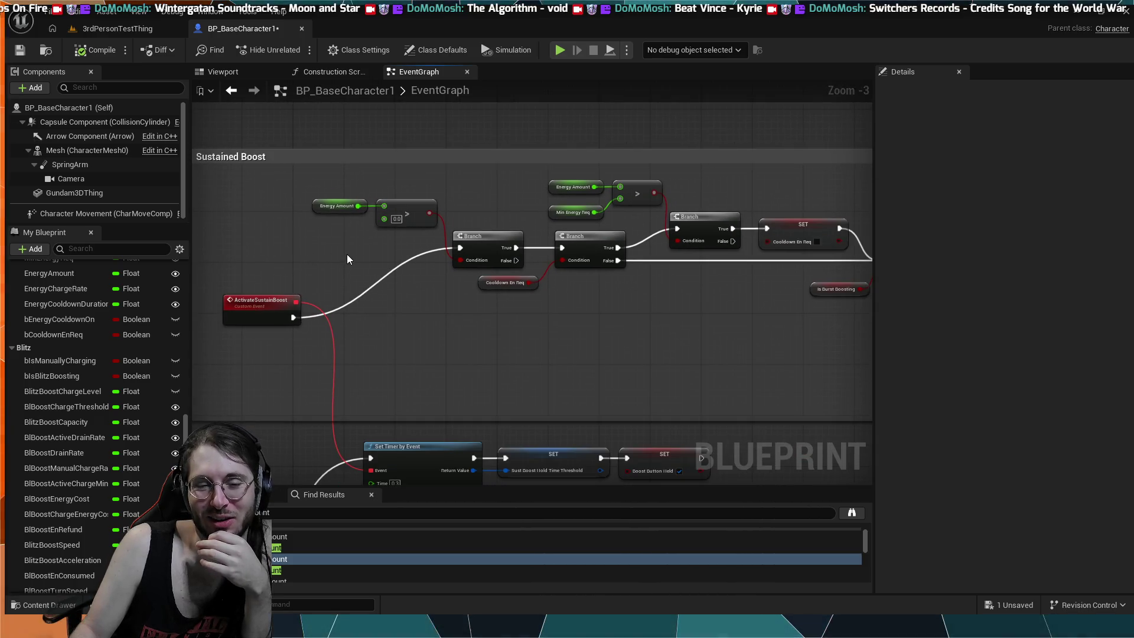
scroll(333, 255, "down", 1)
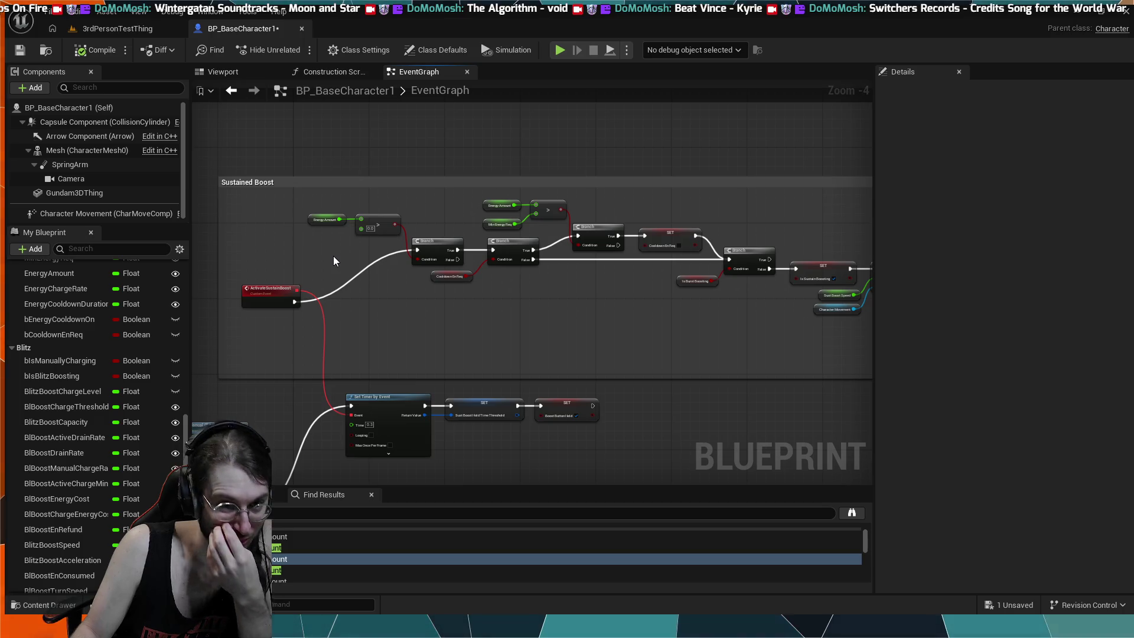
scroll(407, 320, "down", 1)
scroll(489, 321, "up", 1)
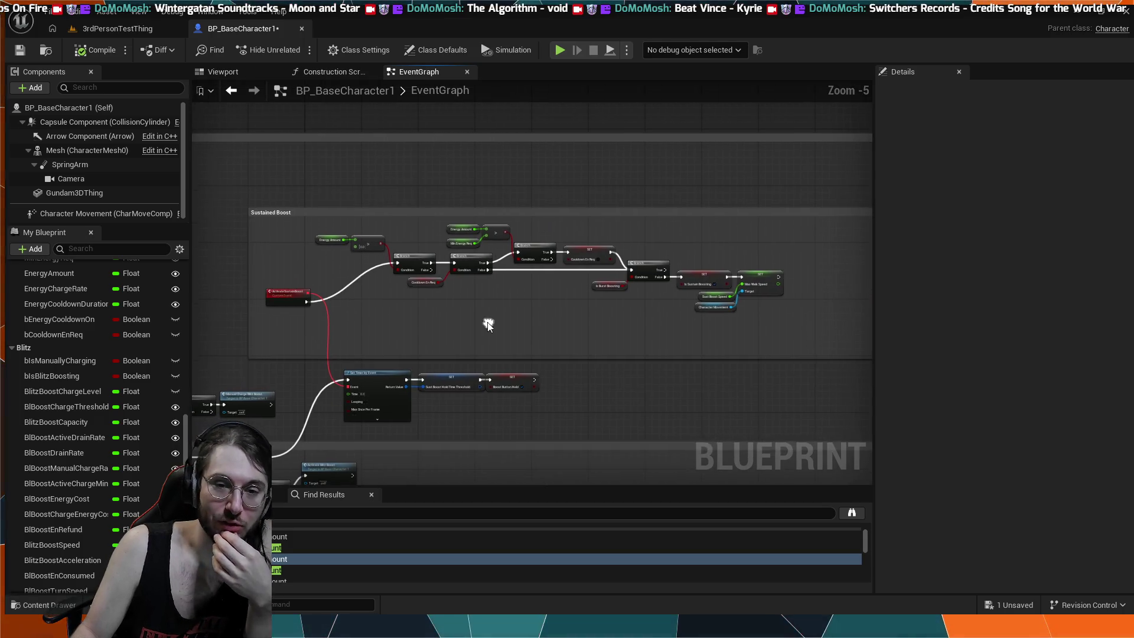
scroll(494, 326, "down", 1)
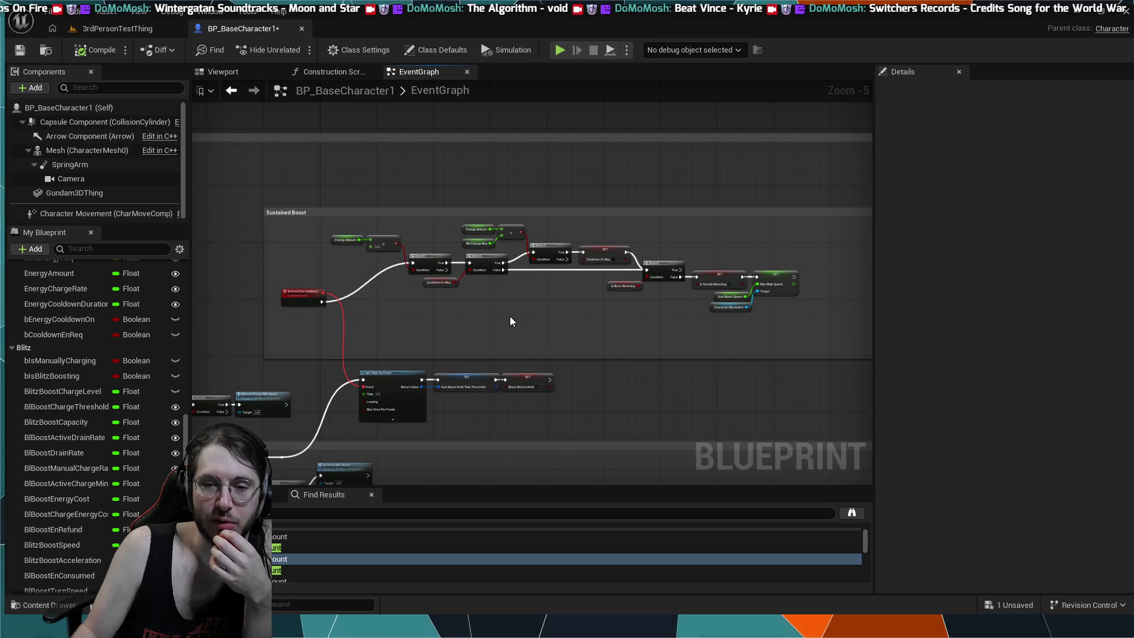
scroll(511, 321, "up", 1)
left_click_drag(516, 317, 506, 311)
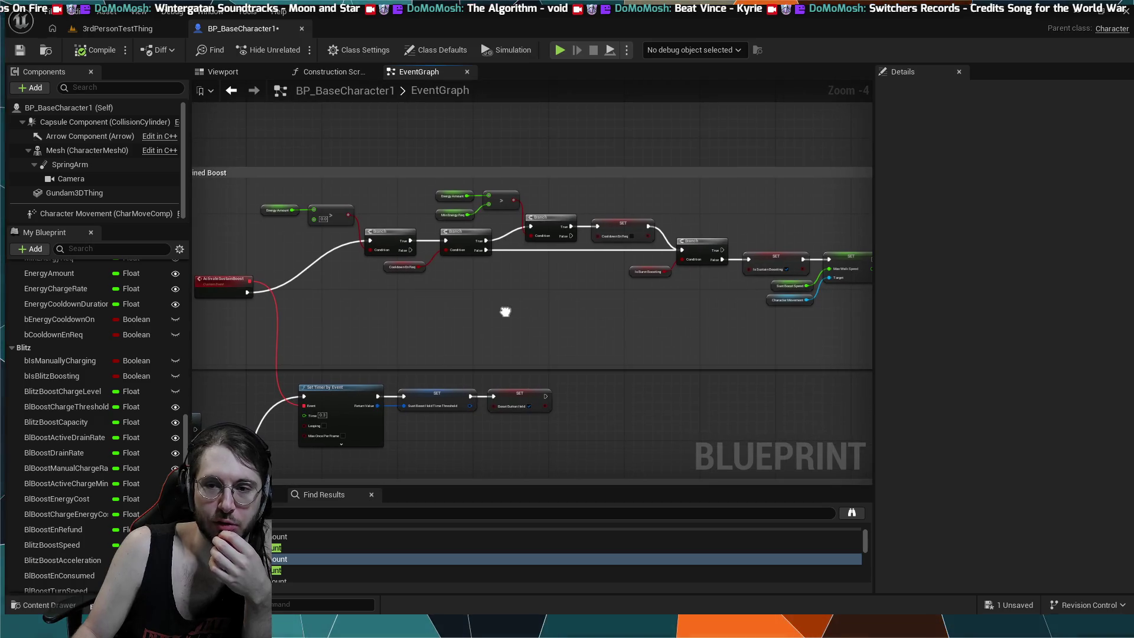
scroll(505, 312, "down", 1)
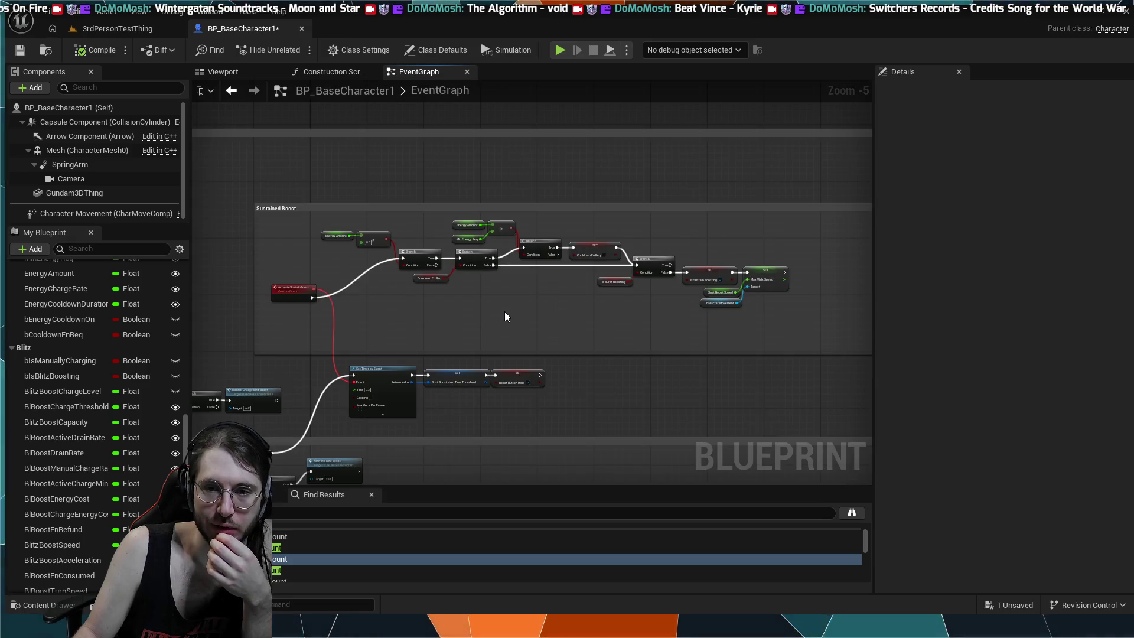
scroll(504, 316, "up", 1)
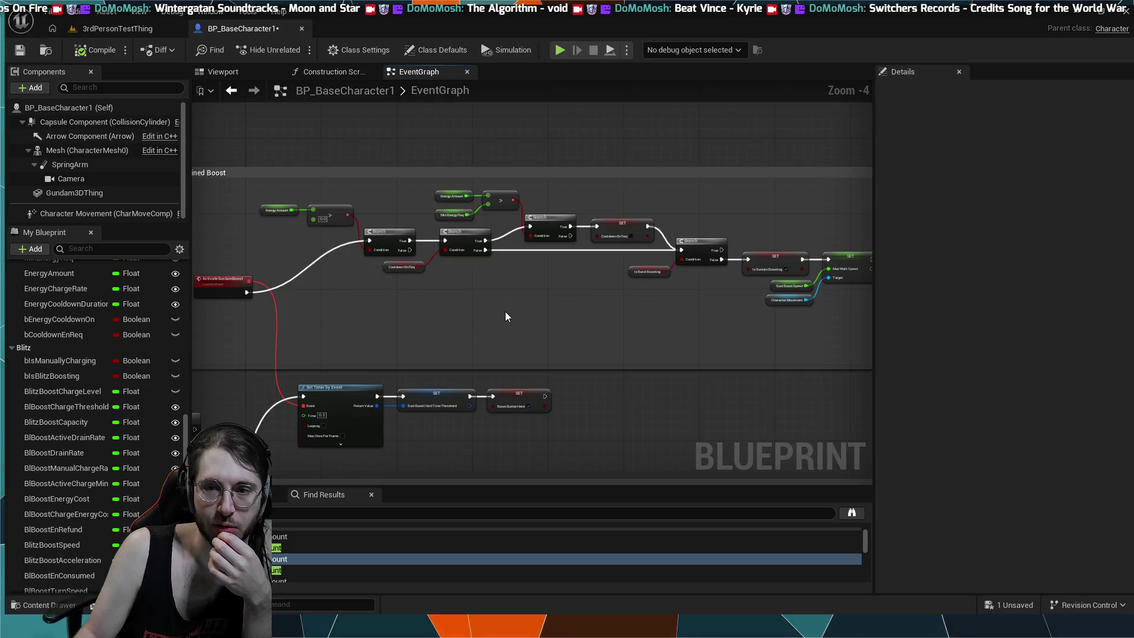
scroll(505, 316, "down", 1)
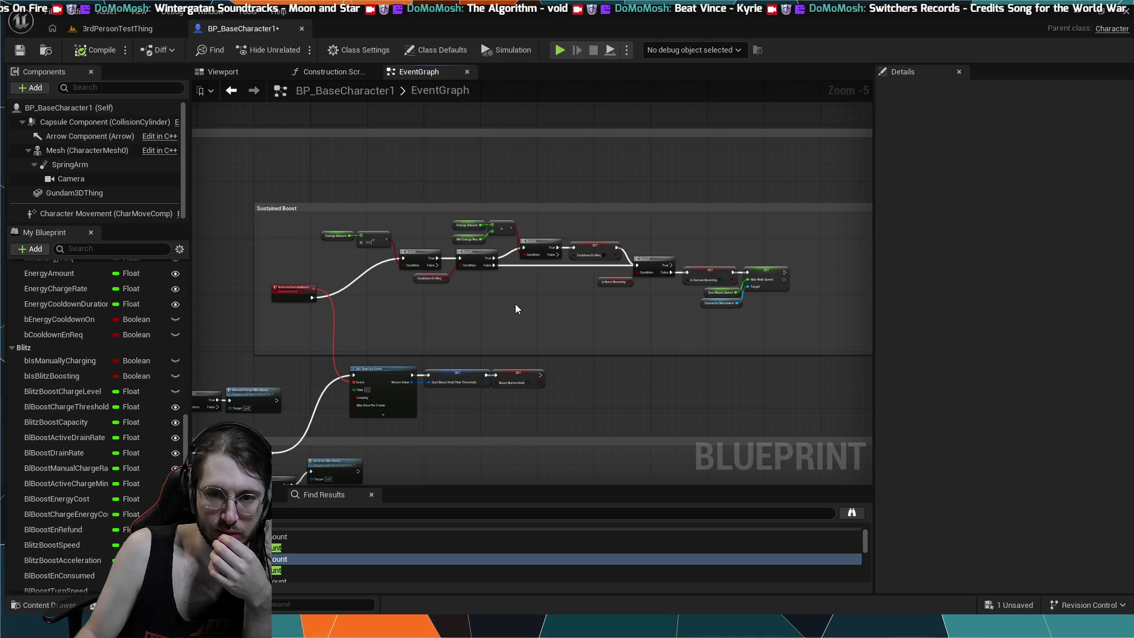
left_click_drag(516, 309, 512, 308)
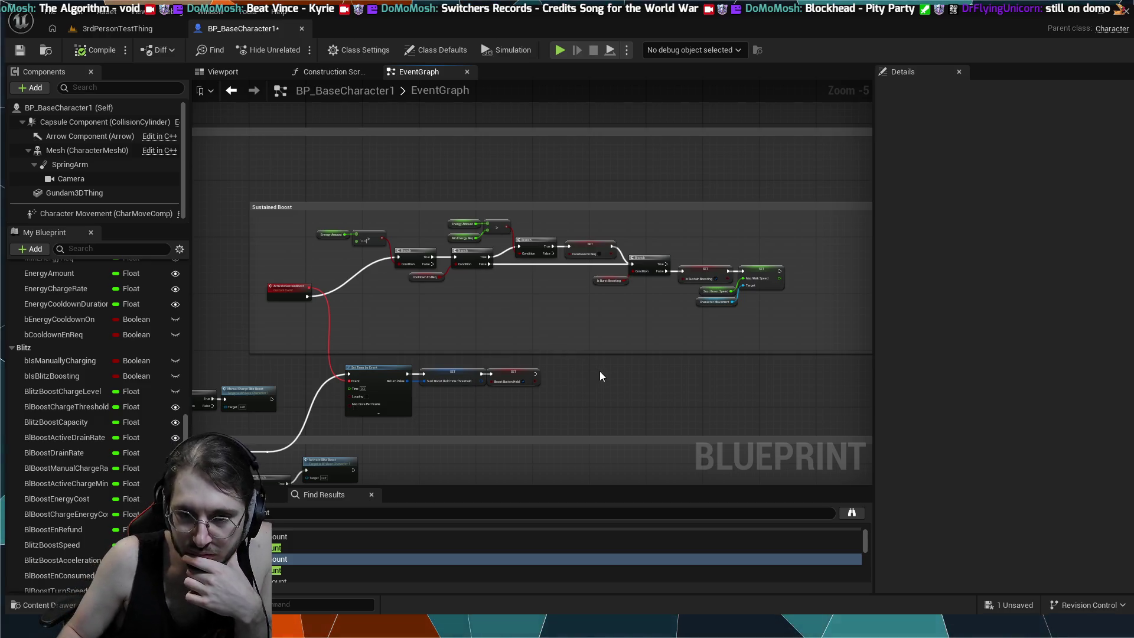
- Frame the Branch, SET Is Blitz Boosting and Trigger Redline nodes, then start a simulation
left_click_drag(600, 371, 516, 292)
scroll(516, 292, "down", 2)
mouse_move(381, 247)
left_mouse_down()
mouse_move(699, 401)
mouse_move(644, 375)
left_mouse_up()
mouse_move(619, 416)
left_mouse_down()
mouse_move(588, 357)
mouse_move(567, 373)
mouse_move(557, 336)
mouse_move(628, 317)
mouse_move(587, 316)
mouse_move(619, 340)
mouse_move(661, 310)
mouse_move(628, 333)
left_mouse_up()
scroll(568, 373, "up", 4)
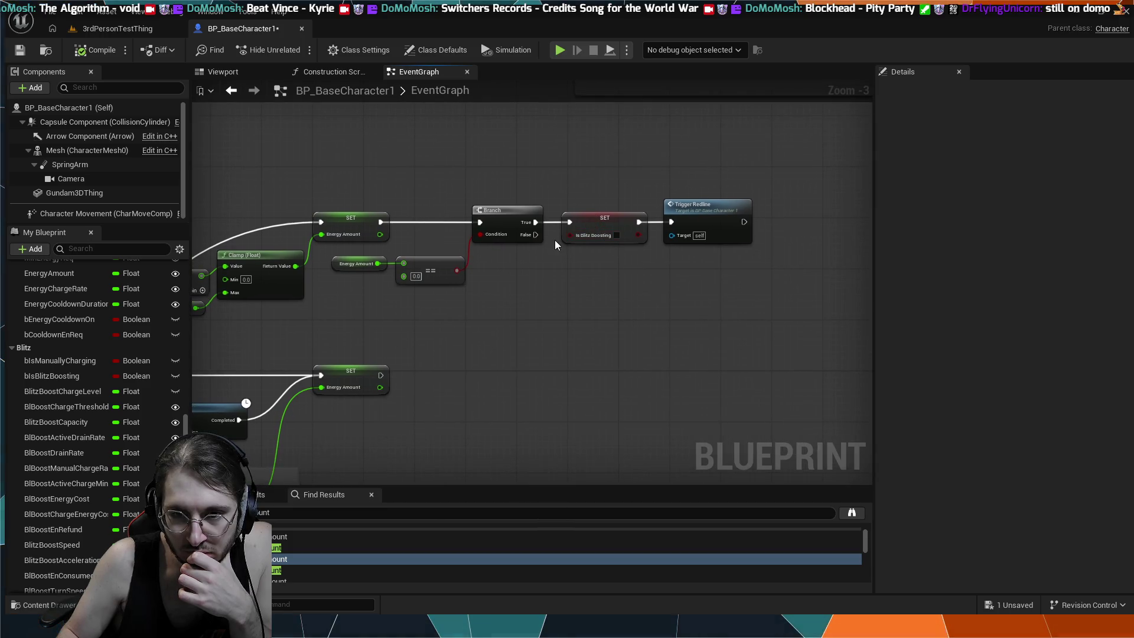
left_click(558, 51)
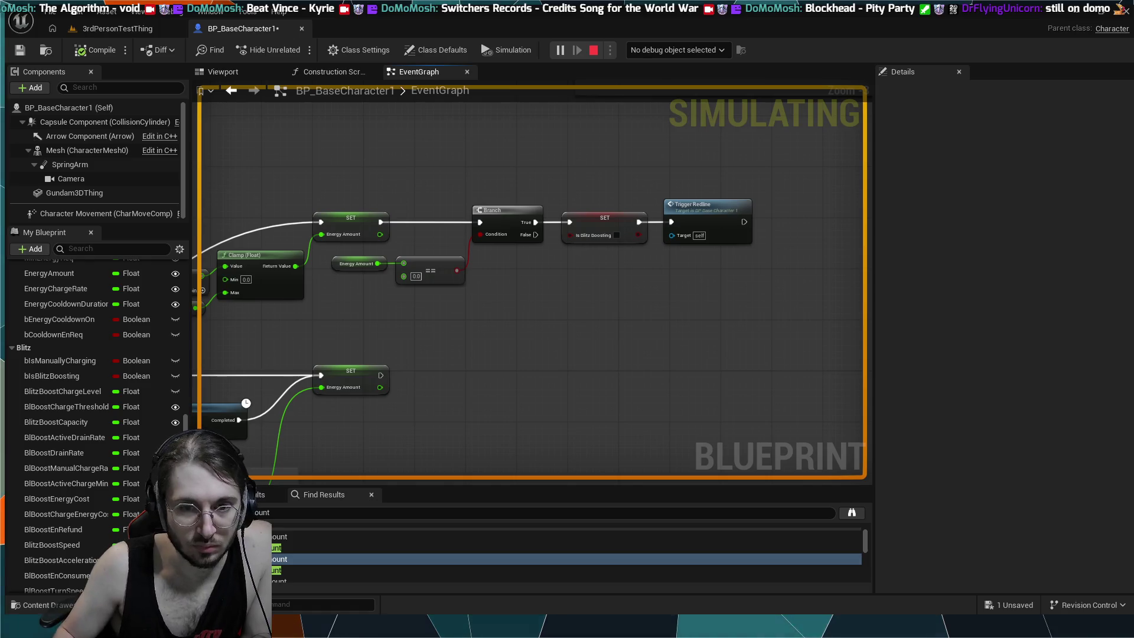
- Play-test the 3rdPersonTestThing level, moving the mech forward to drain energy, then return to BP_BaseCharacter1
key("Escape")
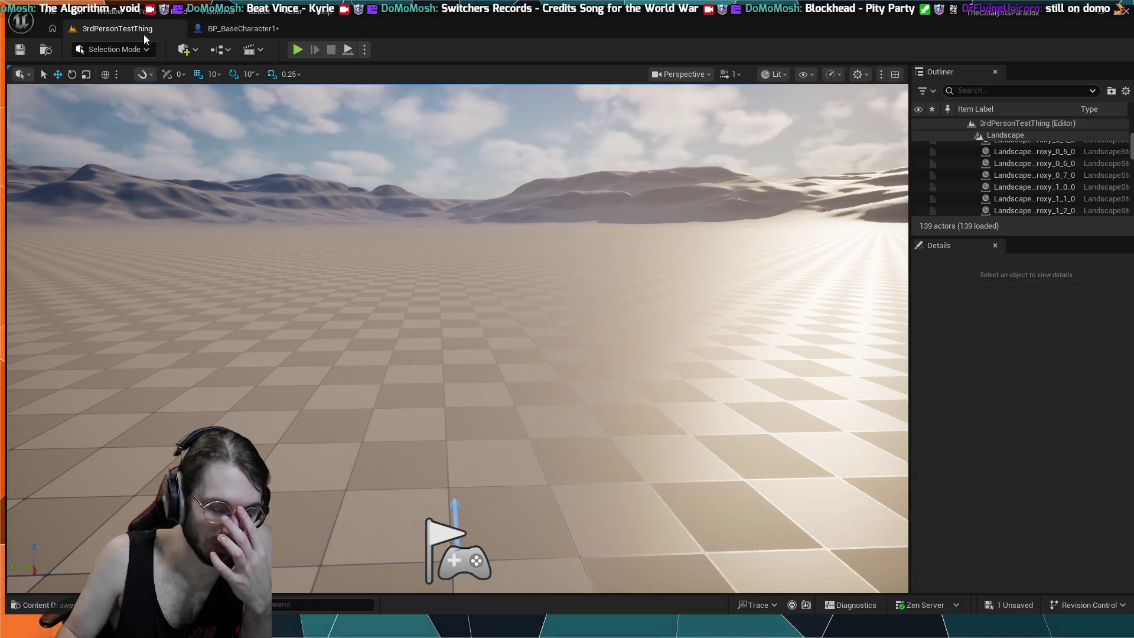
left_click(144, 34)
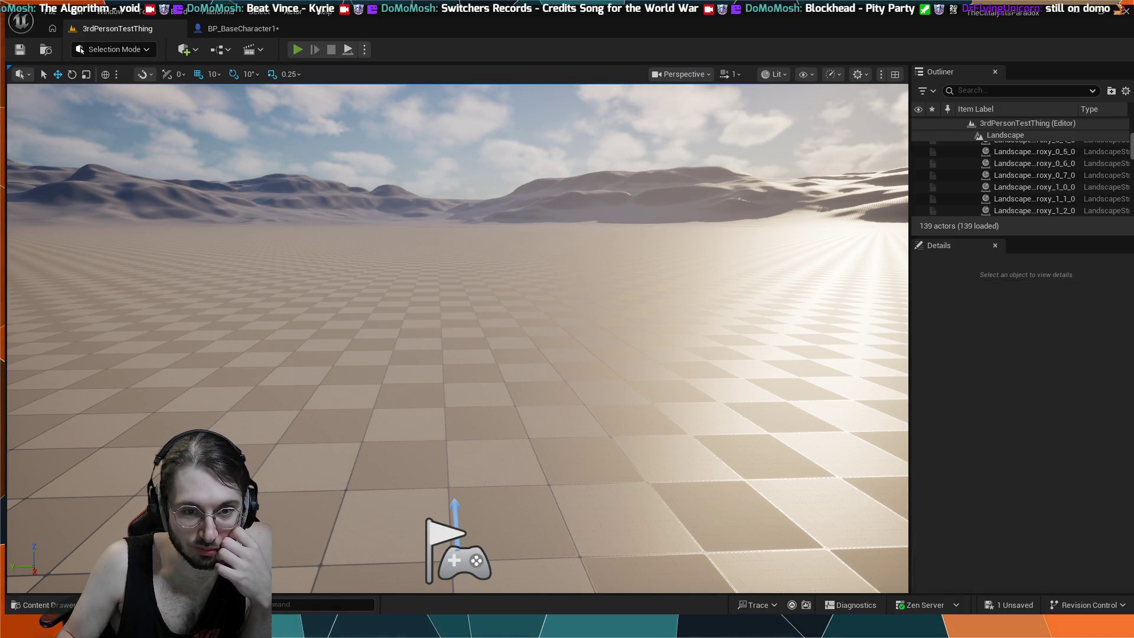
key("alt+p")
key("w")
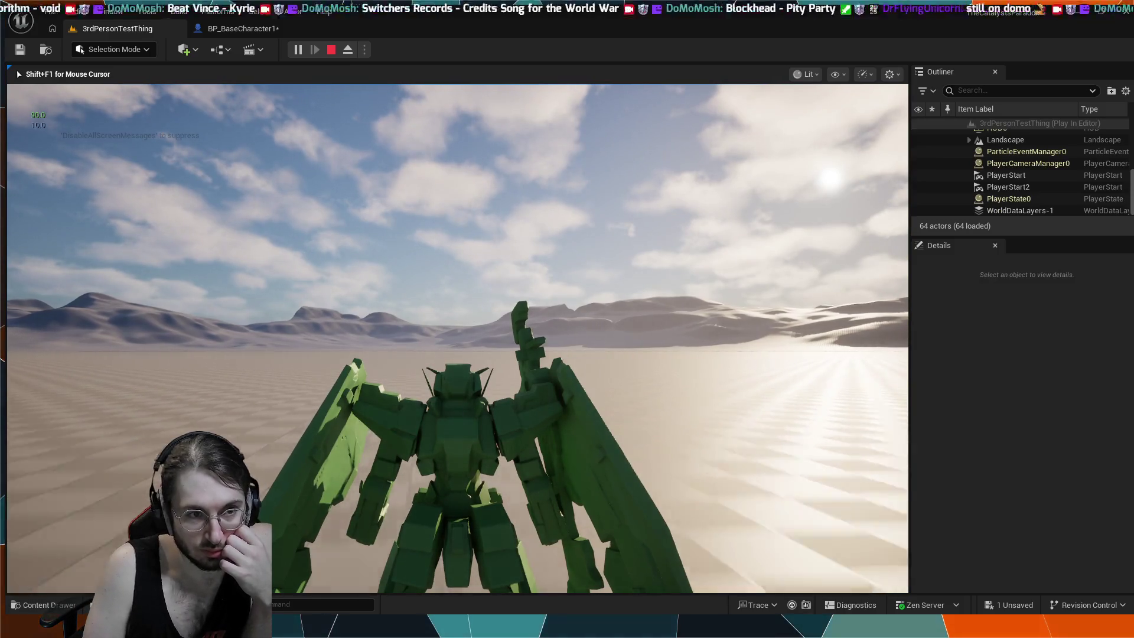
key("w")
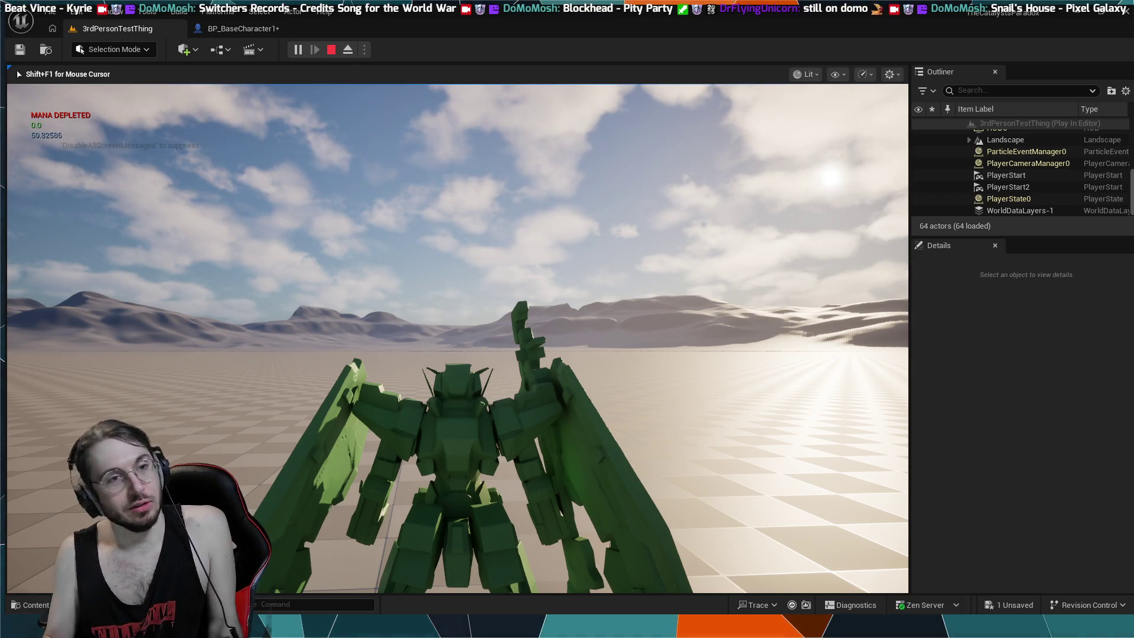
key("Escape")
left_click(242, 29)
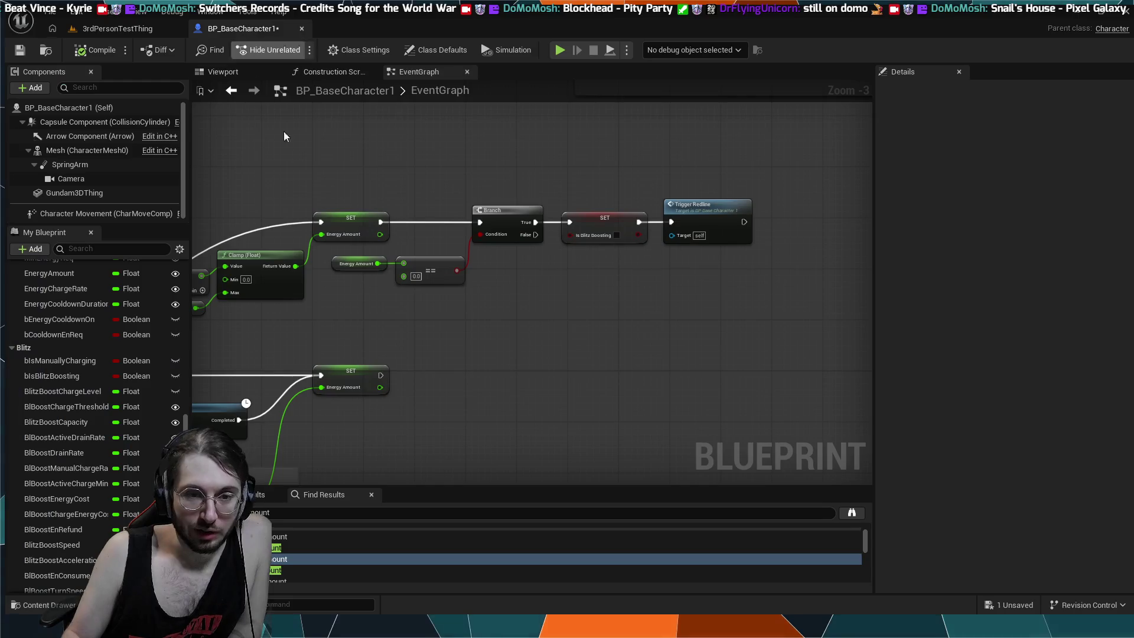
mouse_move(537, 303)
left_mouse_down()
mouse_move(624, 335)
mouse_move(441, 279)
left_mouse_up()
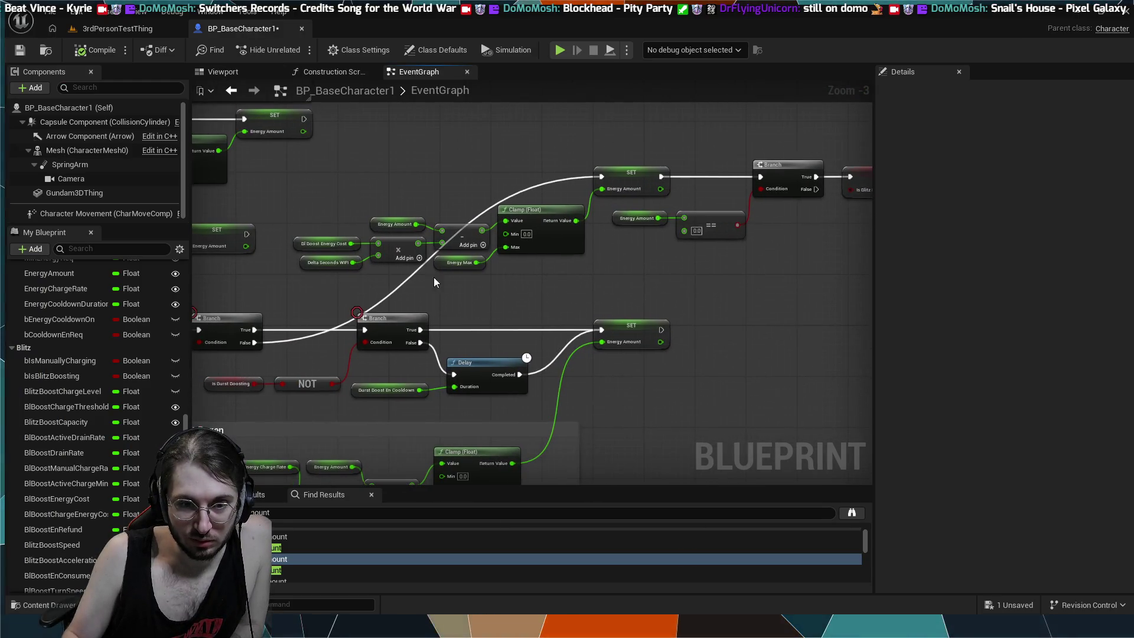
mouse_move(294, 301)
left_mouse_down()
mouse_move(351, 274)
mouse_move(466, 271)
left_mouse_up()
mouse_move(244, 270)
left_mouse_down()
mouse_move(352, 301)
mouse_move(366, 250)
mouse_move(491, 291)
mouse_move(696, 455)
mouse_move(738, 473)
mouse_move(279, 265)
mouse_move(453, 249)
mouse_move(549, 311)
mouse_move(656, 313)
mouse_move(728, 294)
mouse_move(630, 281)
mouse_move(594, 323)
mouse_move(554, 279)
mouse_move(573, 304)
mouse_move(420, 233)
left_mouse_up()
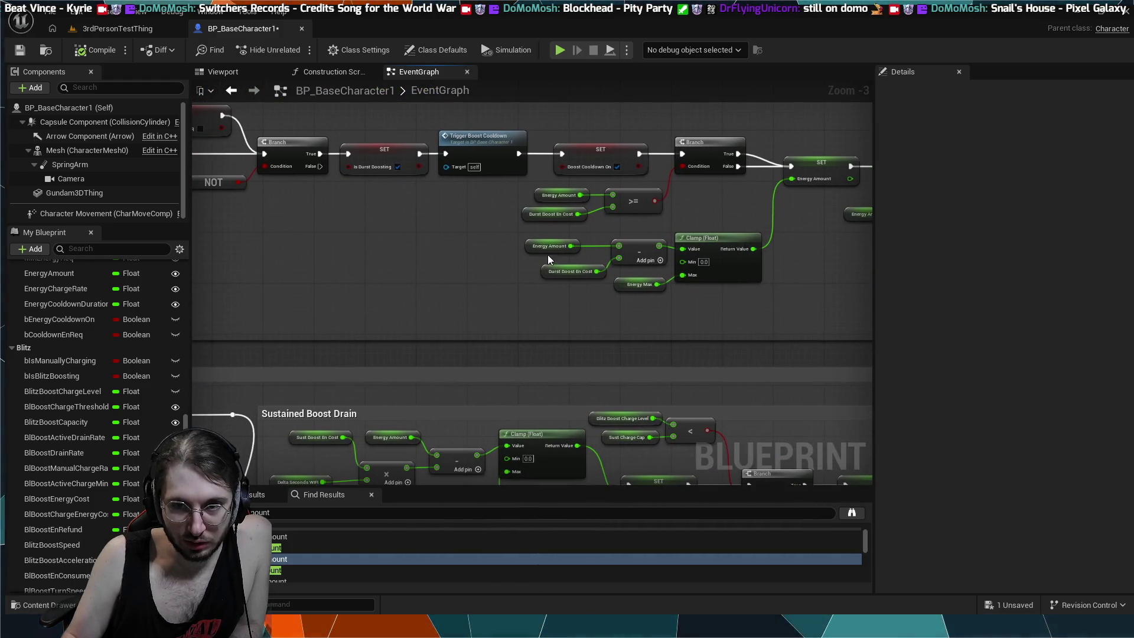
scroll(547, 259, "down", 1)
mouse_move(548, 258)
left_mouse_down()
mouse_move(602, 333)
mouse_move(785, 381)
mouse_move(378, 285)
mouse_move(430, 484)
left_mouse_up()
left_click_drag(358, 262, 480, 264)
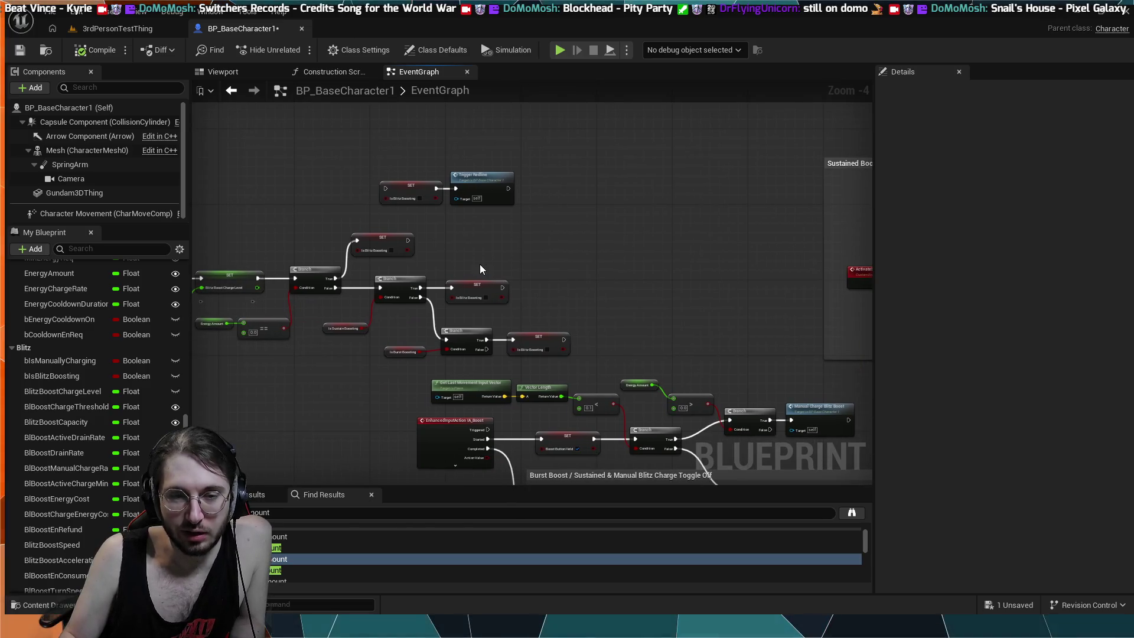
left_click_drag(488, 267, 668, 261)
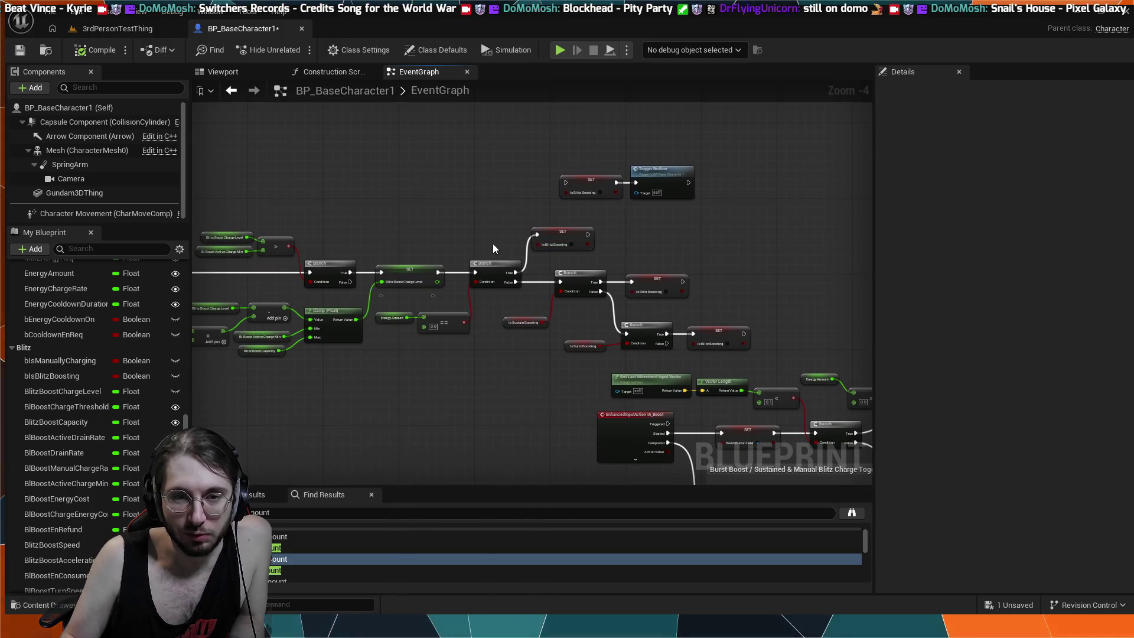
left_click_drag(485, 226, 572, 194)
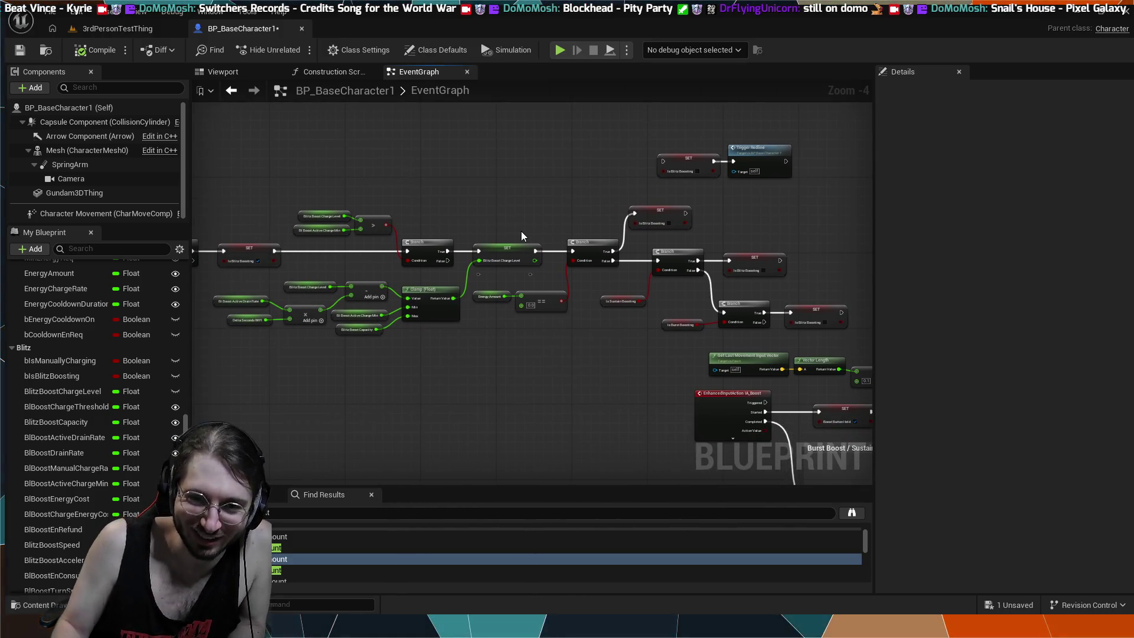
scroll(502, 328, "up", 2)
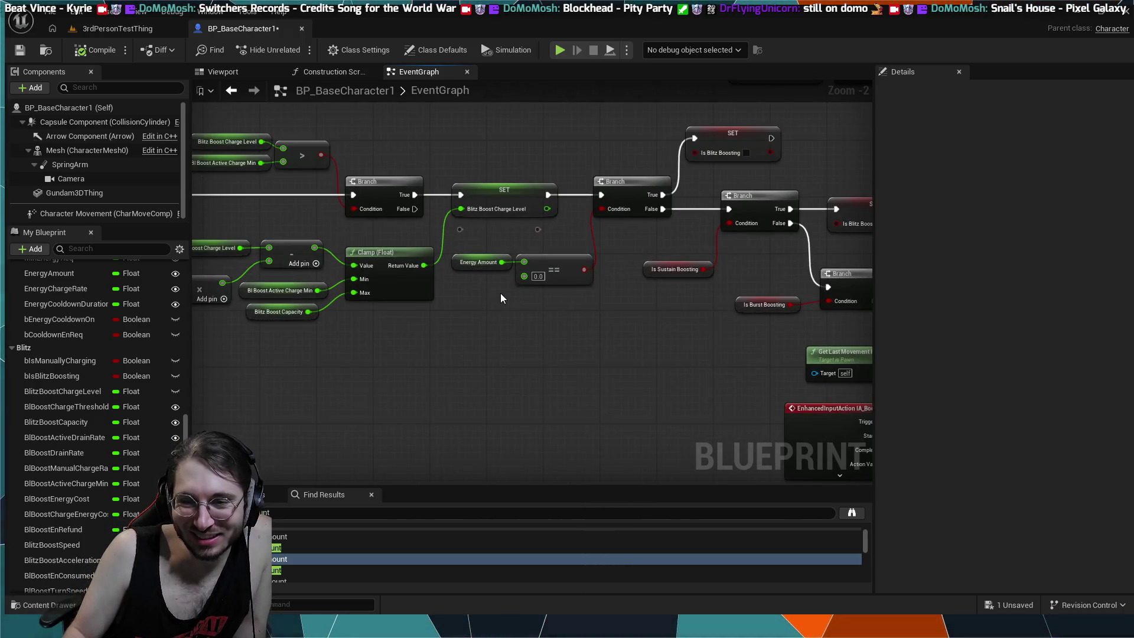
left_click(537, 276)
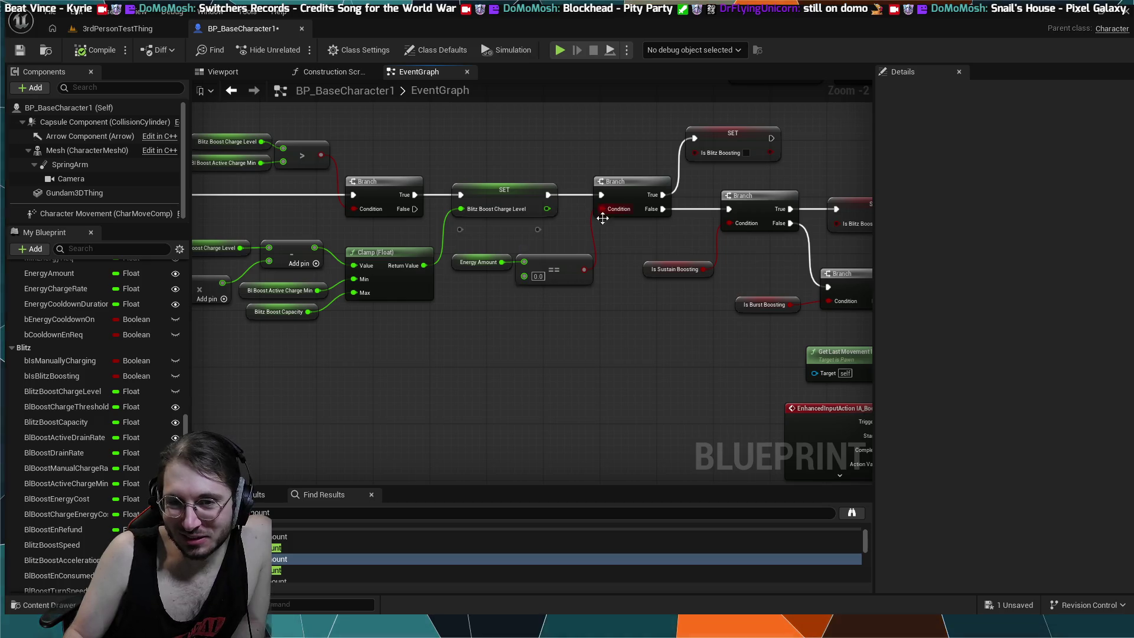
mouse_move(603, 214)
left_mouse_down()
mouse_move(569, 288)
mouse_move(433, 299)
left_mouse_up()
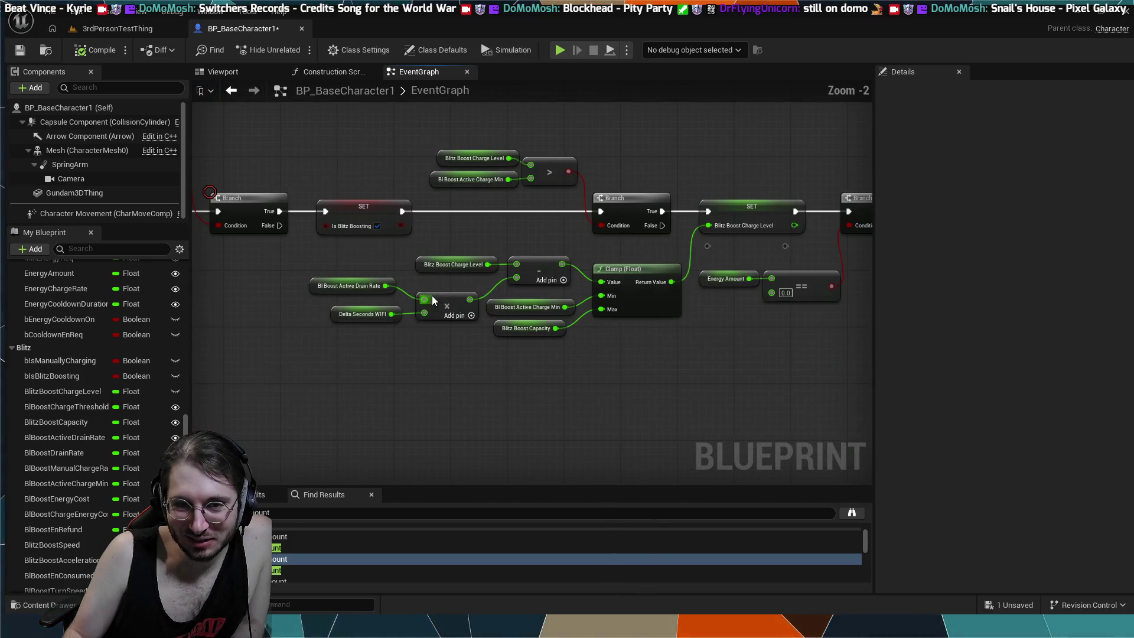
scroll(376, 307, "up", 1)
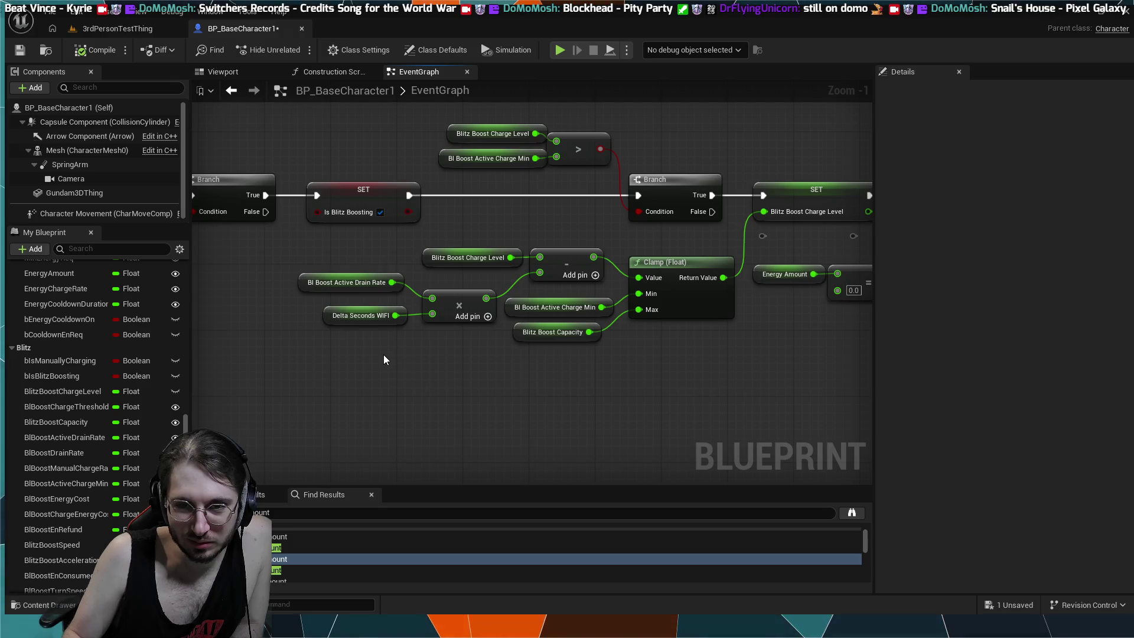
left_click_drag(320, 252, 537, 289)
left_click_drag(357, 260, 429, 283)
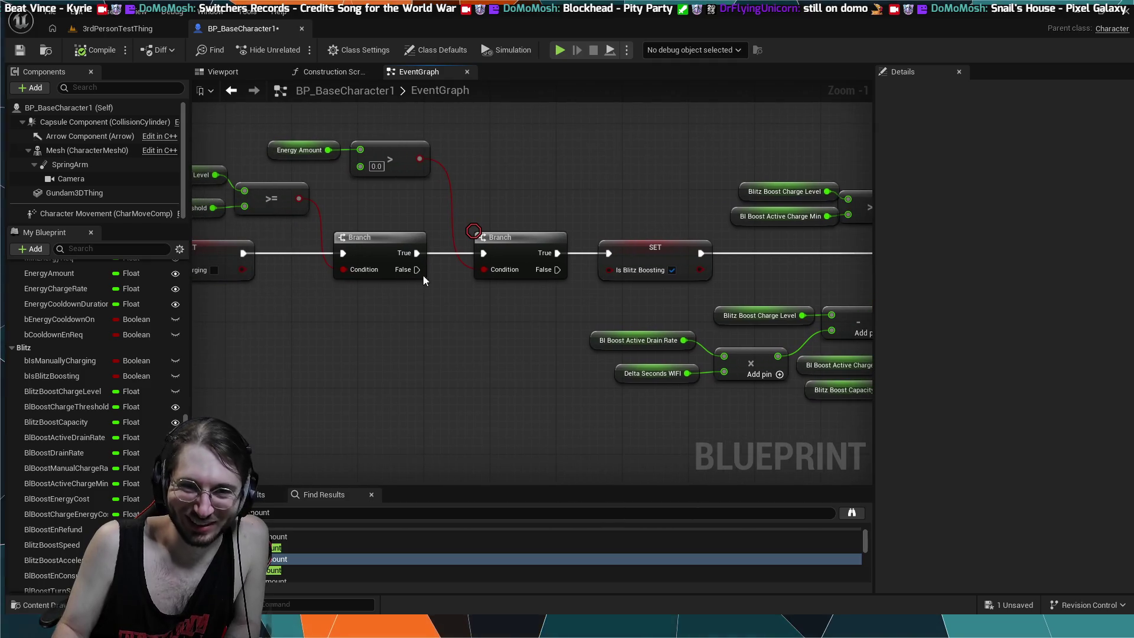
left_click_drag(548, 187, 502, 172)
scroll(501, 173, "down", 1)
scroll(653, 220, "down", 1)
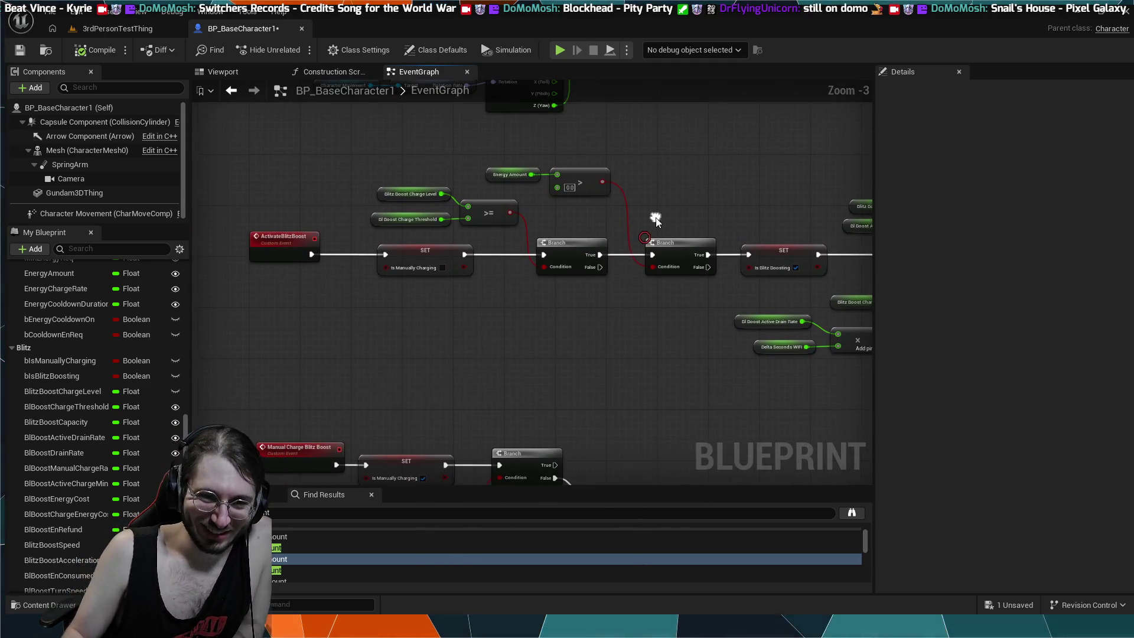
scroll(490, 301, "up", 3)
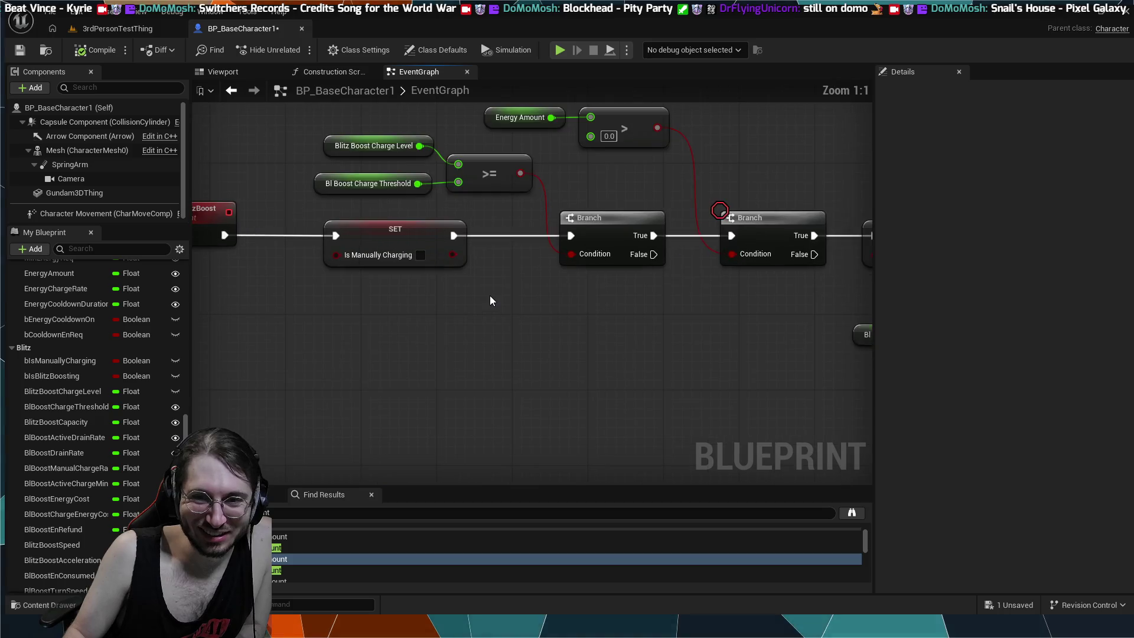
left_click_drag(466, 299, 441, 317)
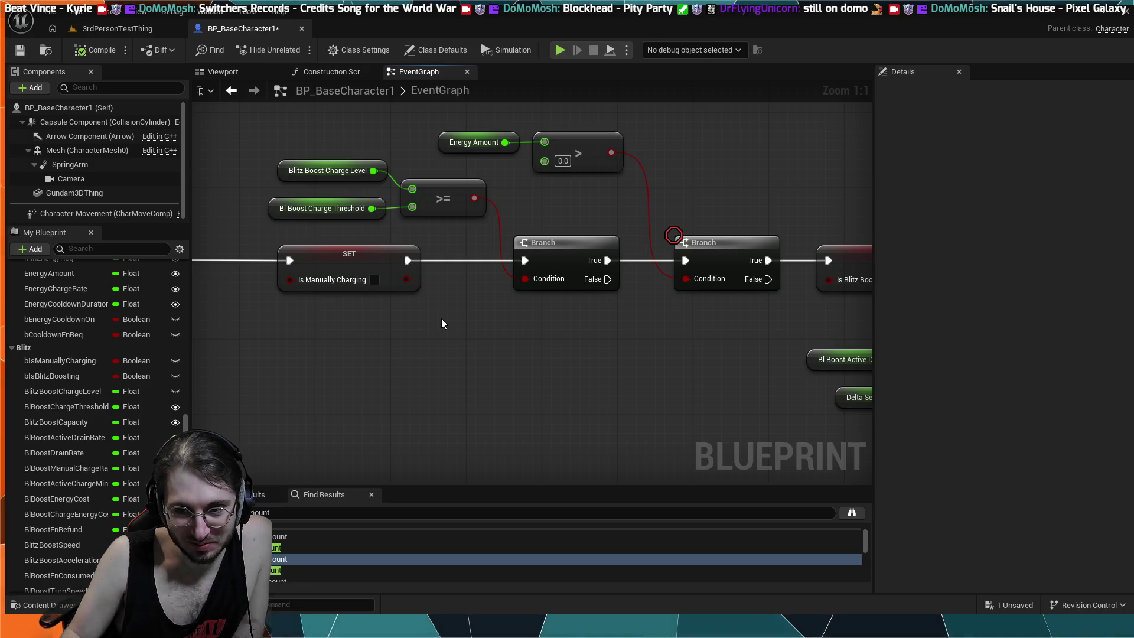
scroll(467, 308, "down", 1)
left_click_drag(467, 308, 443, 339)
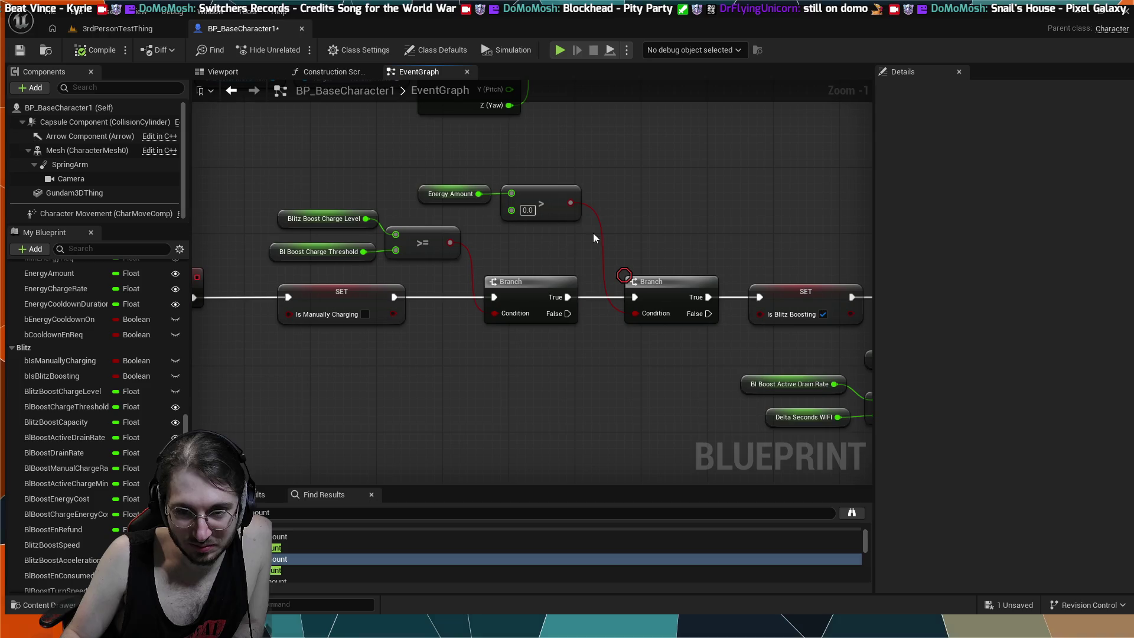
scroll(648, 221, "down", 1)
mouse_move(648, 220)
left_mouse_down()
mouse_move(602, 240)
mouse_move(428, 254)
mouse_move(313, 237)
left_mouse_up()
left_click_drag(625, 166, 541, 174)
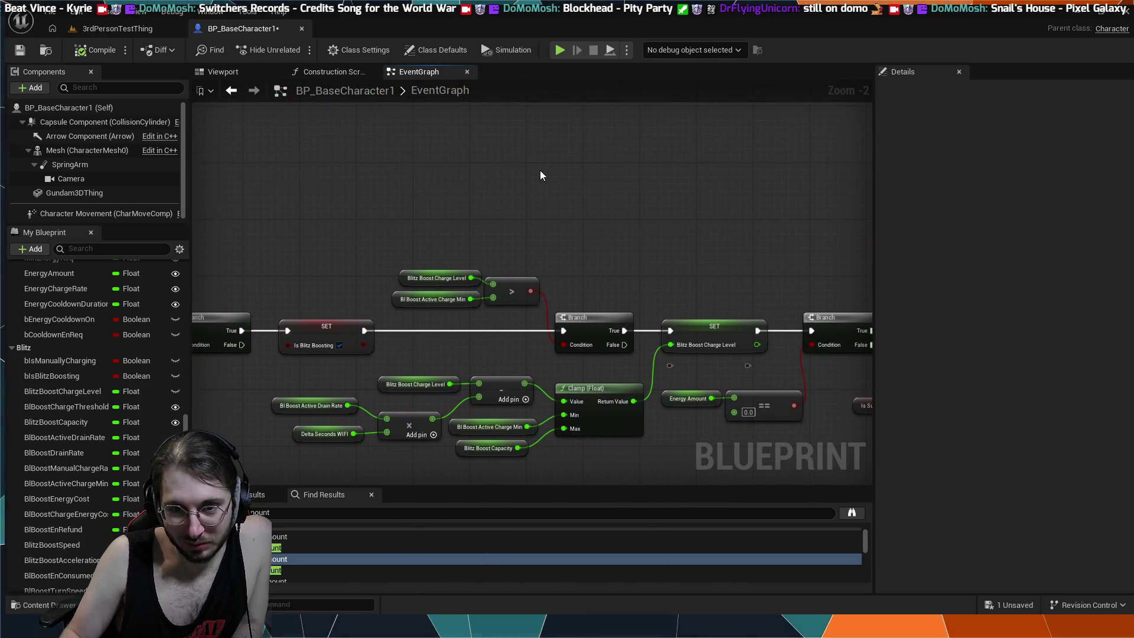
scroll(558, 237, "down", 1)
mouse_move(557, 236)
left_mouse_down()
mouse_move(456, 189)
mouse_move(578, 174)
left_mouse_up()
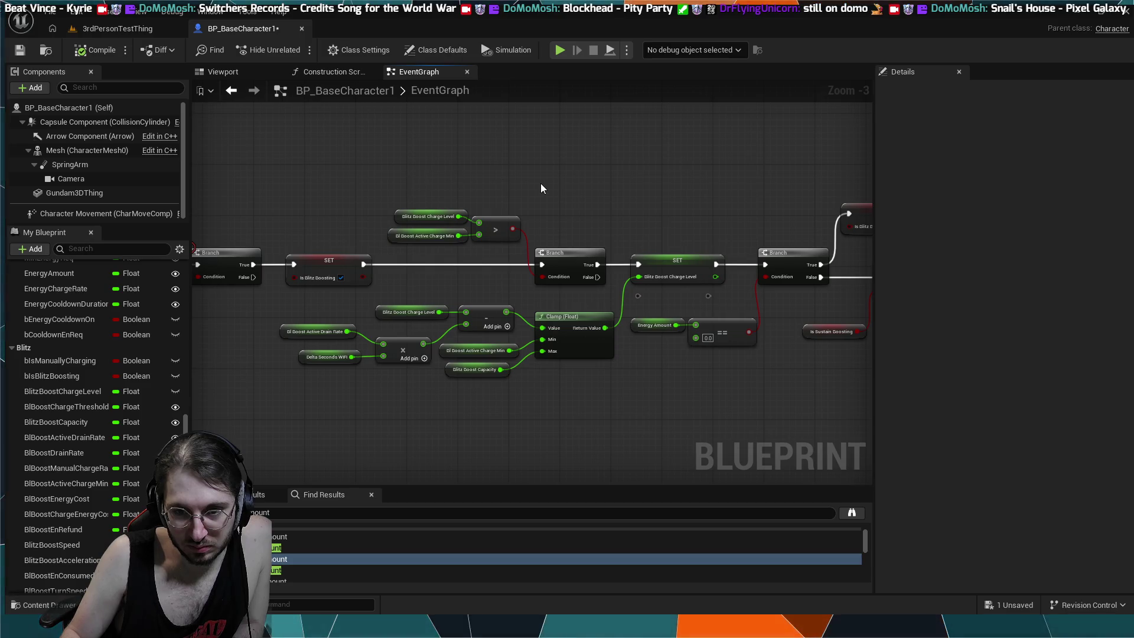
left_click_drag(571, 189, 255, 170)
left_click(349, 241)
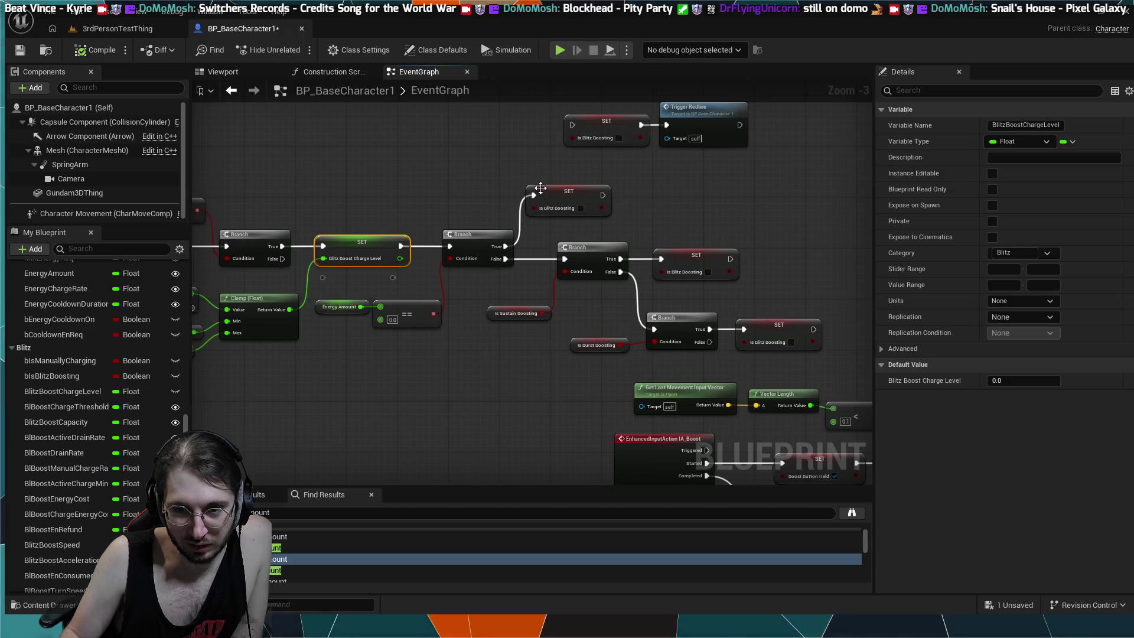
- Toggle an F9 breakpoint on SET Blitz Boost Charge Level and start a play session
scroll(546, 188, "down", 2)
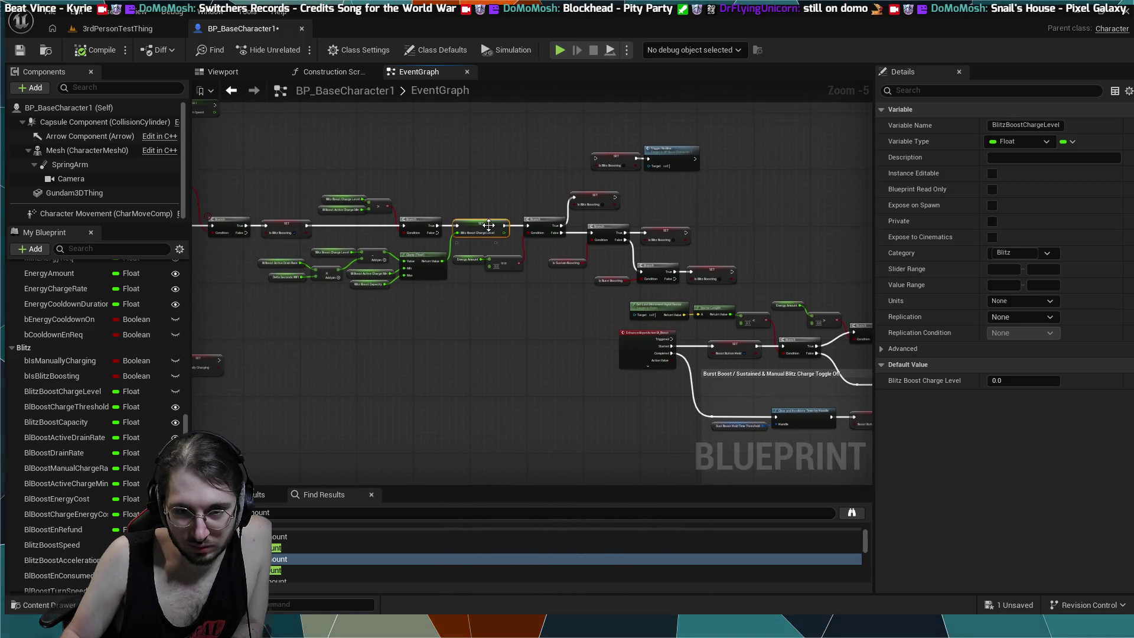
key("F9")
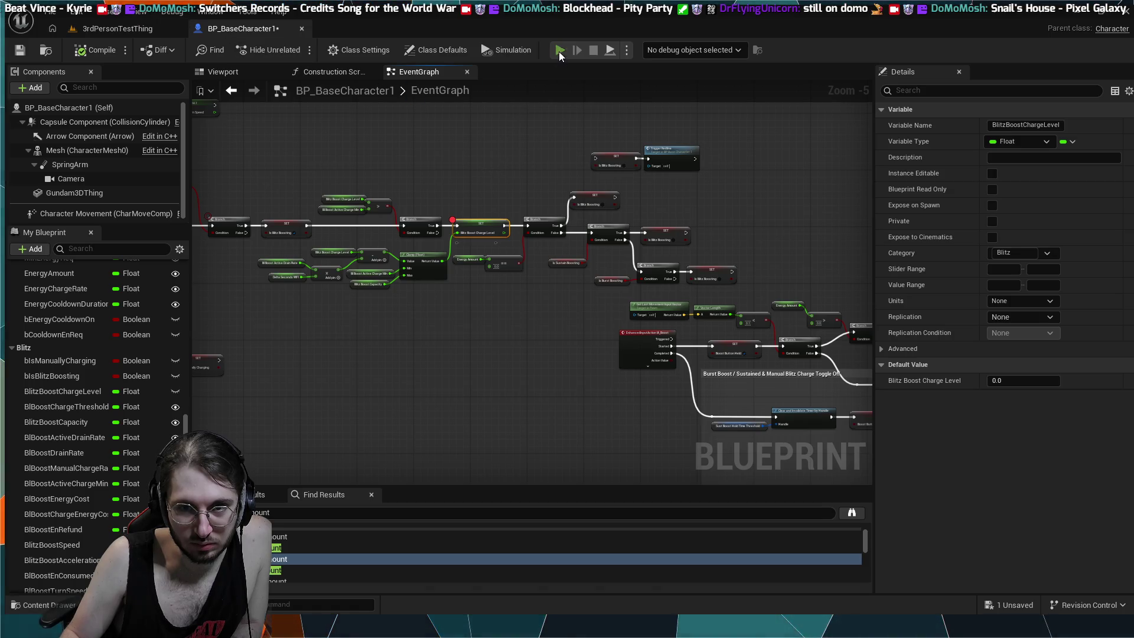
key("alt+p")
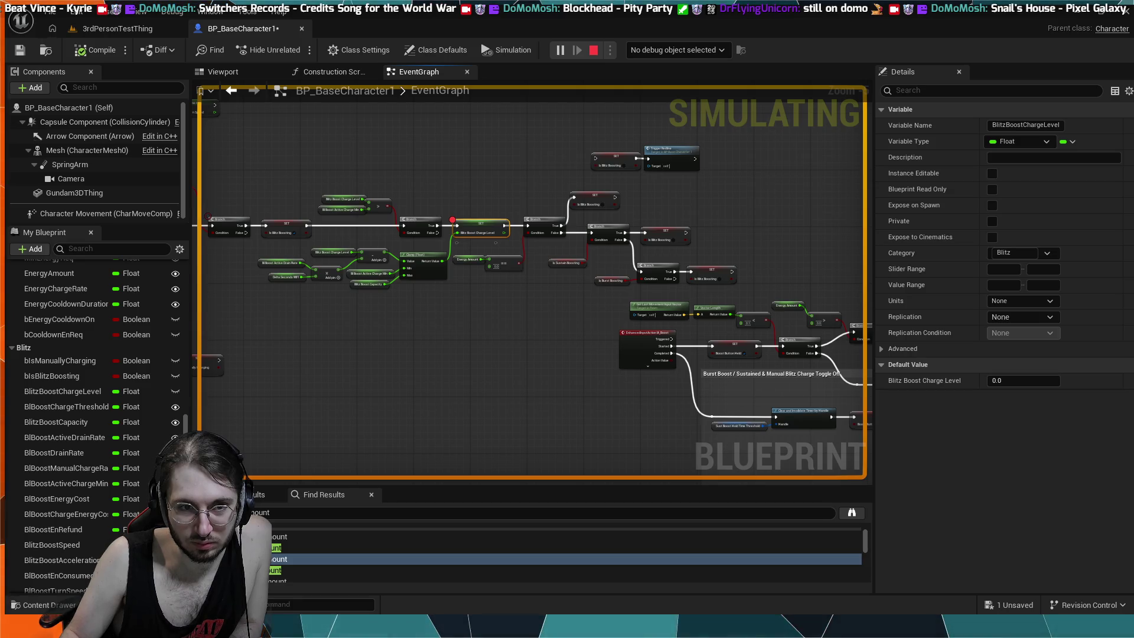
- Inspect the Branch, SET Is Blitz Boosting and Trigger Redline nodes, then stop the simulation
scroll(512, 236, "down", 3)
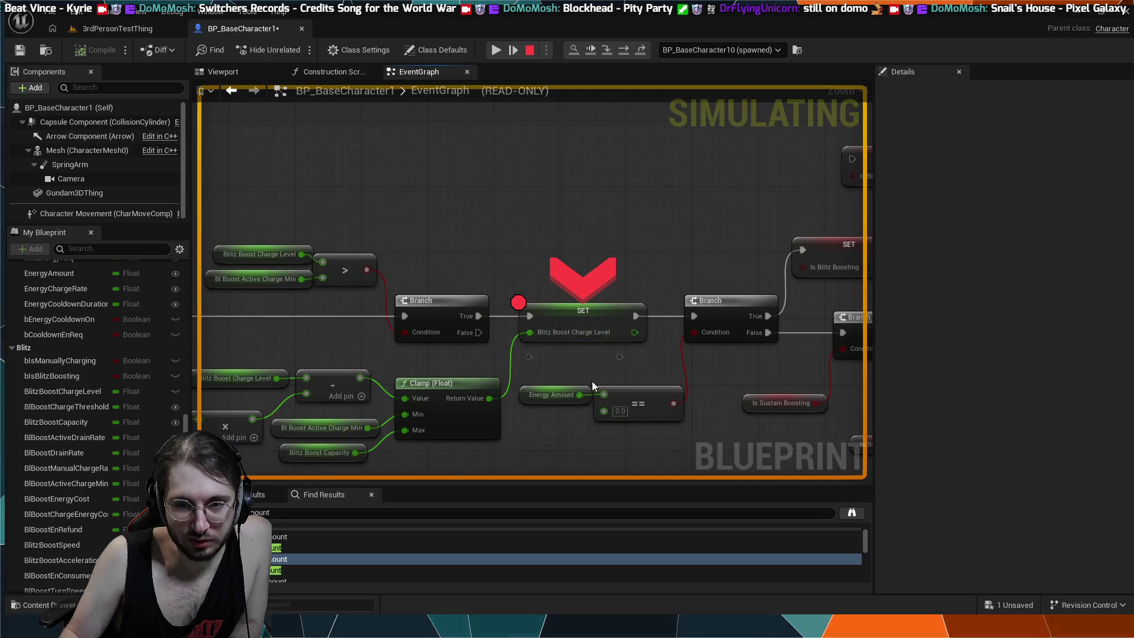
scroll(578, 329, "down", 6)
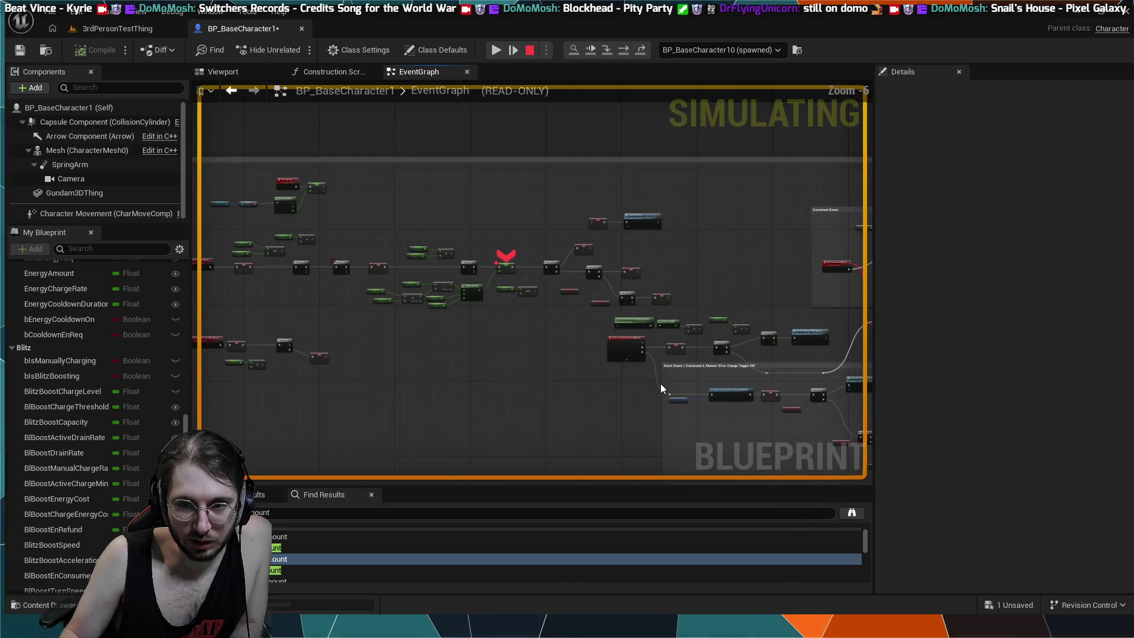
scroll(569, 329, "down", 5)
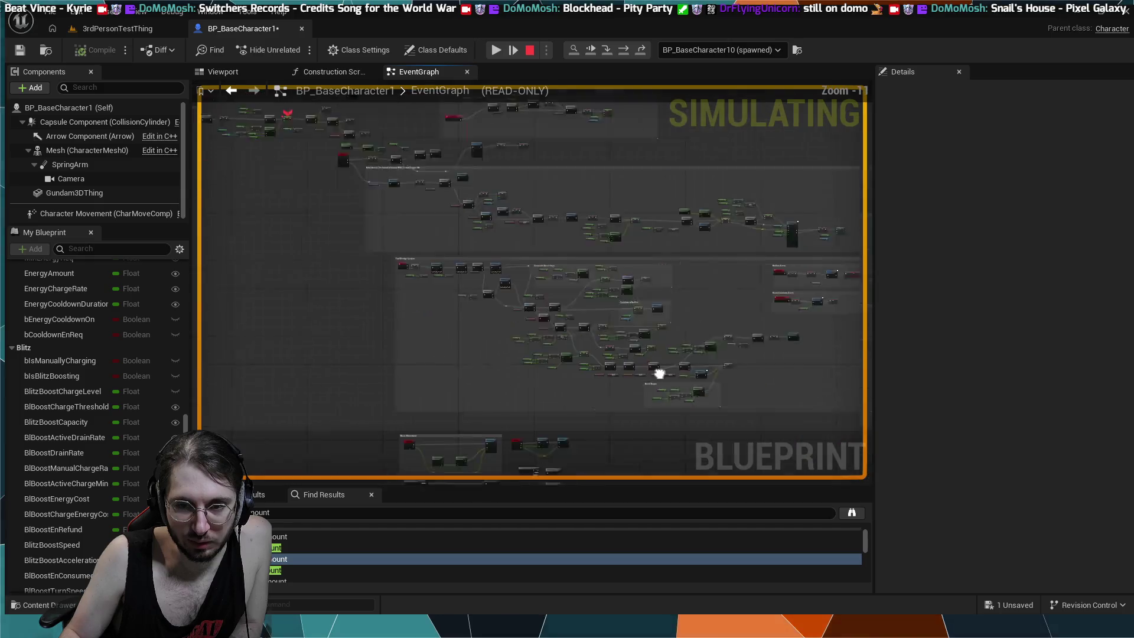
scroll(531, 278, "up", 10)
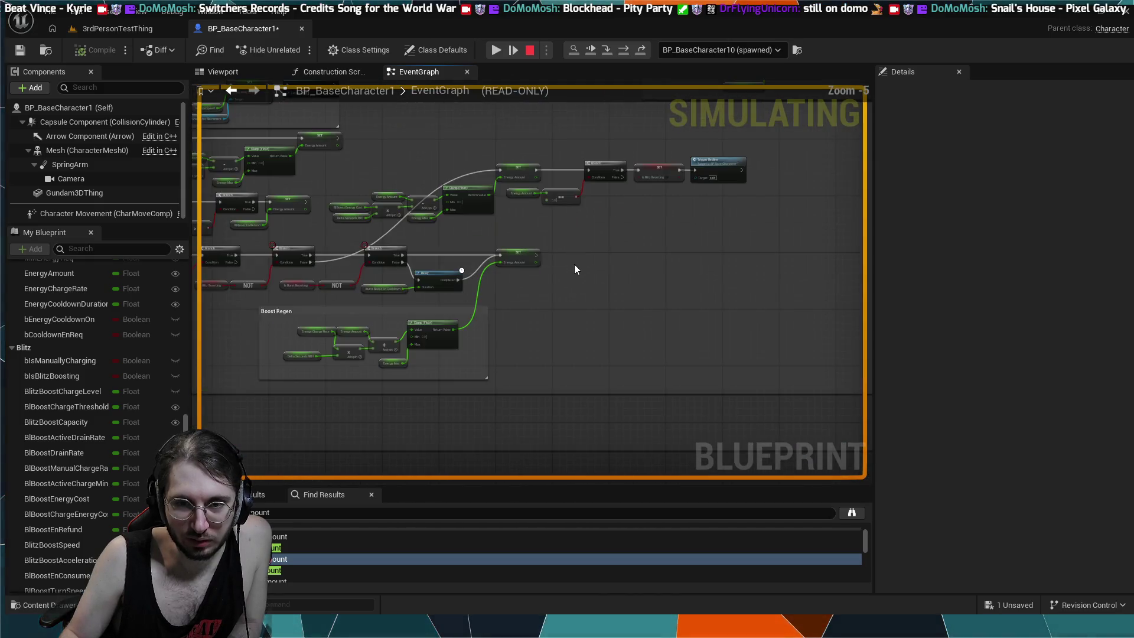
scroll(580, 251, "down", 4)
scroll(572, 412, "up", 4)
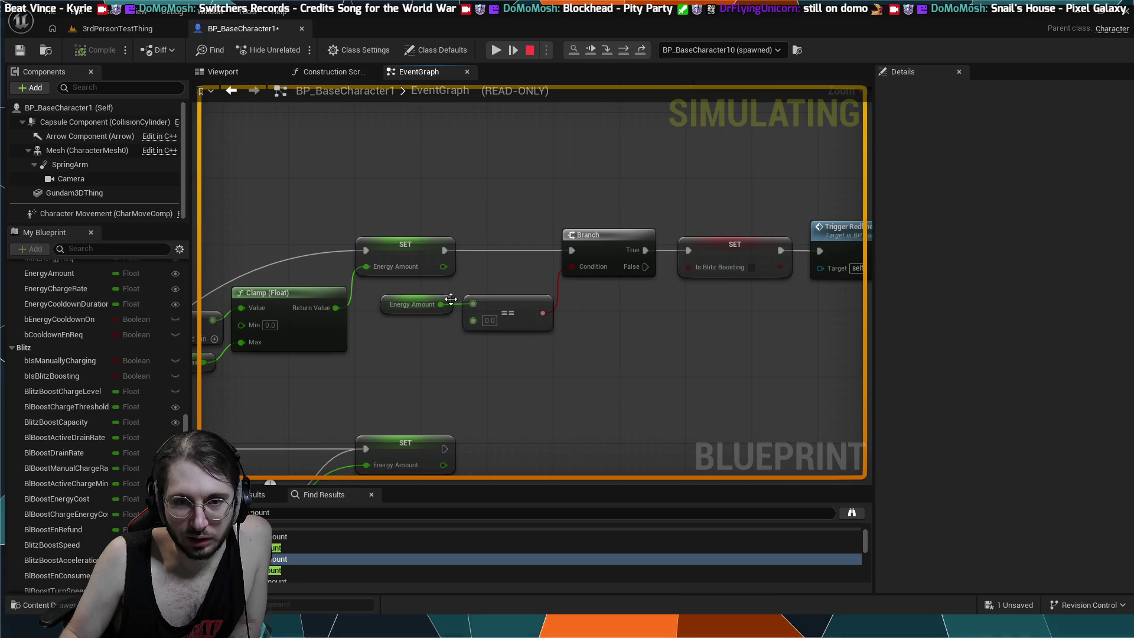
scroll(461, 369, "down", 3)
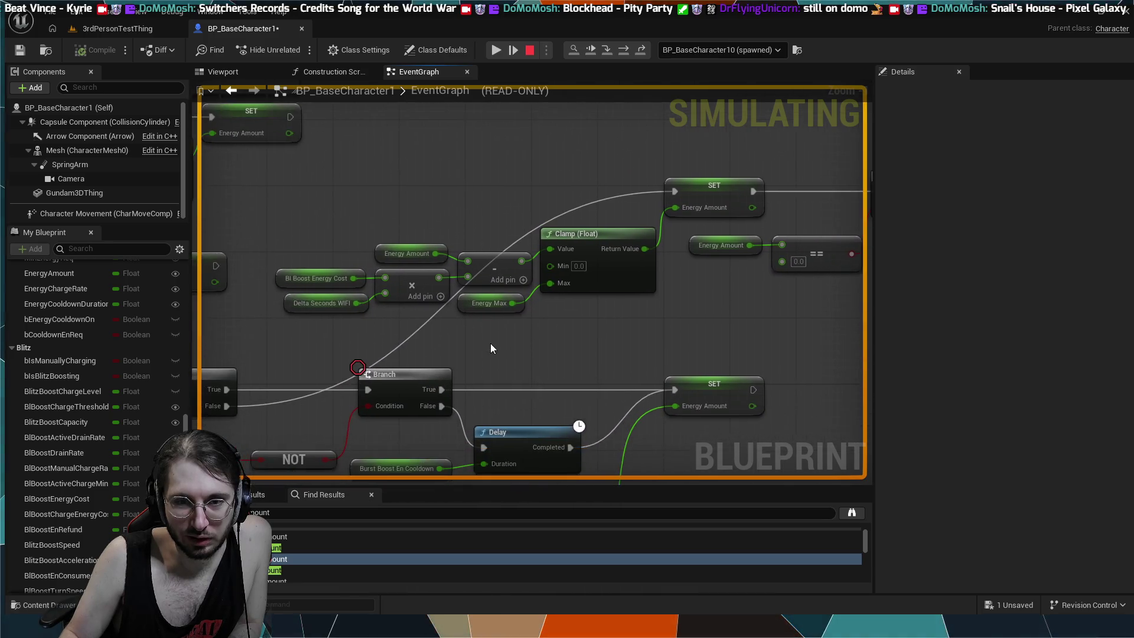
scroll(590, 307, "up", 3)
scroll(572, 276, "down", 2)
scroll(576, 383, "up", 2)
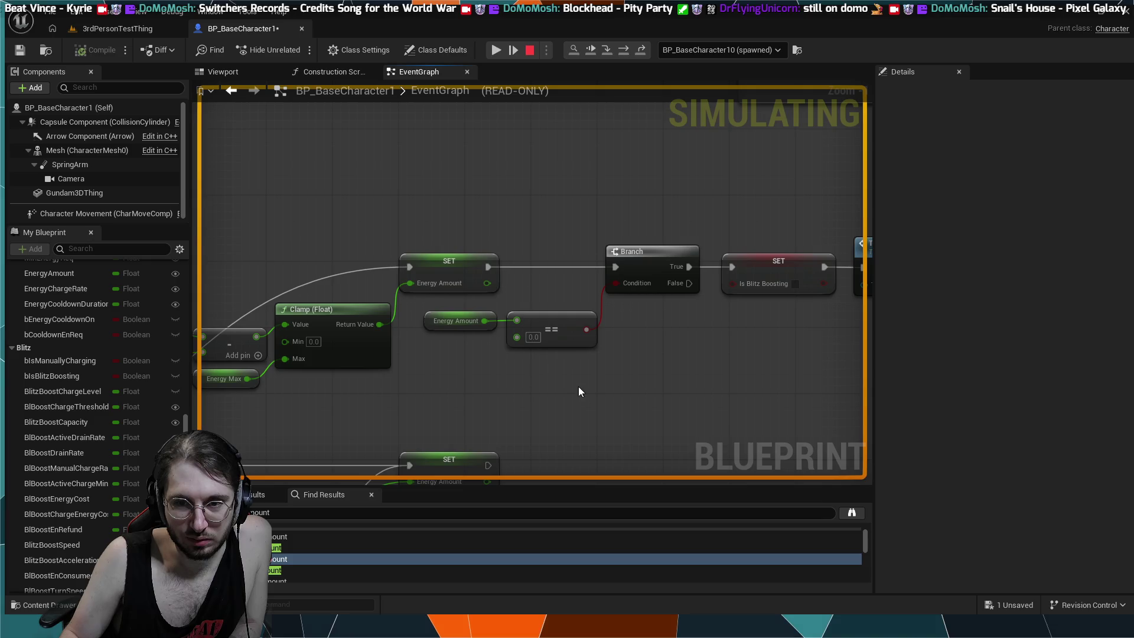
scroll(576, 384, "down", 2)
scroll(661, 322, "up", 2)
scroll(661, 321, "down", 1)
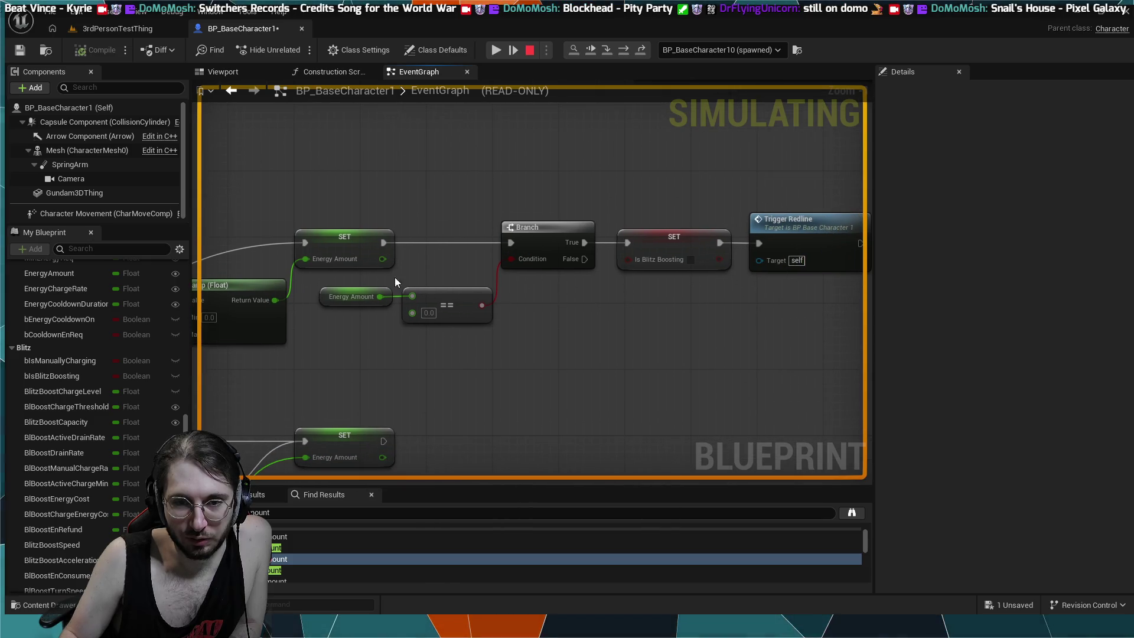
scroll(488, 245, "up", 1)
scroll(700, 281, "down", 1)
scroll(555, 261, "up", 1)
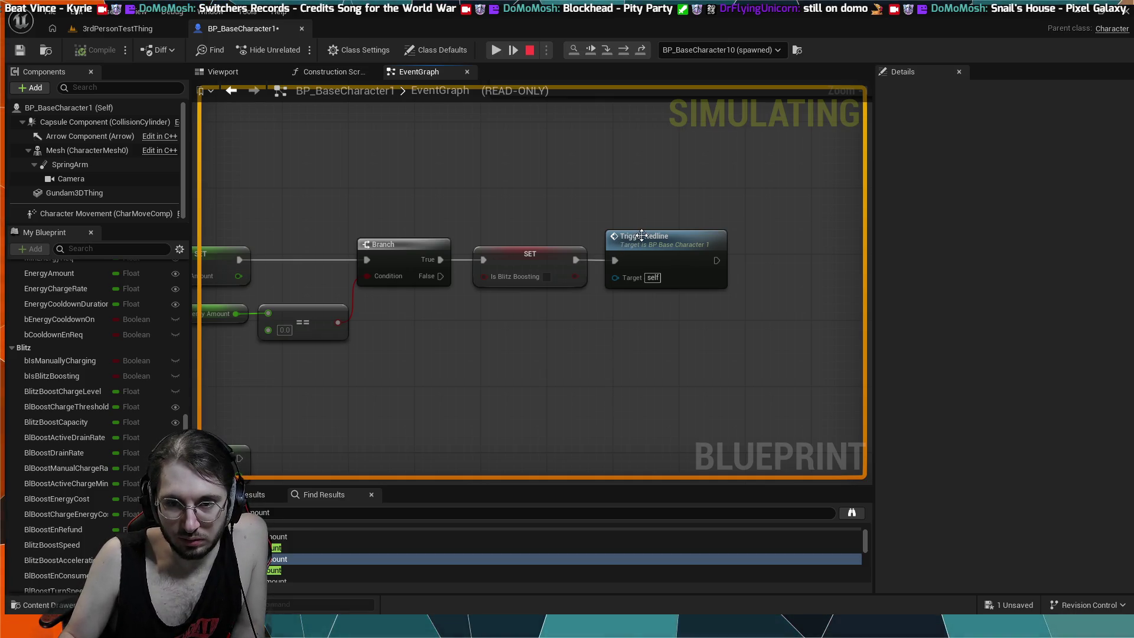
left_click(524, 52)
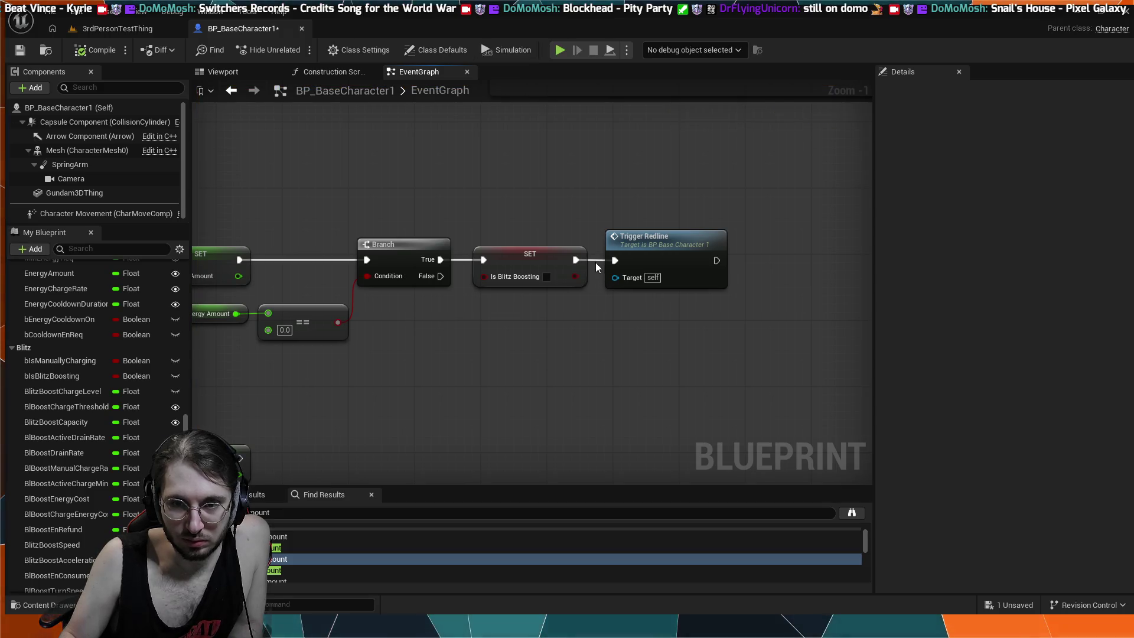
- Simulate until the Blitz Boost Charge Level breakpoint halts execution, then resume
left_click(553, 50)
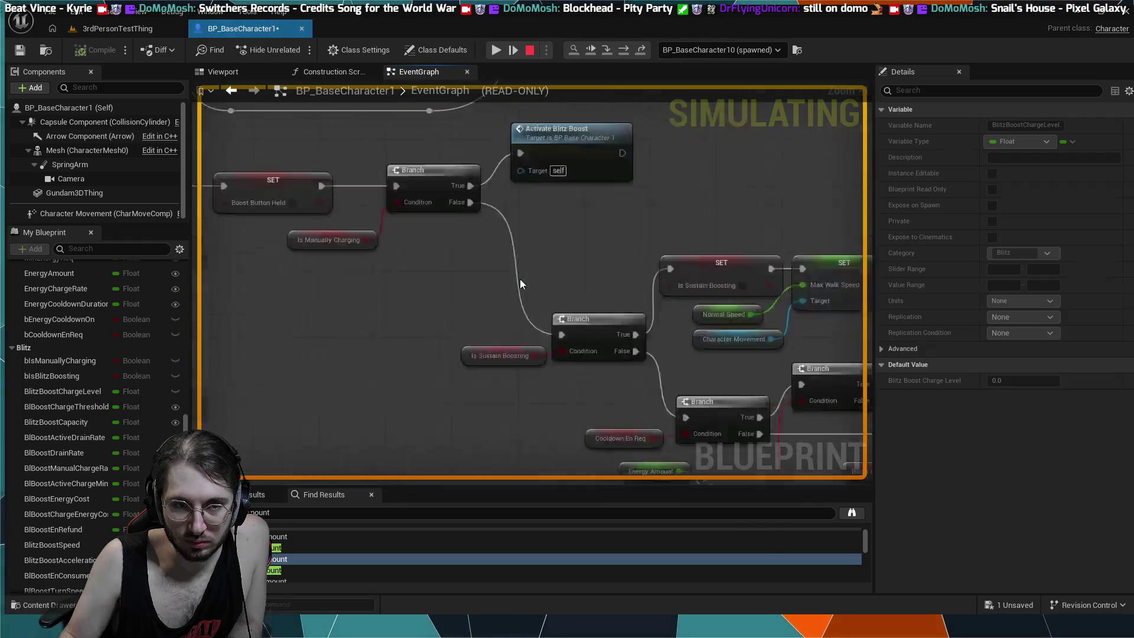
scroll(520, 279, "up", 1)
left_click(494, 51)
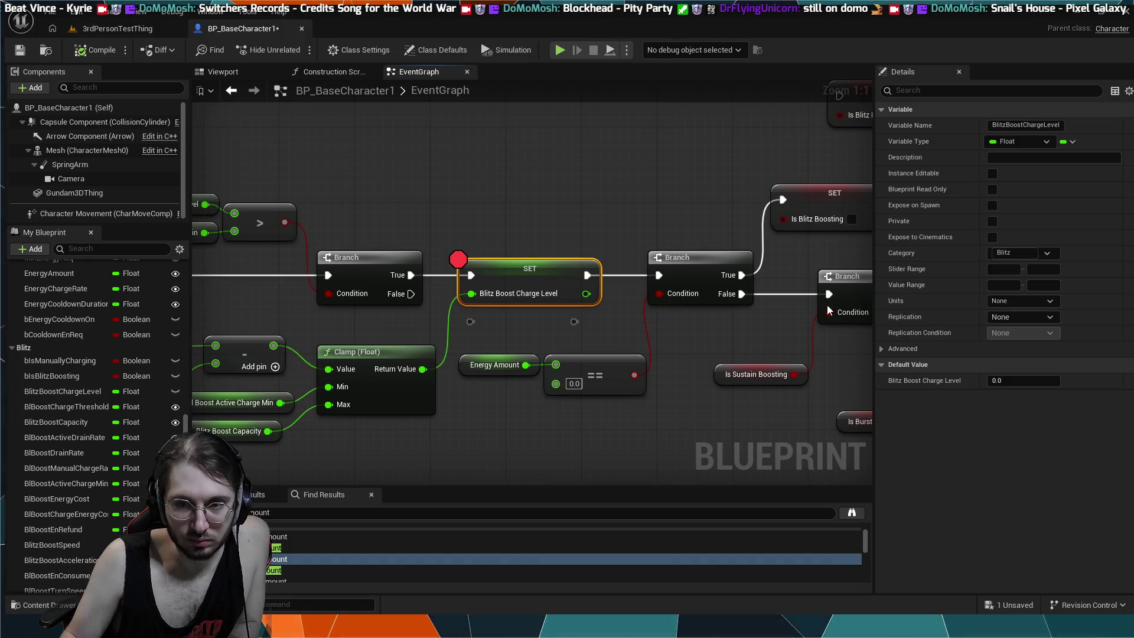
- End the simulation, review the Boost Regen clamp nodes, and save BP_BaseCharacter1 with Ctrl+S
key("Escape")
scroll(645, 304, "down", 1)
scroll(645, 305, "down", 1)
left_click(399, 254)
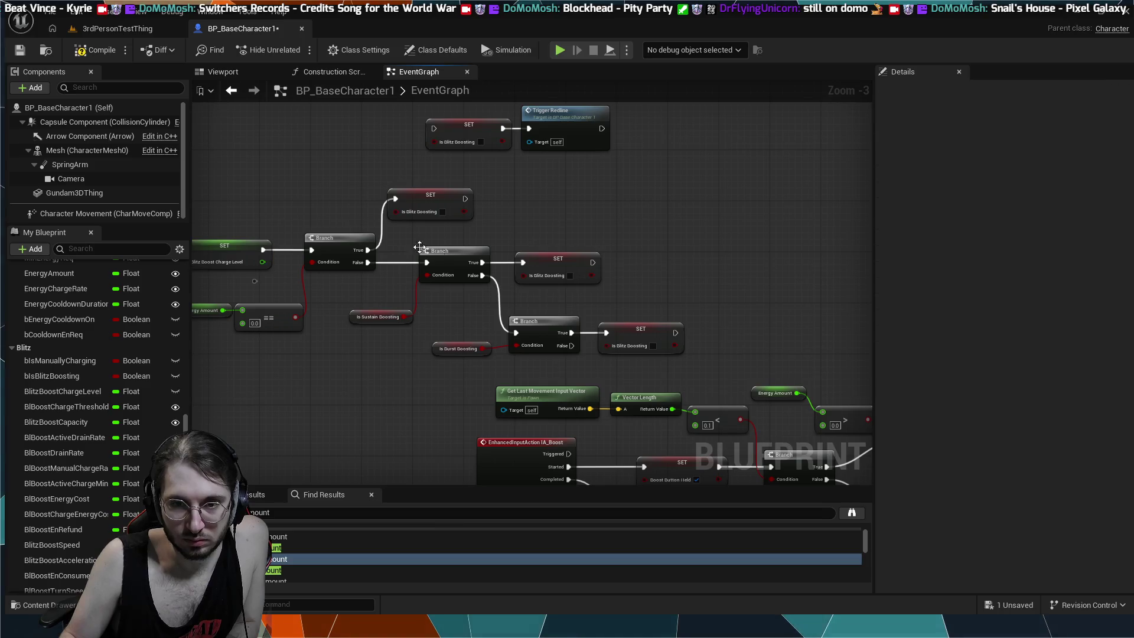
scroll(599, 236, "down", 3)
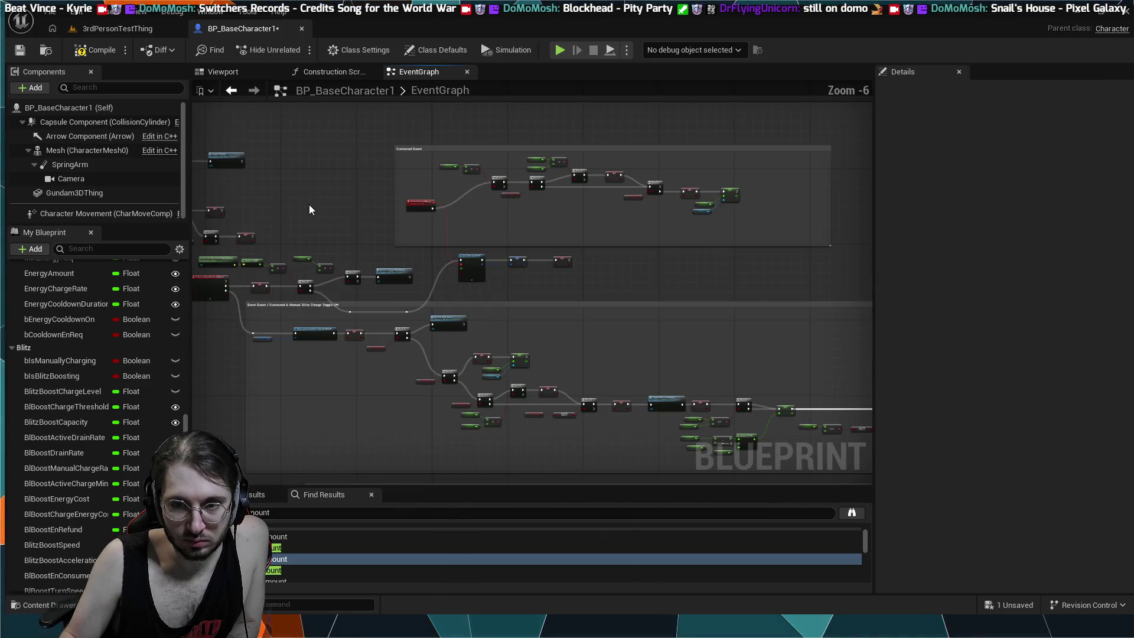
scroll(538, 260, "up", 3)
scroll(650, 335, "down", 1)
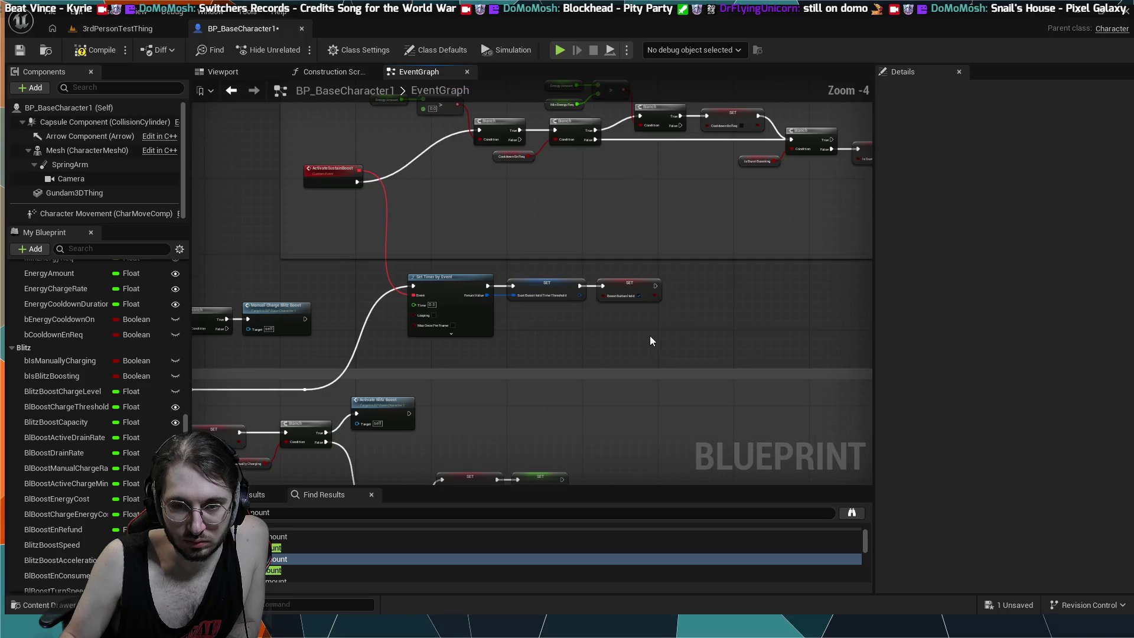
scroll(654, 349, "down", 2)
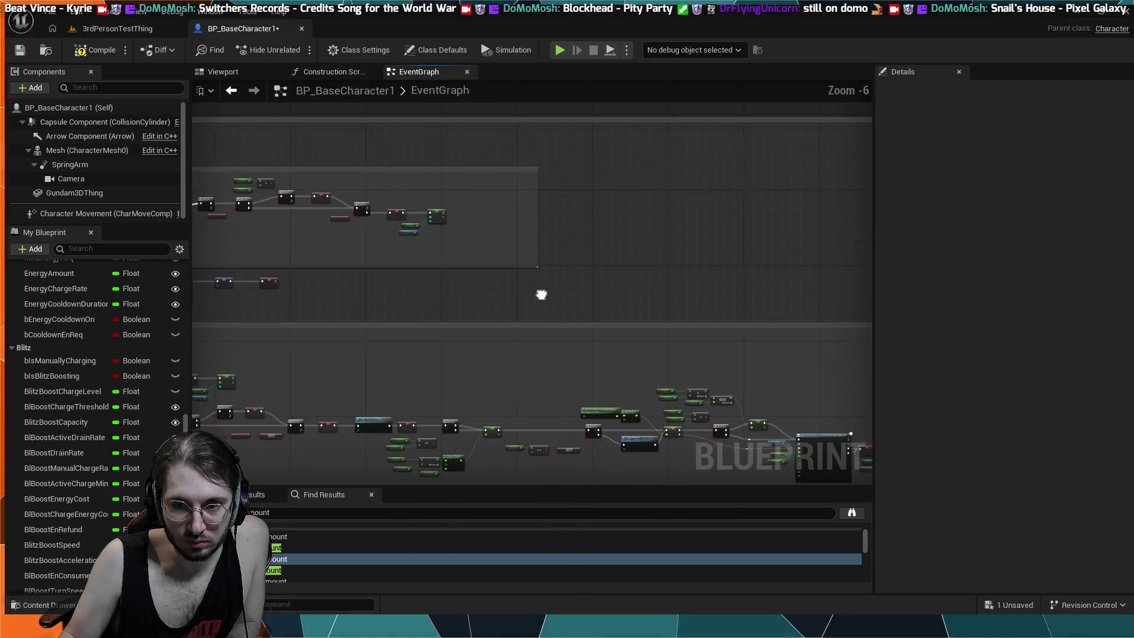
scroll(536, 300, "up", 2)
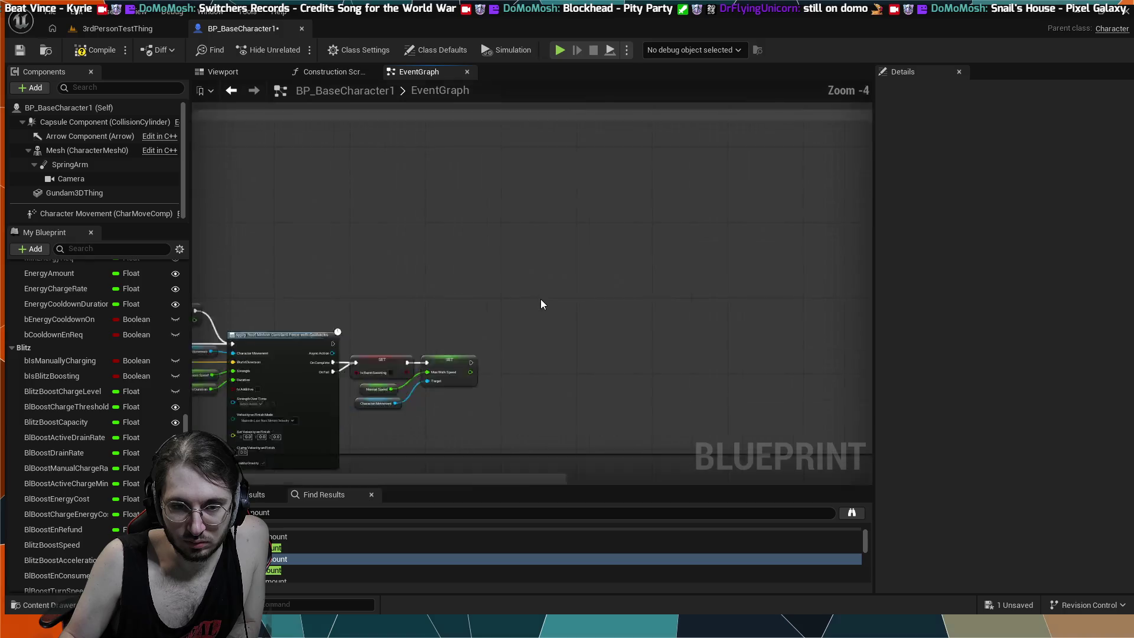
scroll(531, 328, "down", 2)
scroll(619, 347, "up", 4)
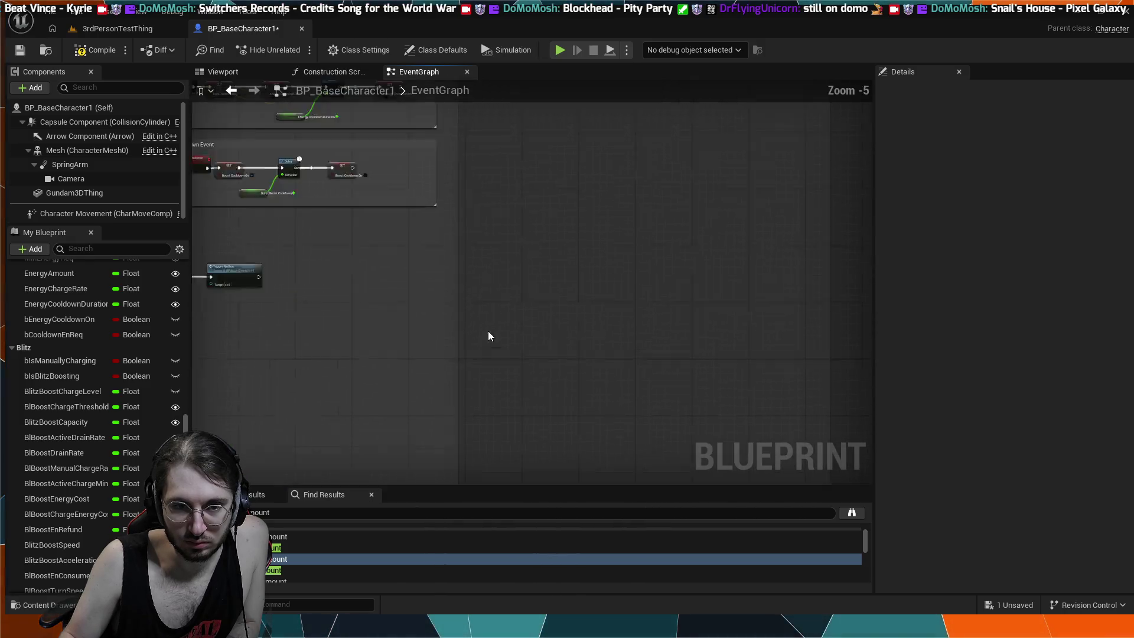
scroll(619, 348, "down", 1)
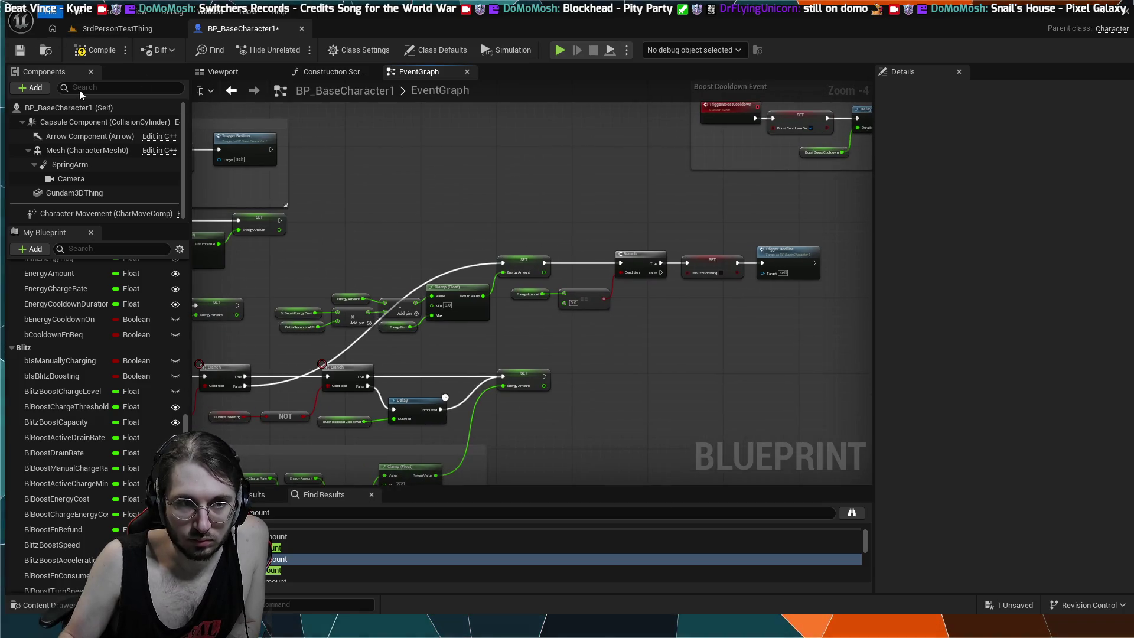
key("ctrl+s")
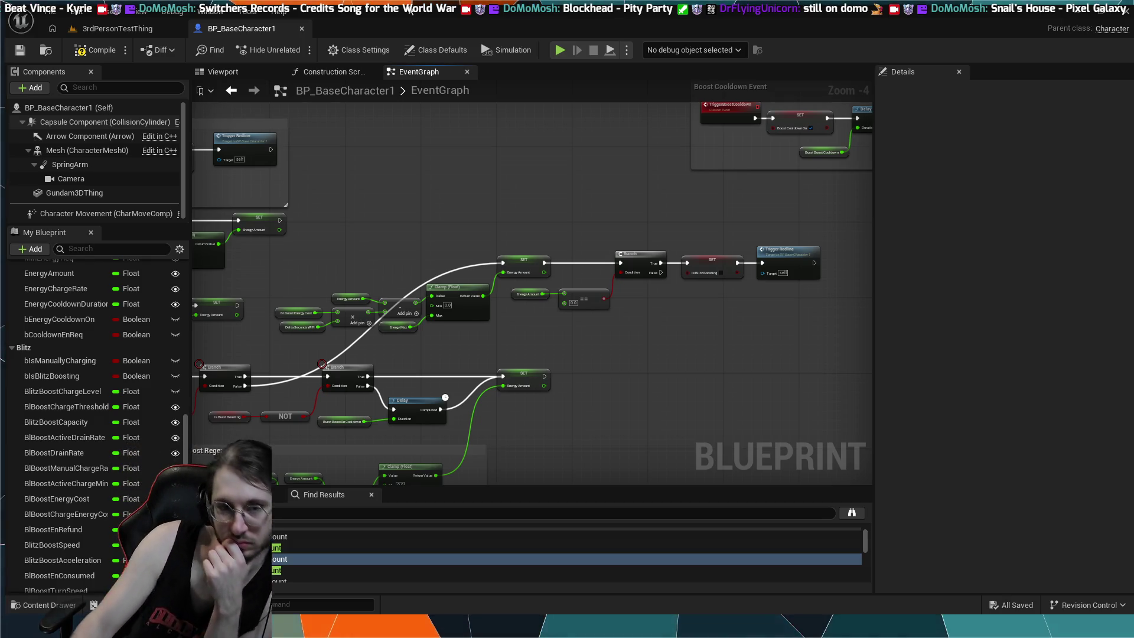
scroll(494, 112, "down", 1)
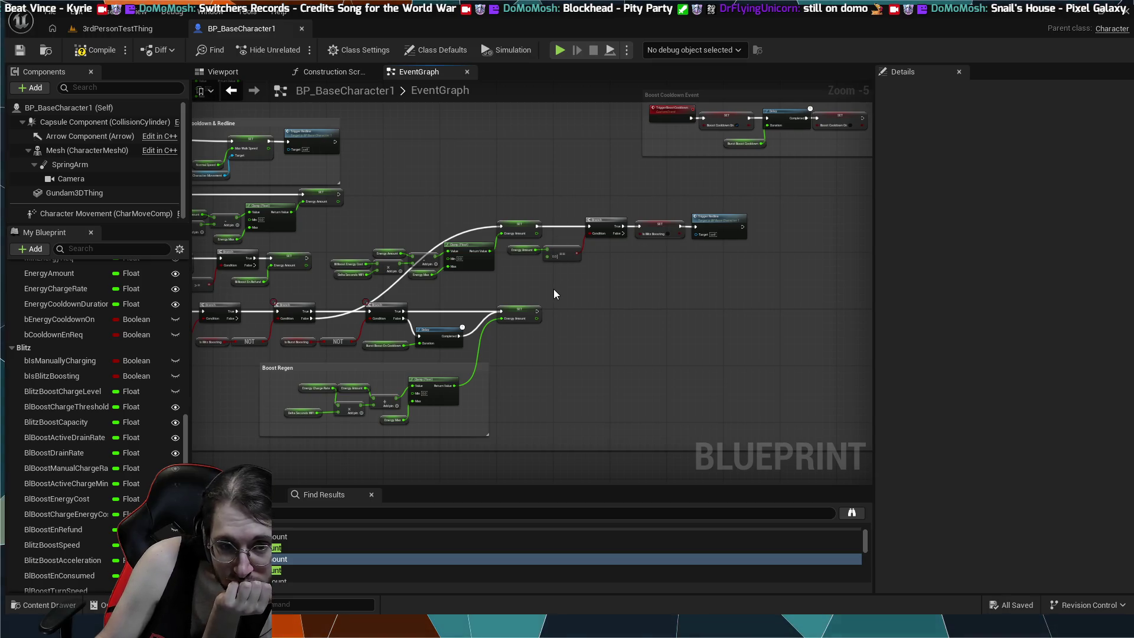
mouse_move(743, 186)
left_mouse_down()
mouse_move(693, 260)
mouse_move(353, 278)
left_mouse_up()
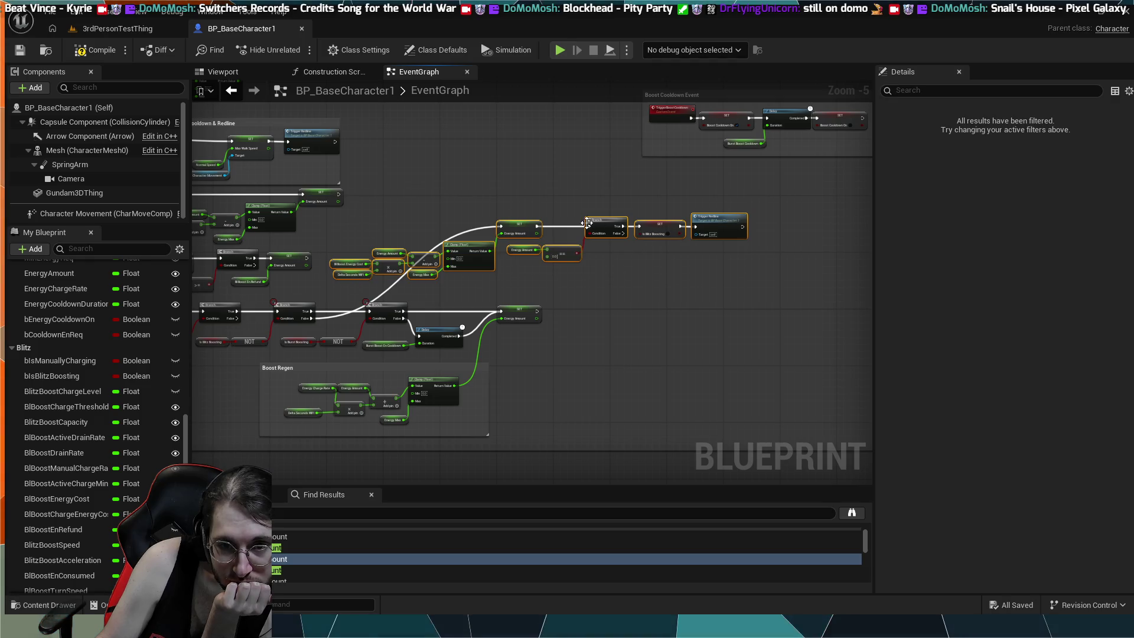
mouse_move(515, 222)
left_mouse_down()
mouse_move(631, 313)
mouse_move(706, 339)
mouse_move(700, 353)
mouse_move(698, 333)
mouse_move(550, 255)
mouse_move(437, 230)
mouse_move(647, 240)
left_mouse_up()
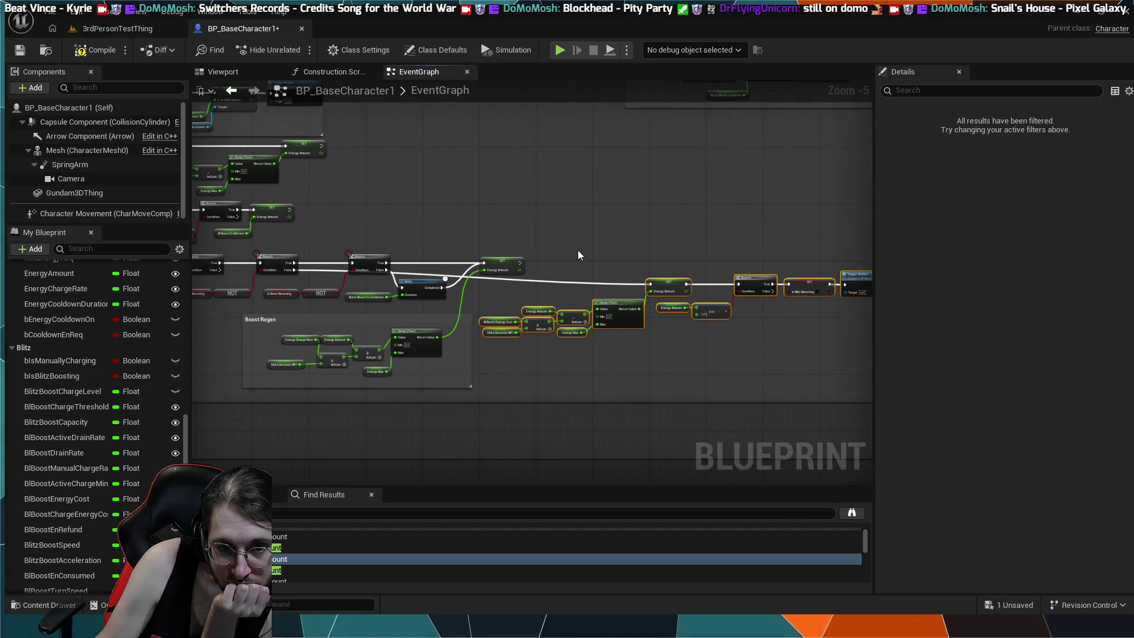
key("ctrl+z")
key("ctrl+s")
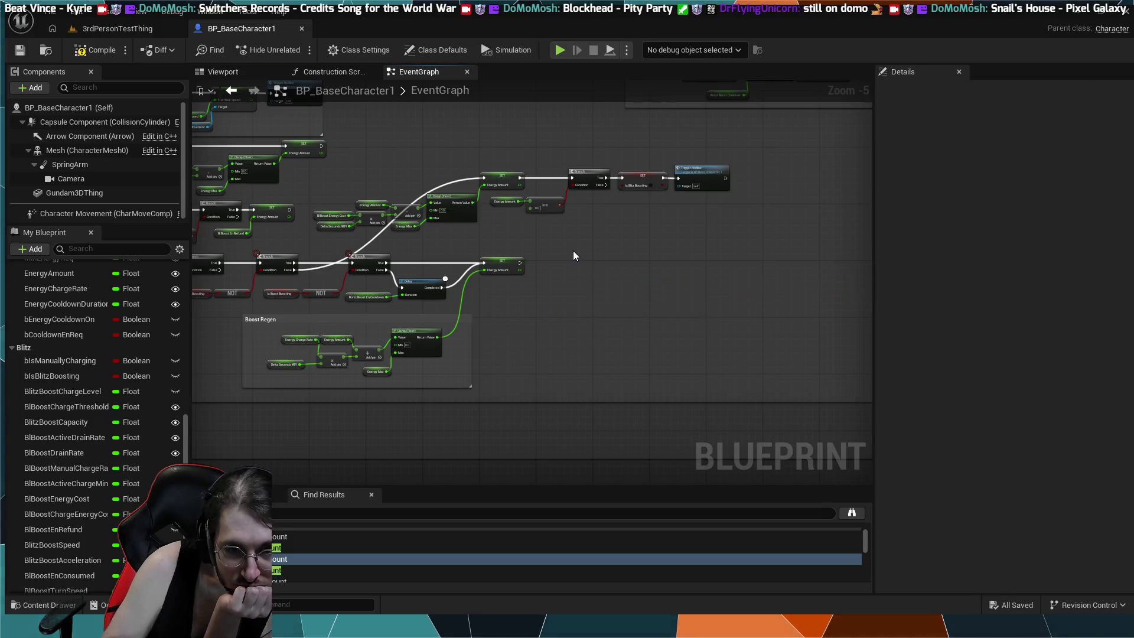
mouse_move(573, 255)
left_mouse_down()
mouse_move(661, 372)
mouse_move(614, 368)
left_mouse_up()
left_click_drag(537, 245, 688, 321)
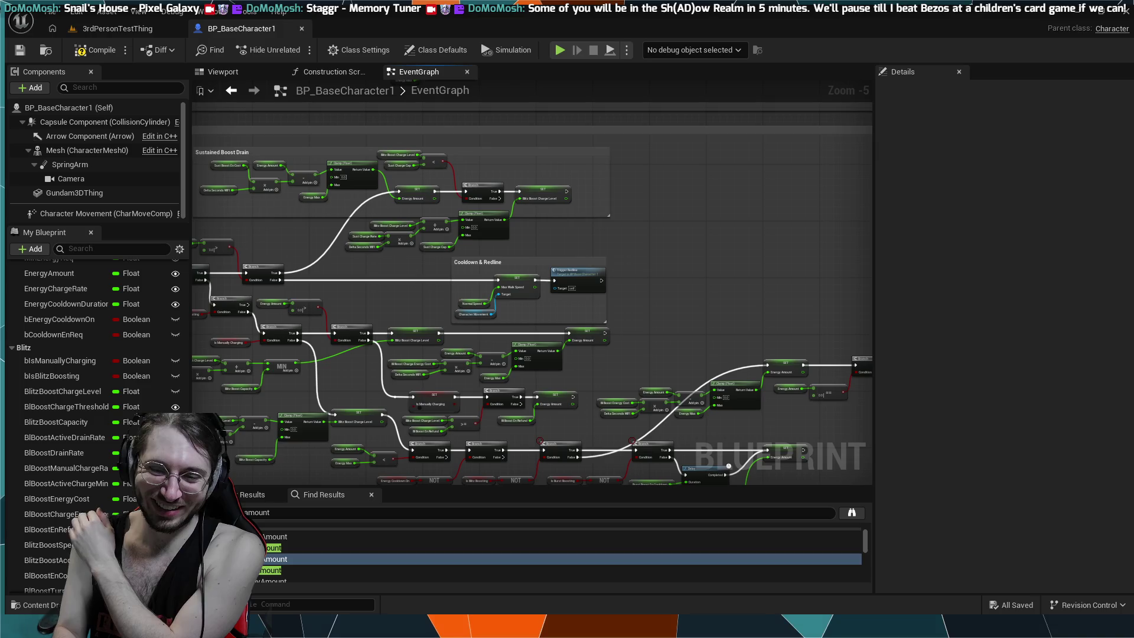
scroll(673, 303, "up", 1)
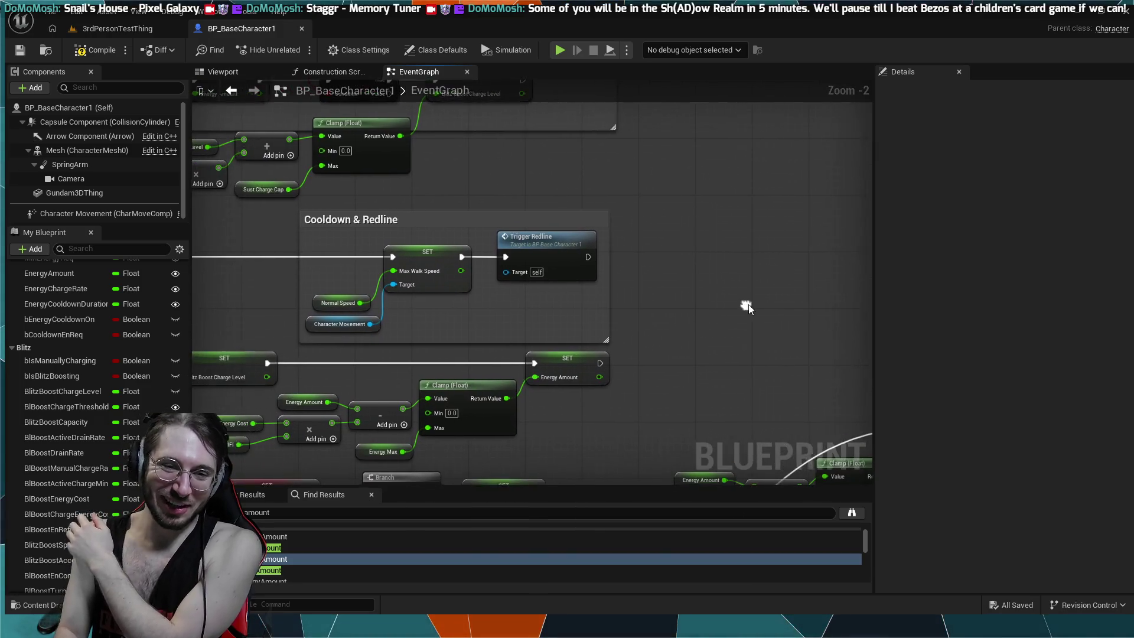
left_click_drag(749, 308, 774, 306)
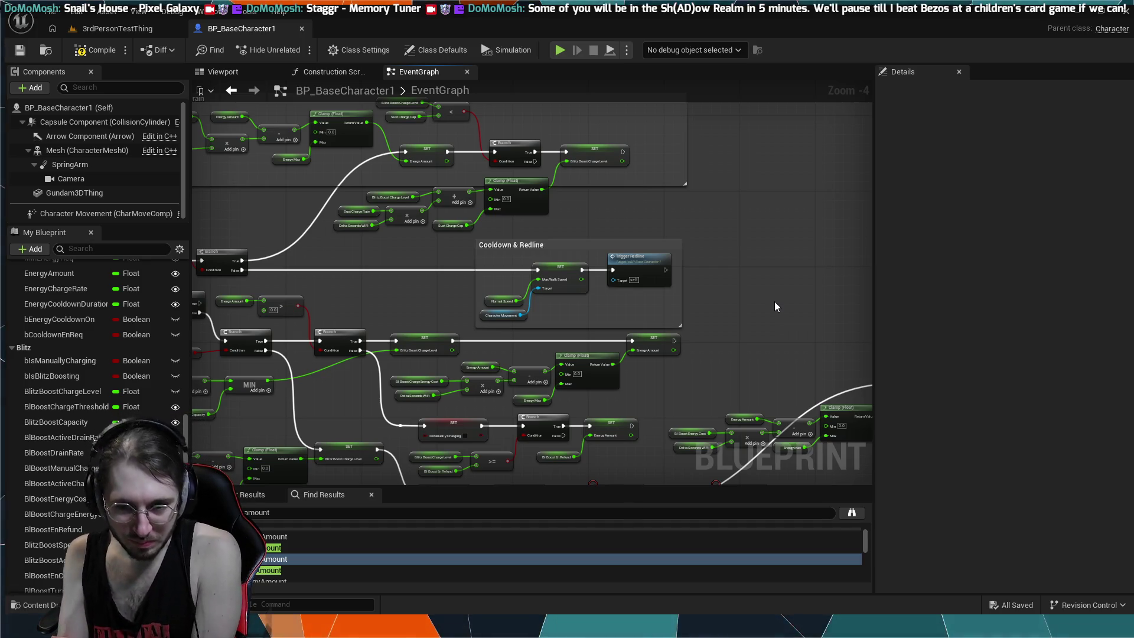
mouse_move(502, 283)
left_mouse_down()
mouse_move(557, 289)
mouse_move(493, 285)
mouse_move(495, 243)
mouse_move(438, 450)
mouse_move(461, 246)
mouse_move(687, 235)
left_mouse_up()
scroll(493, 285, "down", 2)
scroll(484, 235, "up", 3)
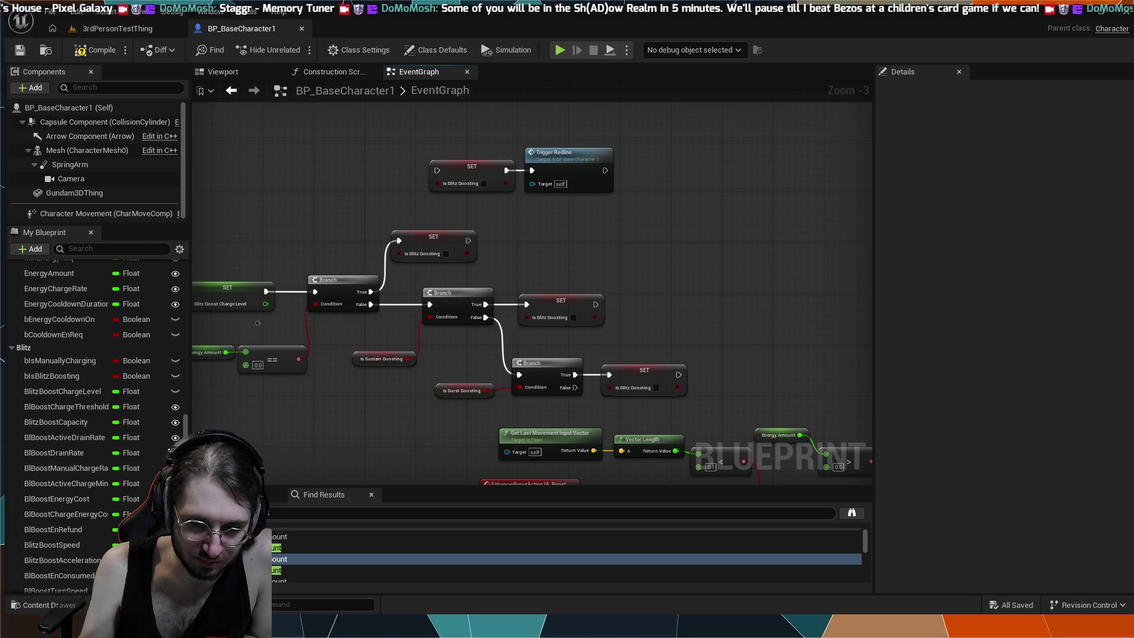
scroll(452, 449, "down", 1)
mouse_move(452, 449)
left_mouse_down()
mouse_move(598, 434)
mouse_move(590, 428)
left_mouse_up()
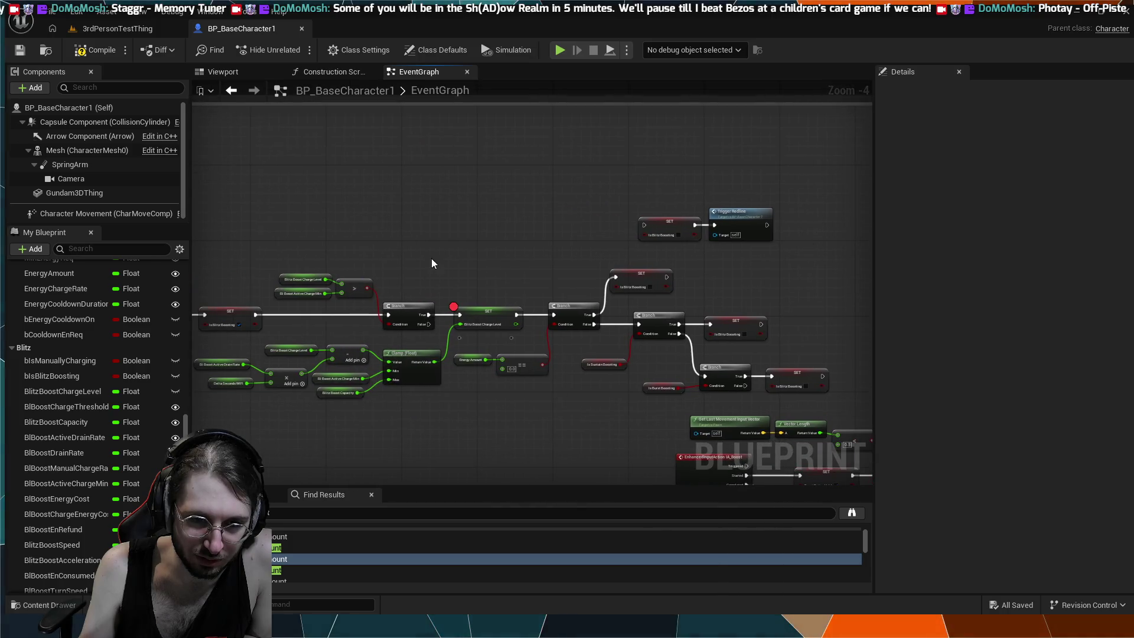
scroll(437, 247, "down", 1)
left_click_drag(437, 246, 544, 262)
left_click_drag(405, 228, 464, 248)
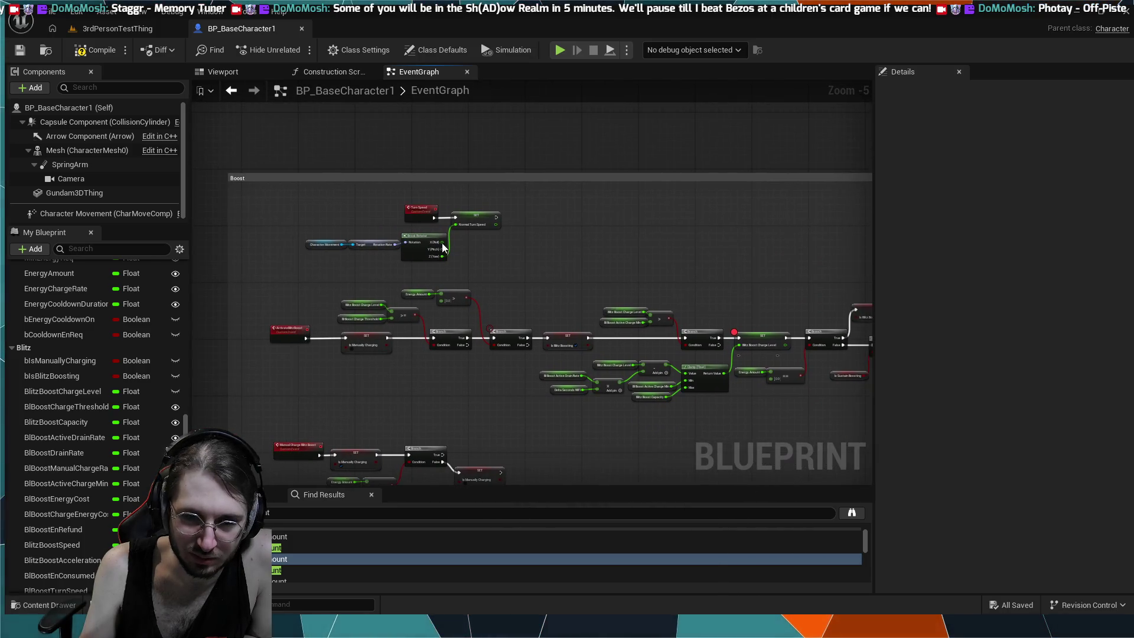
scroll(358, 243, "up", 2)
scroll(326, 306, "up", 2)
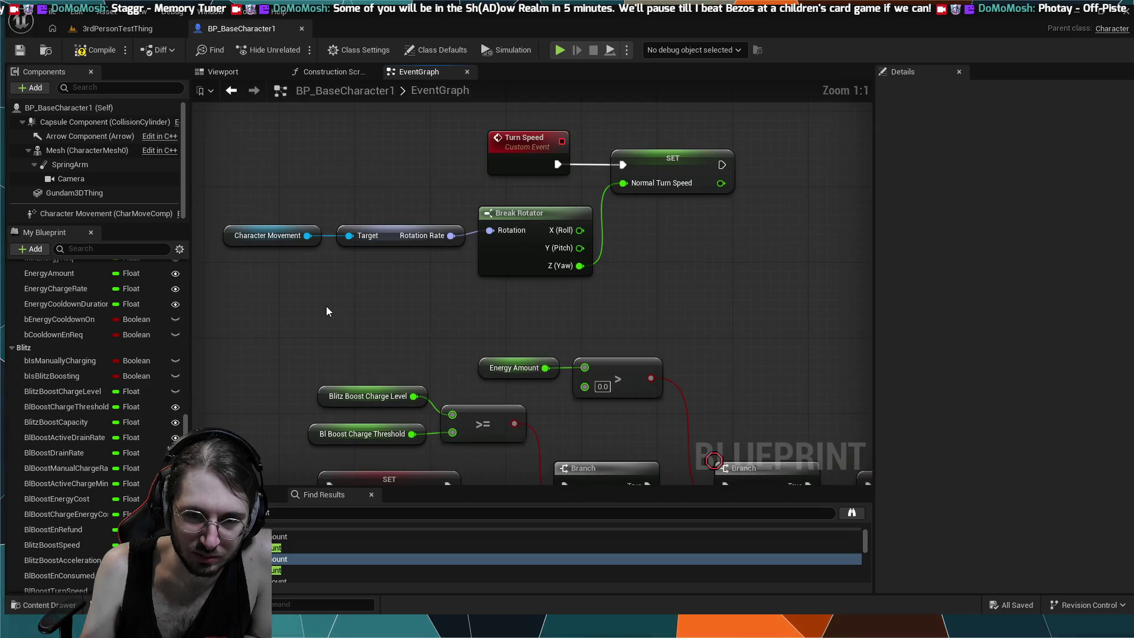
scroll(326, 306, "down", 2)
mouse_move(451, 476)
left_mouse_down()
mouse_move(436, 374)
mouse_move(486, 339)
mouse_move(380, 336)
mouse_move(444, 343)
left_mouse_up()
scroll(444, 342, "down", 3)
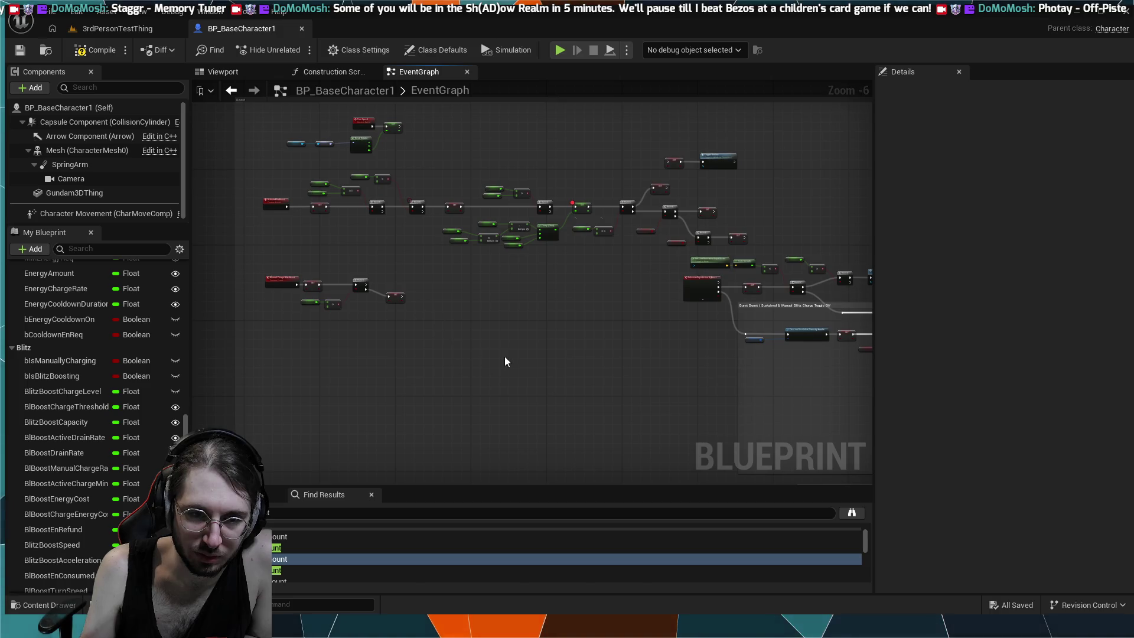
left_click_drag(569, 363, 375, 309)
mouse_move(444, 304)
left_mouse_down()
mouse_move(511, 360)
mouse_move(451, 329)
mouse_move(549, 387)
left_mouse_up()
scroll(451, 329, "up", 1)
scroll(455, 344, "up", 1)
scroll(390, 299, "up", 1)
mouse_move(390, 299)
left_mouse_down()
mouse_move(524, 390)
mouse_move(413, 378)
left_mouse_up()
mouse_move(631, 331)
left_mouse_down()
mouse_move(610, 331)
mouse_move(689, 283)
left_mouse_up()
scroll(599, 307, "down", 5)
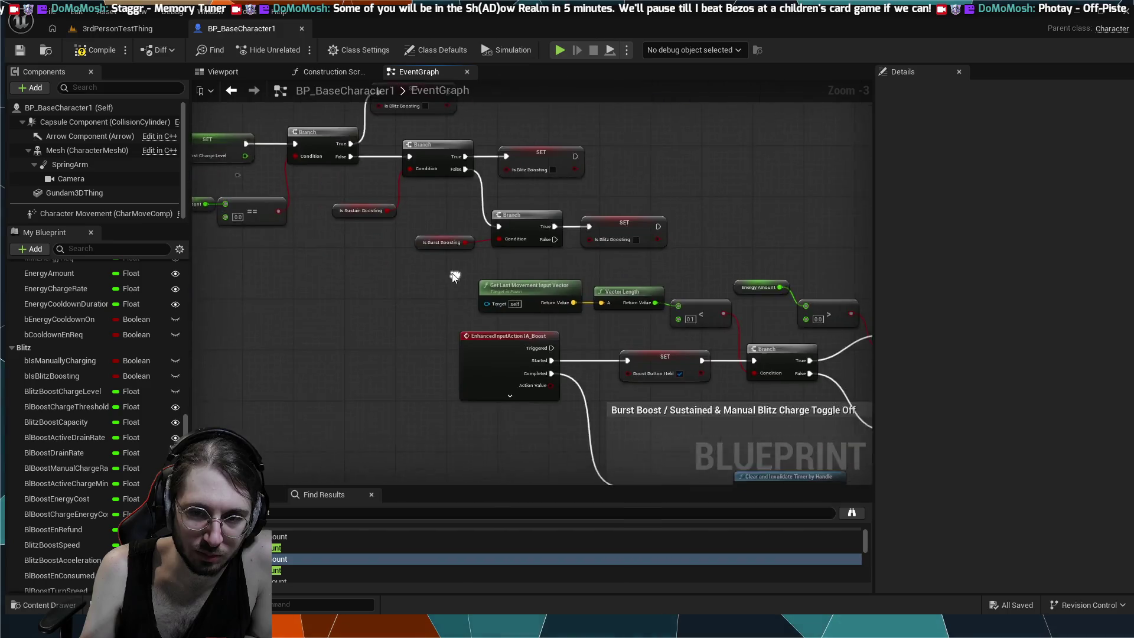
scroll(602, 325, "up", 2)
scroll(607, 324, "up", 1)
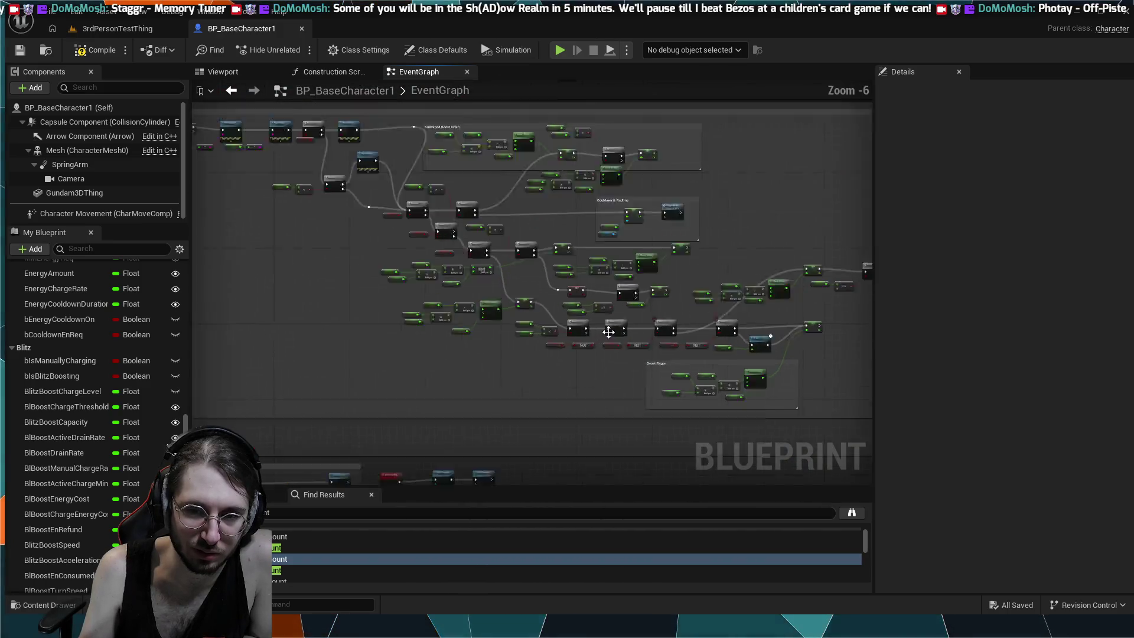
scroll(531, 313, "up", 4)
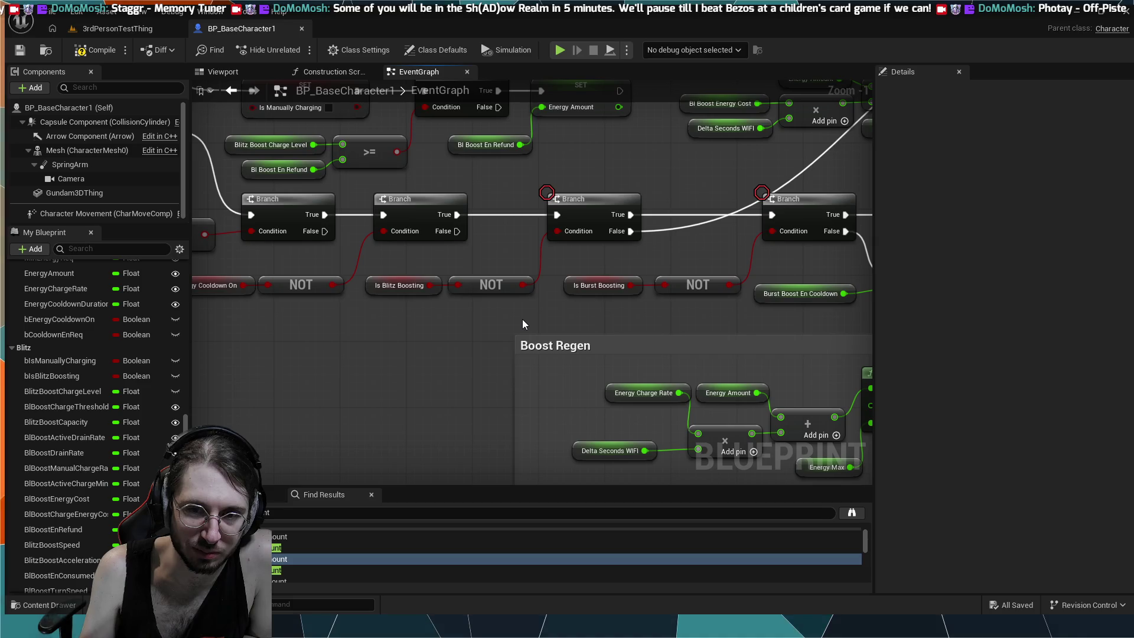
scroll(511, 317, "down", 1)
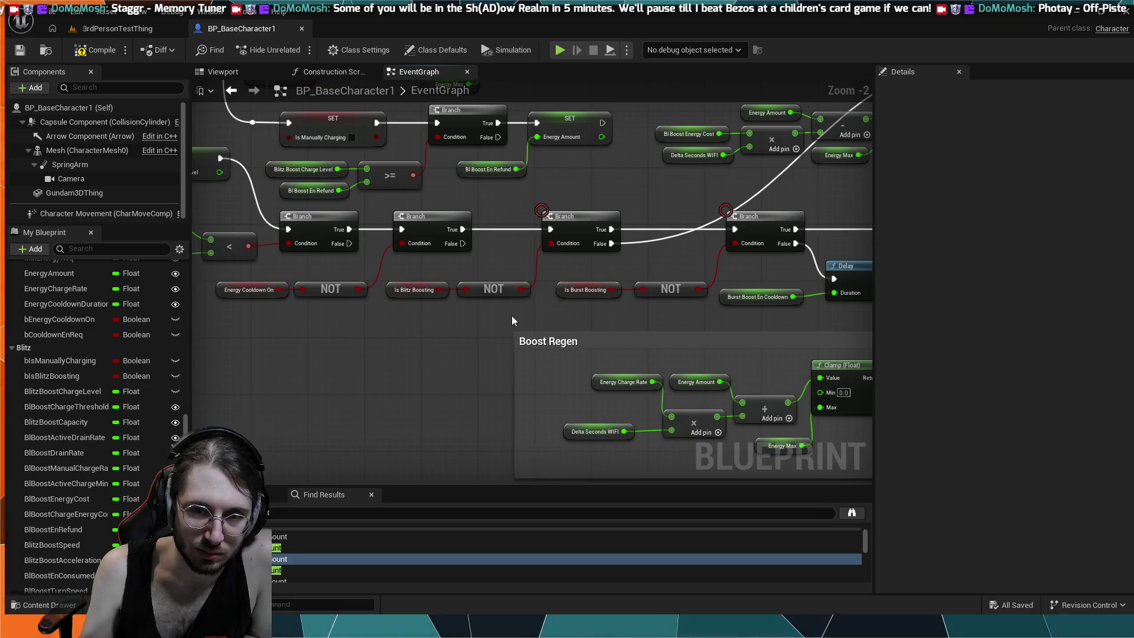
left_click_drag(505, 313, 545, 310)
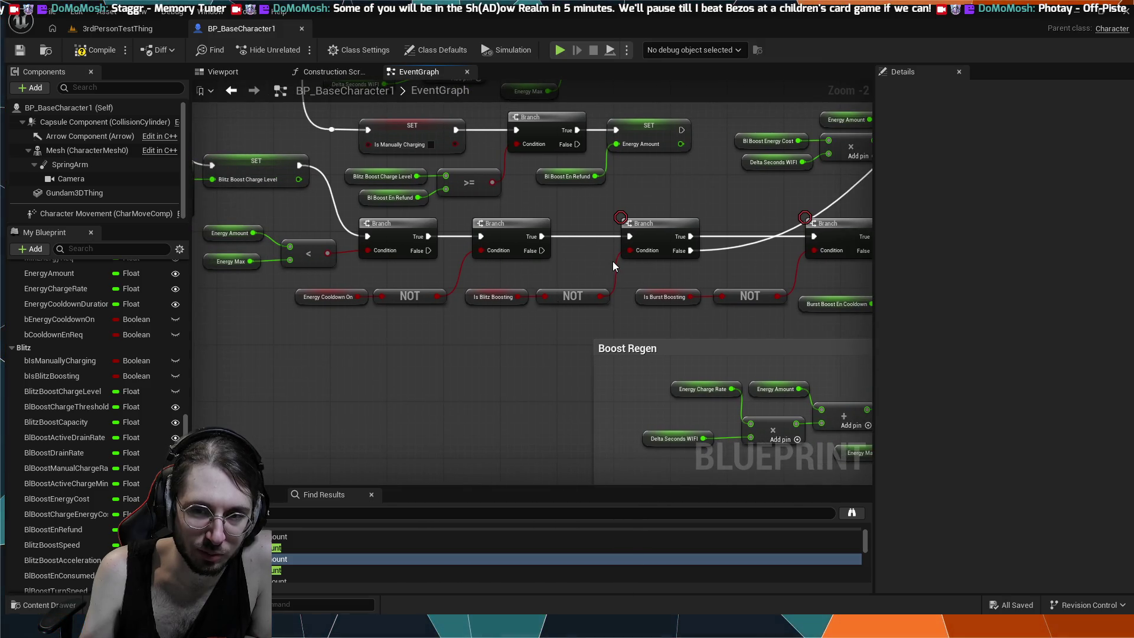
left_click_drag(738, 271, 515, 321)
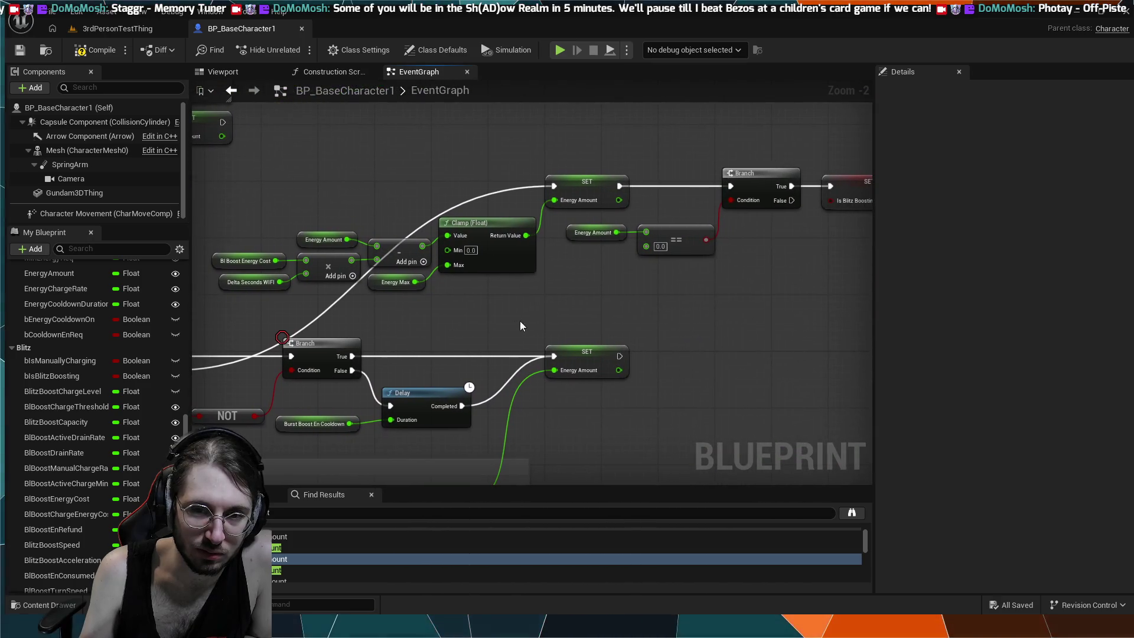
scroll(571, 317, "down", 1)
scroll(667, 286, "down", 1)
left_click_drag(709, 281, 566, 282)
scroll(566, 282, "down", 1)
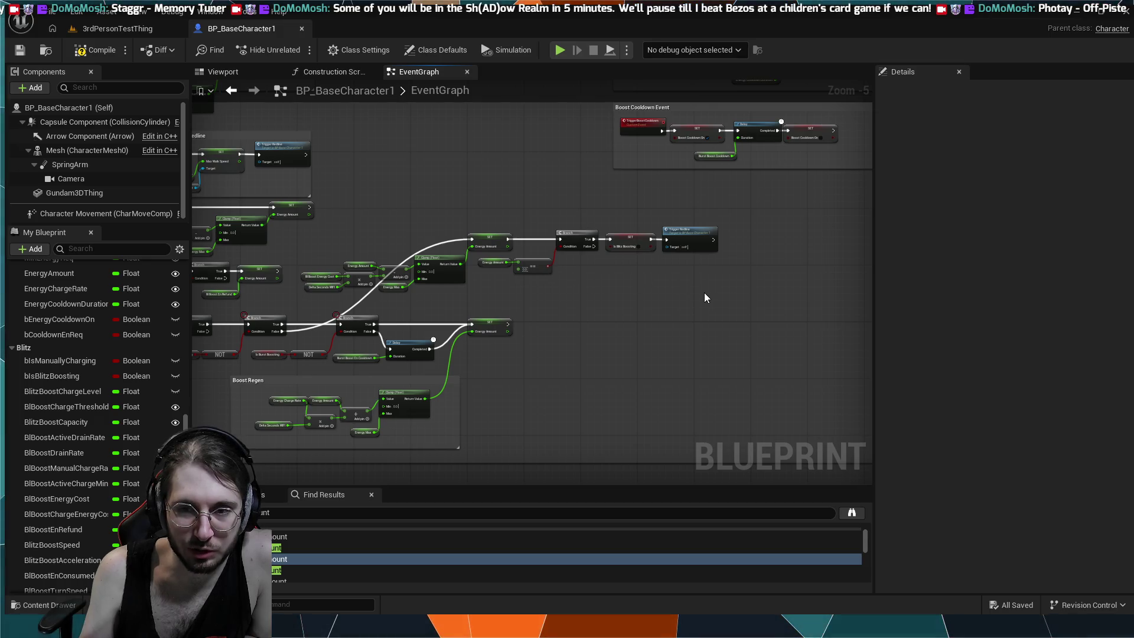
left_click_drag(718, 292, 407, 241)
mouse_move(321, 235)
left_mouse_down()
mouse_move(454, 187)
mouse_move(744, 263)
left_mouse_up()
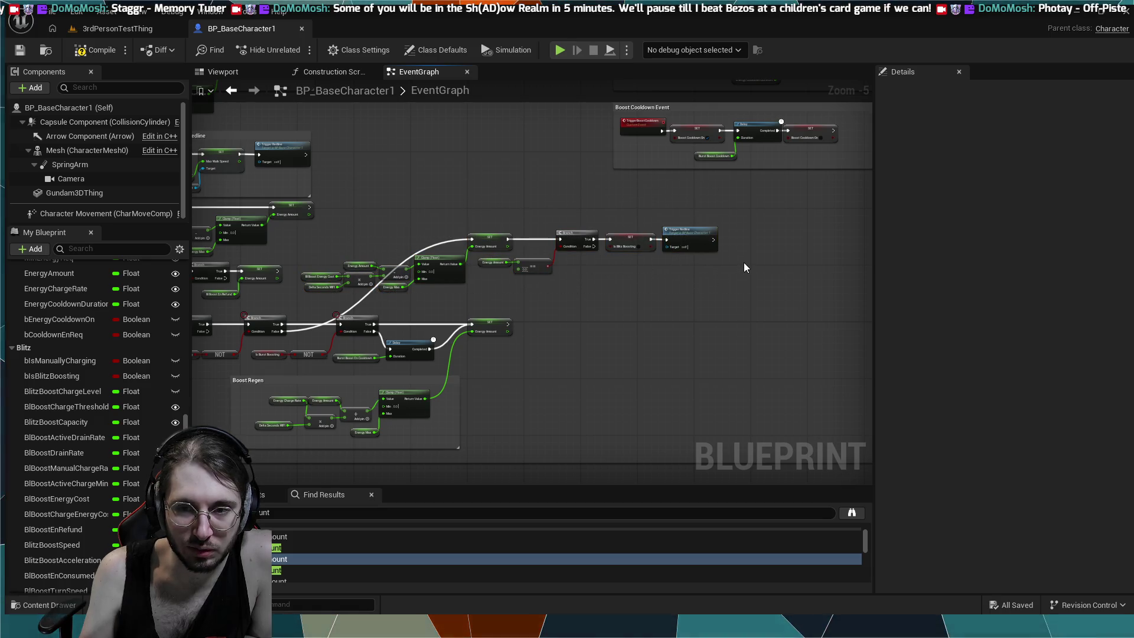
mouse_move(555, 188)
left_mouse_down()
mouse_move(519, 296)
mouse_move(523, 366)
left_mouse_up()
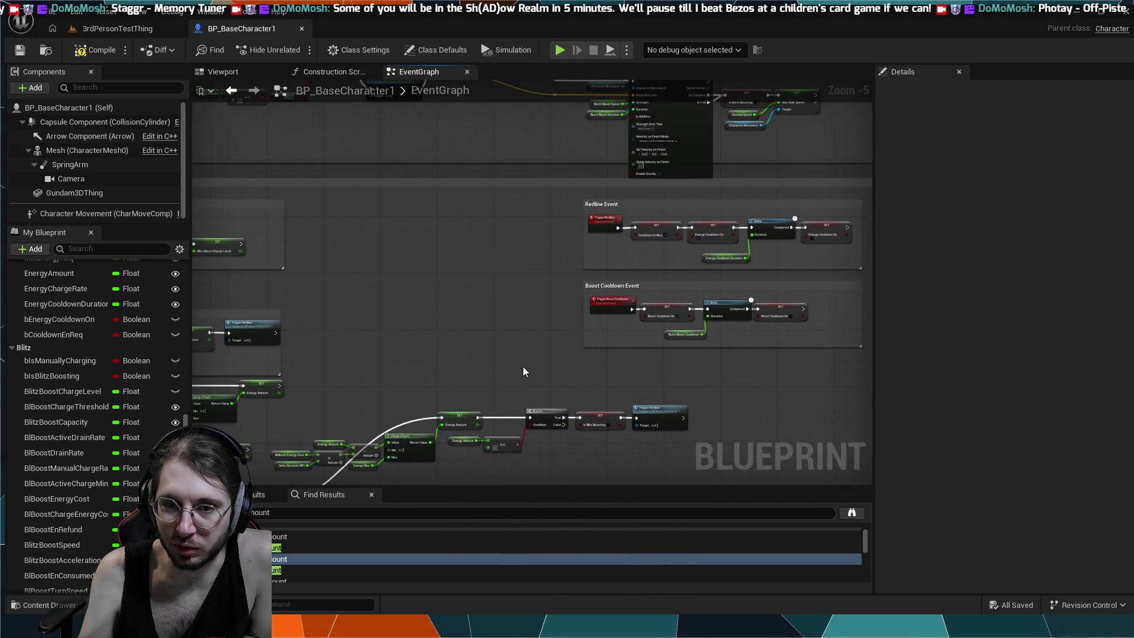
mouse_move(465, 293)
left_mouse_down()
mouse_move(536, 205)
mouse_move(502, 297)
mouse_move(510, 249)
mouse_move(602, 314)
left_mouse_up()
mouse_move(487, 249)
left_mouse_down()
mouse_move(435, 185)
mouse_move(486, 215)
left_mouse_up()
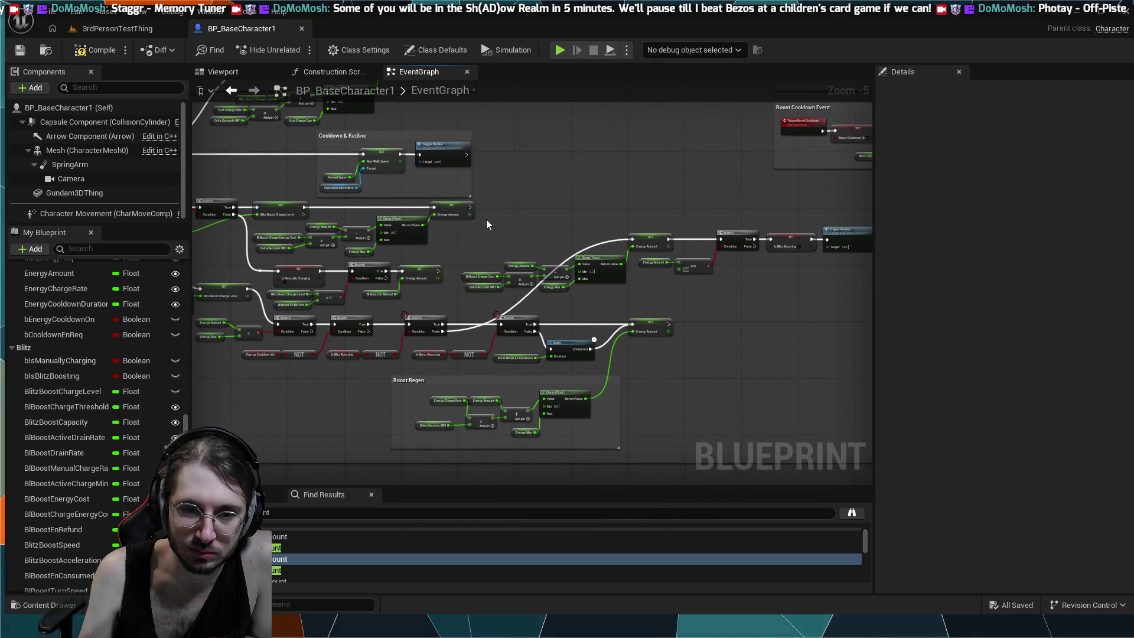
mouse_move(317, 366)
left_mouse_down()
mouse_move(425, 296)
mouse_move(433, 315)
mouse_move(561, 374)
left_mouse_up()
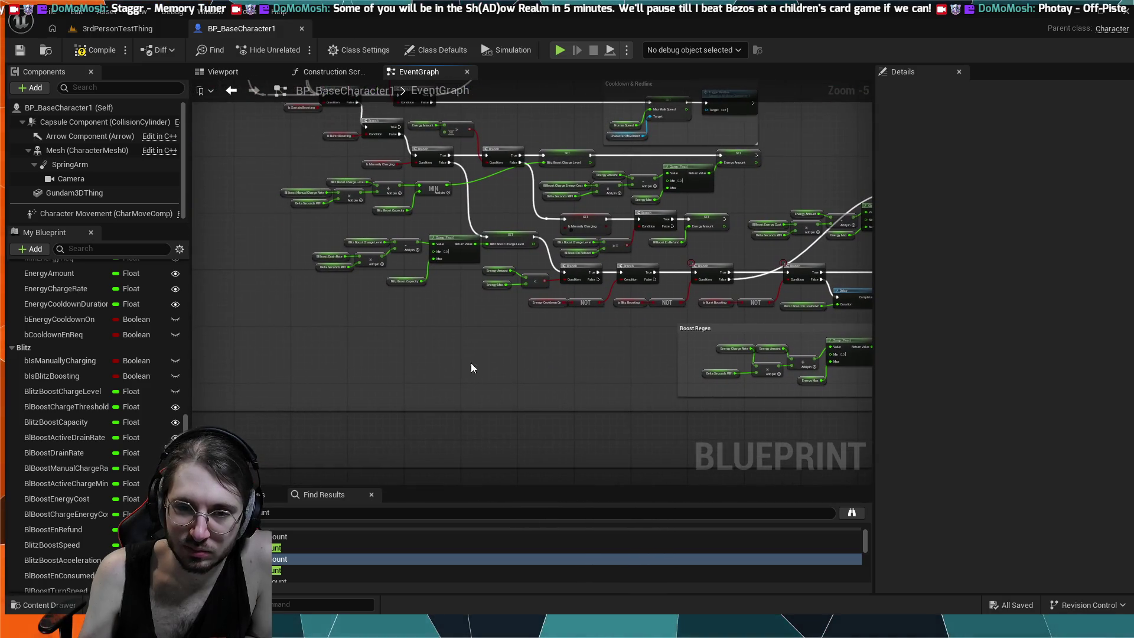
left_click_drag(481, 374, 577, 435)
mouse_move(398, 282)
left_mouse_down()
mouse_move(431, 360)
mouse_move(488, 387)
left_mouse_up()
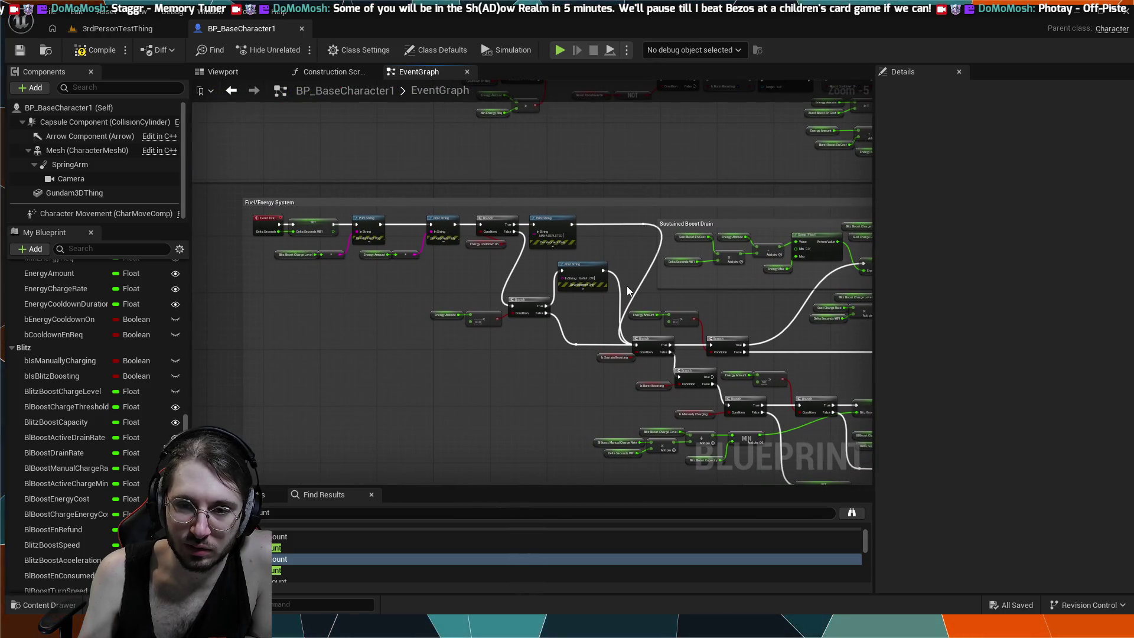
scroll(627, 301, "up", 3)
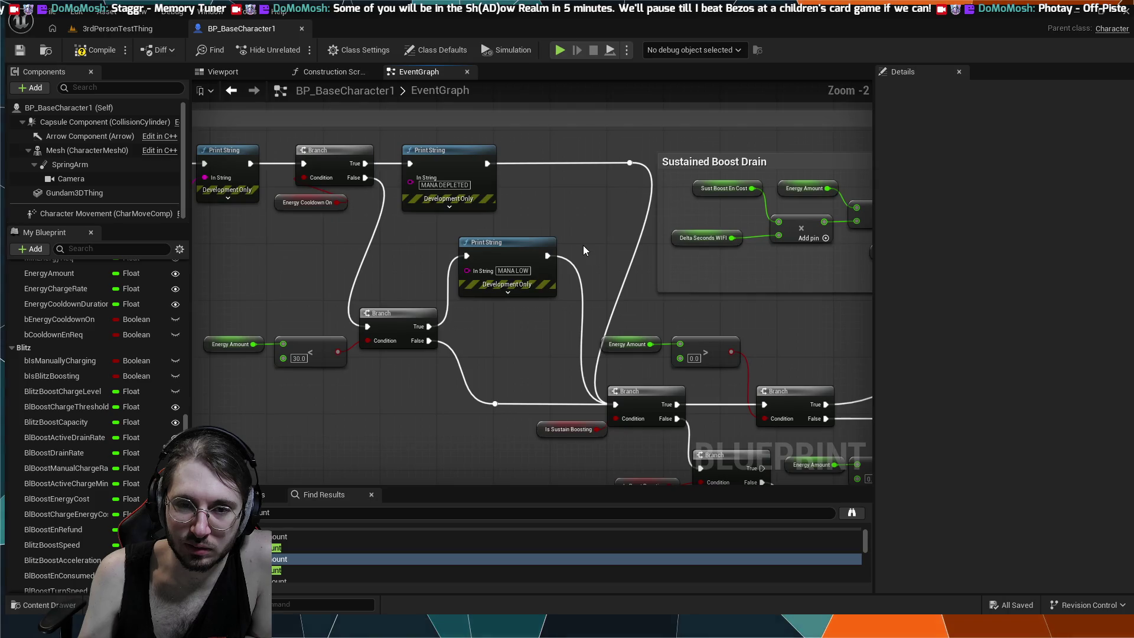
scroll(583, 246, "up", 2)
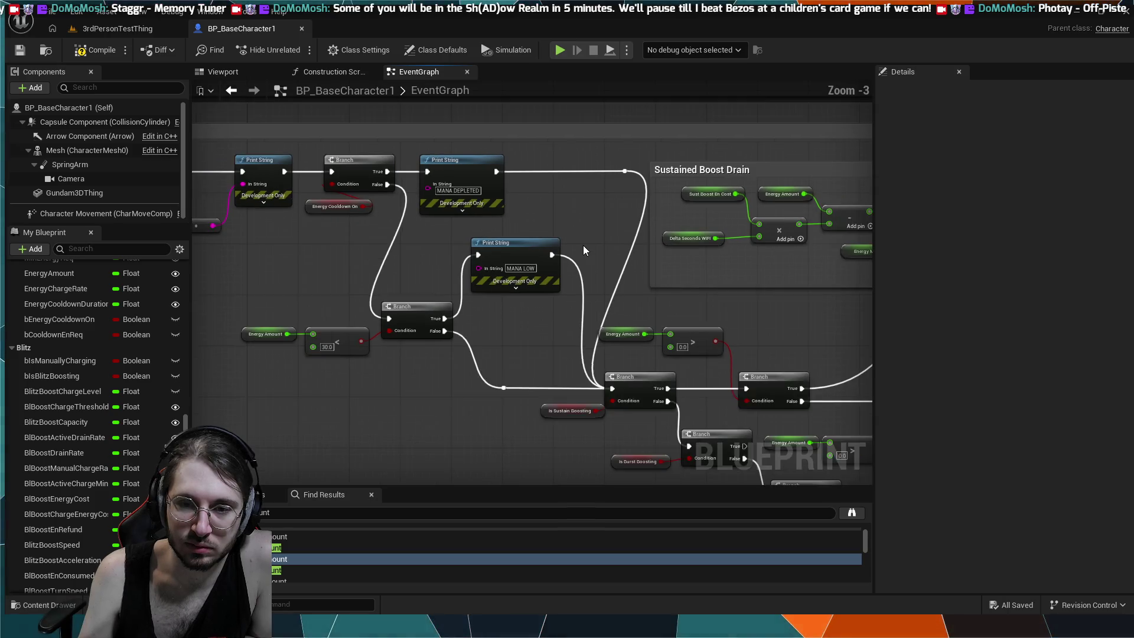
scroll(583, 246, "down", 4)
scroll(583, 245, "up", 4)
scroll(582, 246, "down", 6)
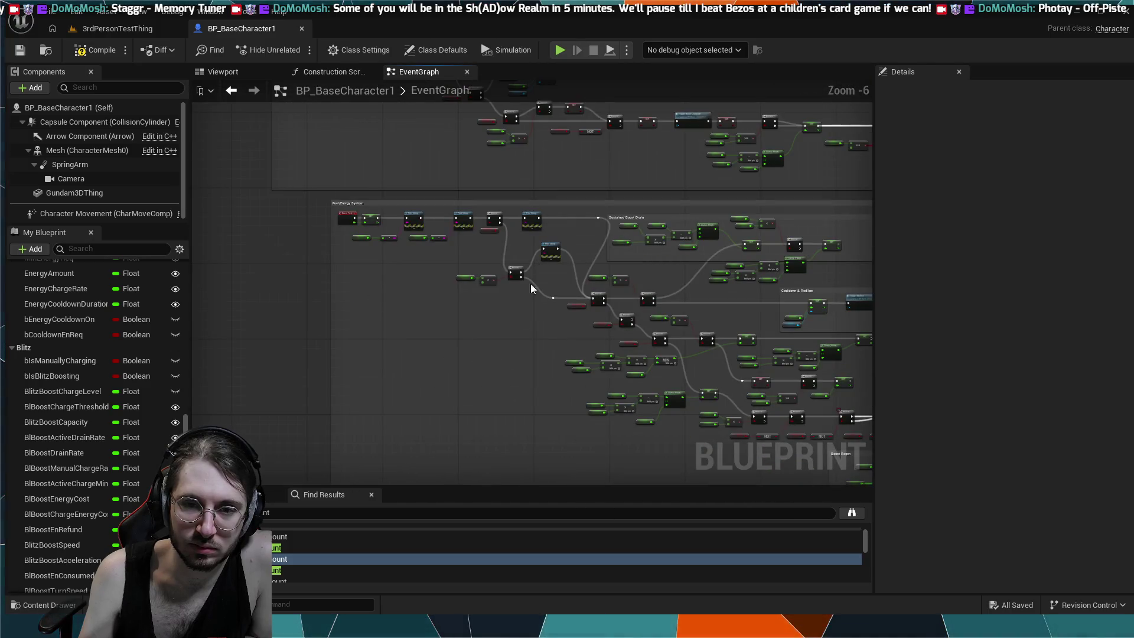
scroll(521, 312, "up", 1)
mouse_move(418, 356)
left_mouse_down()
mouse_move(418, 385)
mouse_move(600, 445)
left_mouse_up()
scroll(540, 285, "down", 1)
mouse_move(539, 286)
left_mouse_down()
mouse_move(512, 404)
mouse_move(809, 422)
left_mouse_up()
scroll(508, 396, "up", 2)
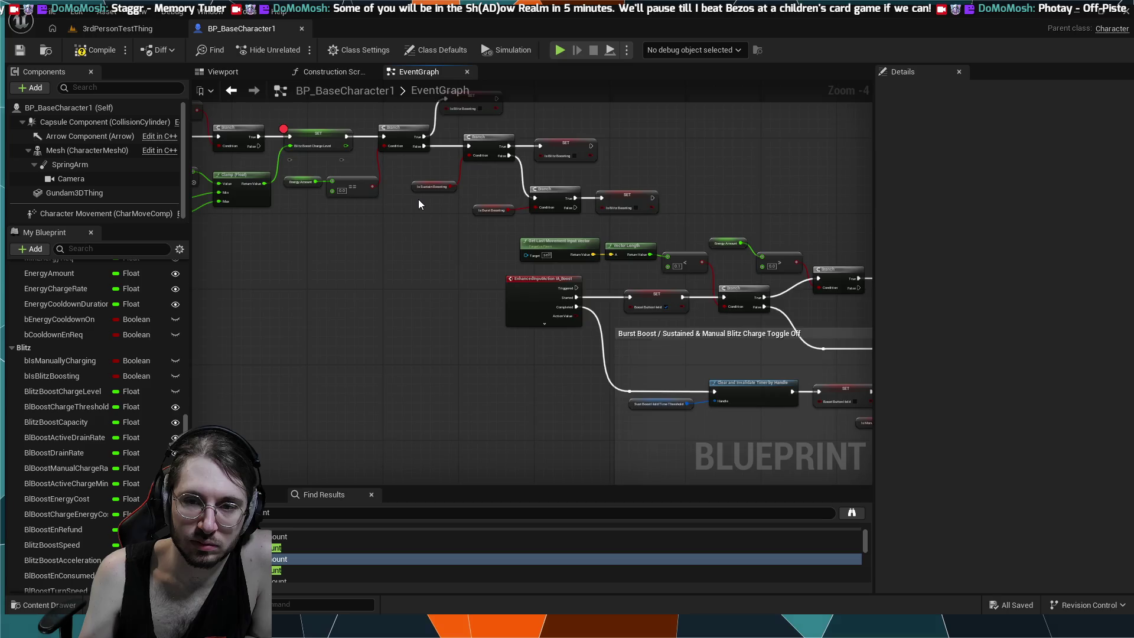
scroll(418, 203, "down", 1)
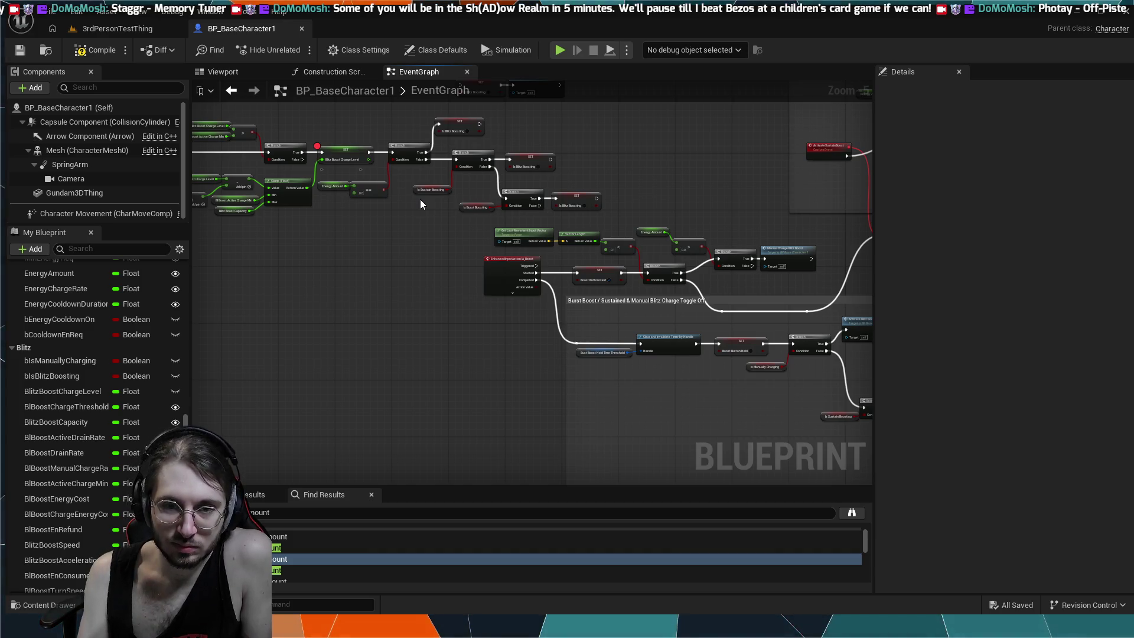
left_click_drag(427, 304, 500, 358)
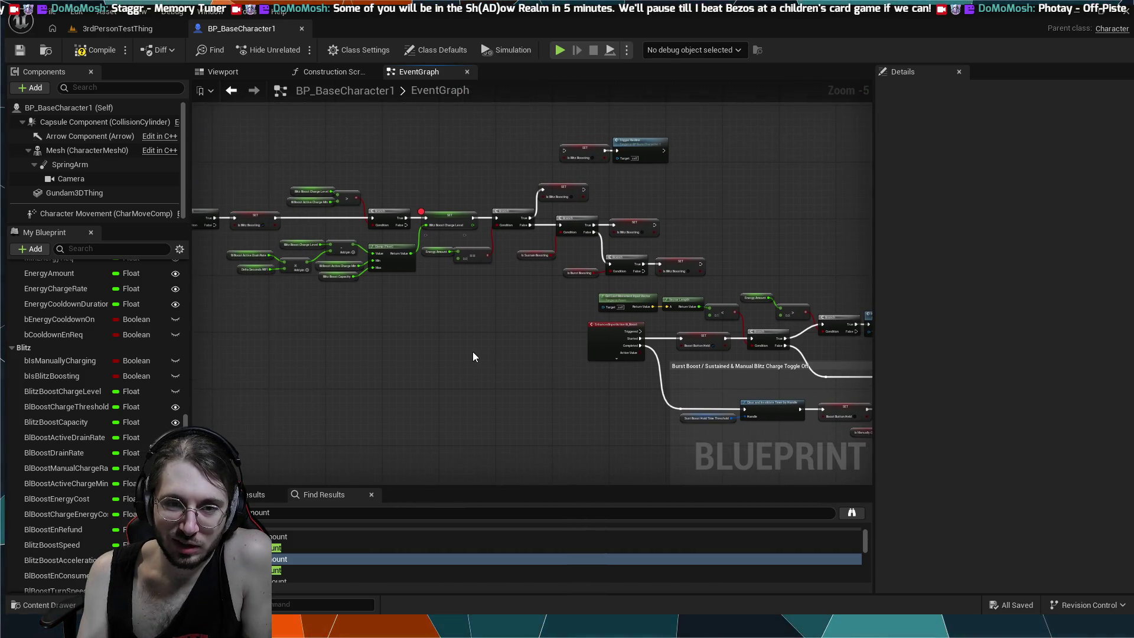
scroll(472, 352, "up", 5)
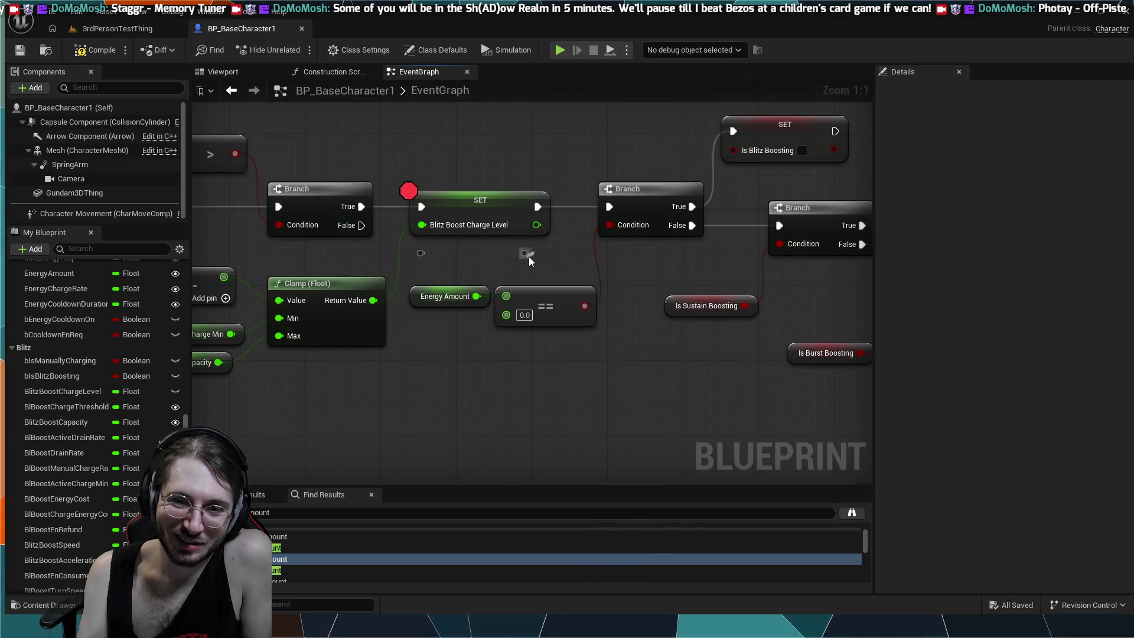
- Delete the orphaned reroute node beneath SET Blitz Boost Charge Level
left_click(529, 256)
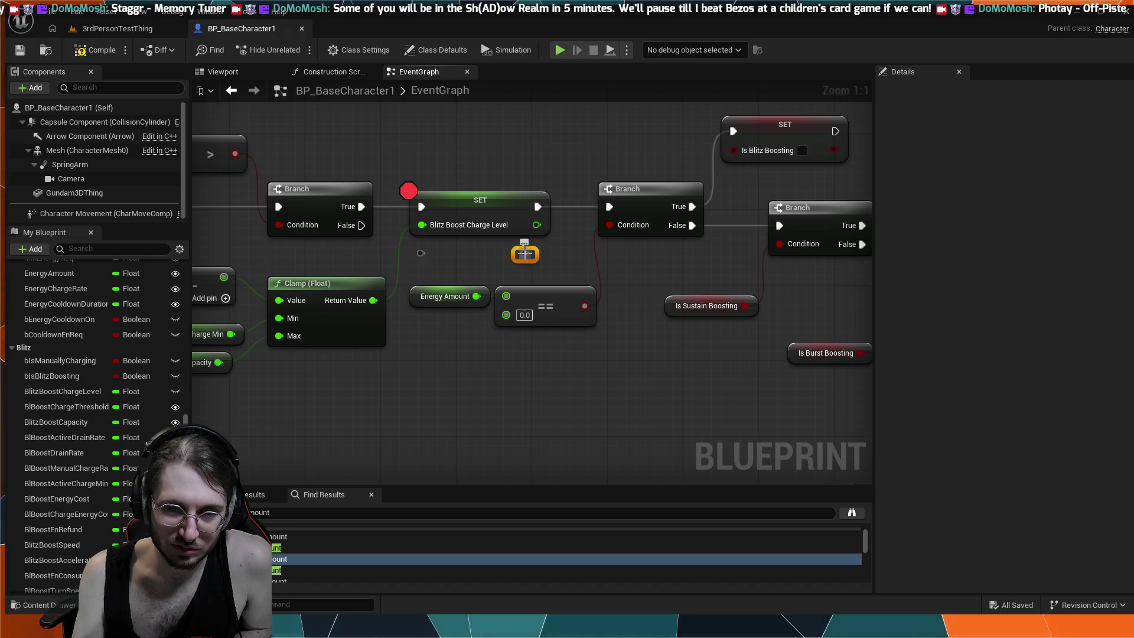
key("Delete")
scroll(551, 257, "down", 3)
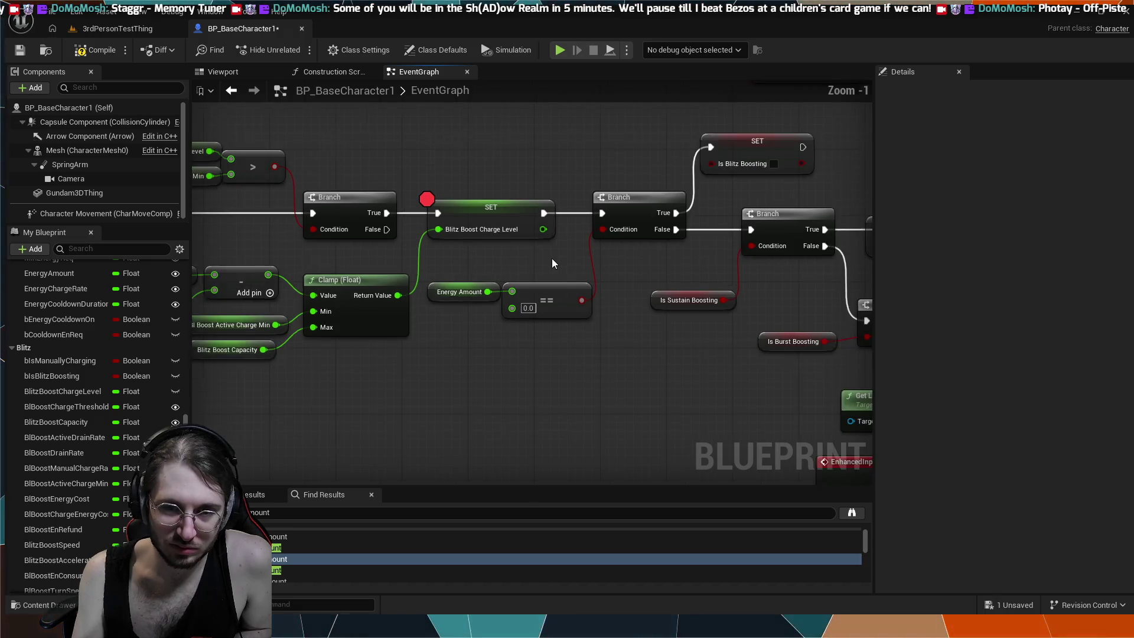
left_click_drag(554, 260, 388, 349)
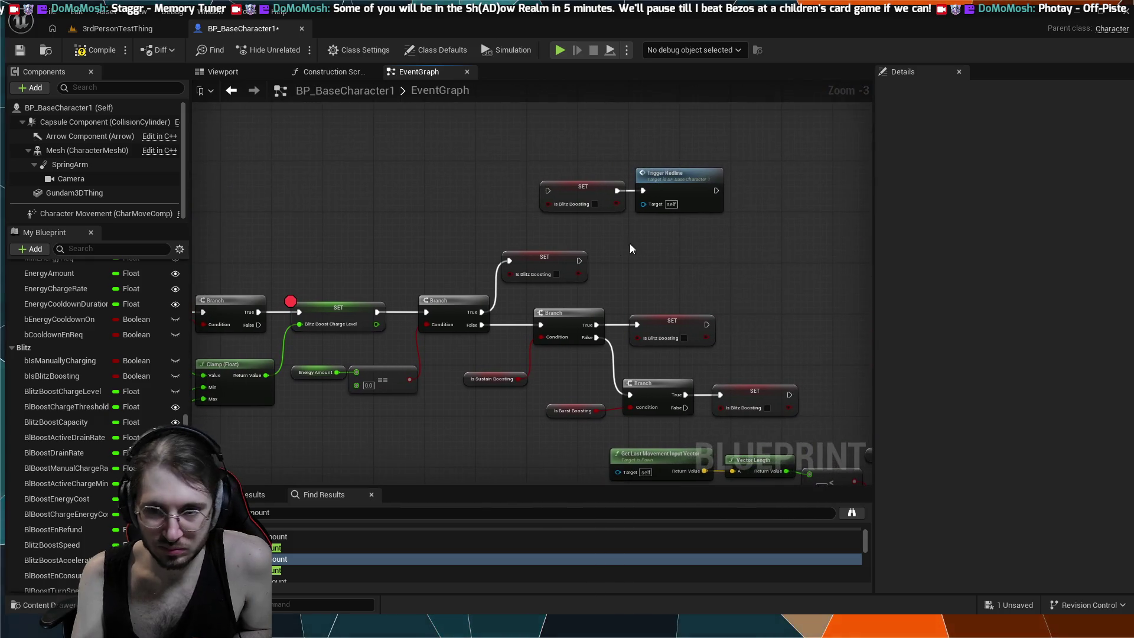
left_click_drag(674, 250, 619, 262)
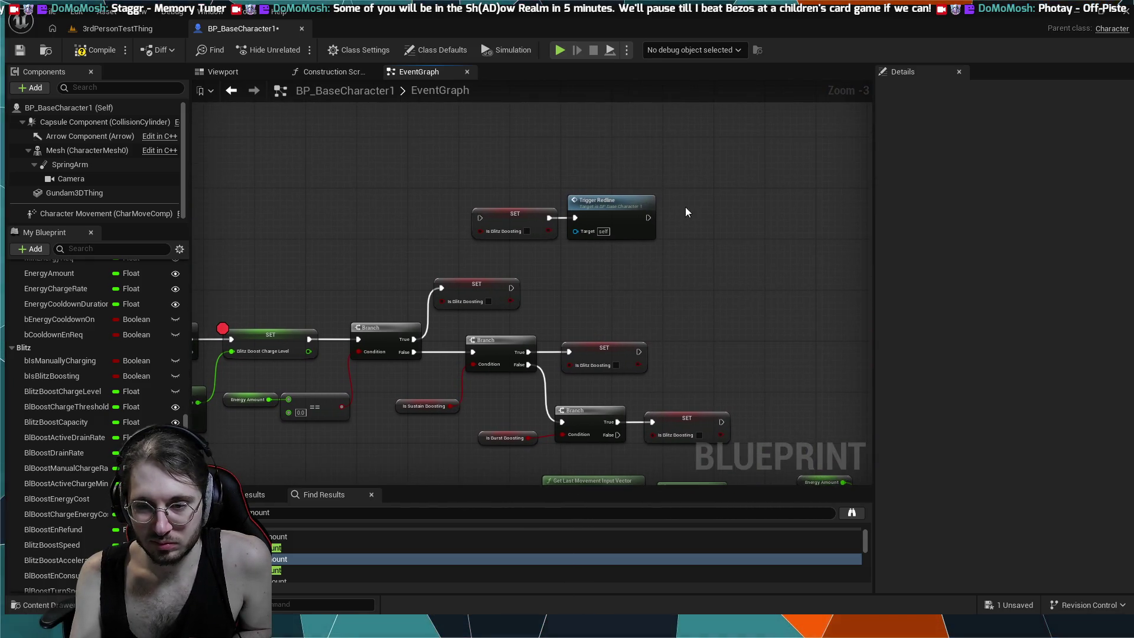
- Break the exec link between the Branch and SET Blitz Boost Charge Level
scroll(683, 310, "up", 2)
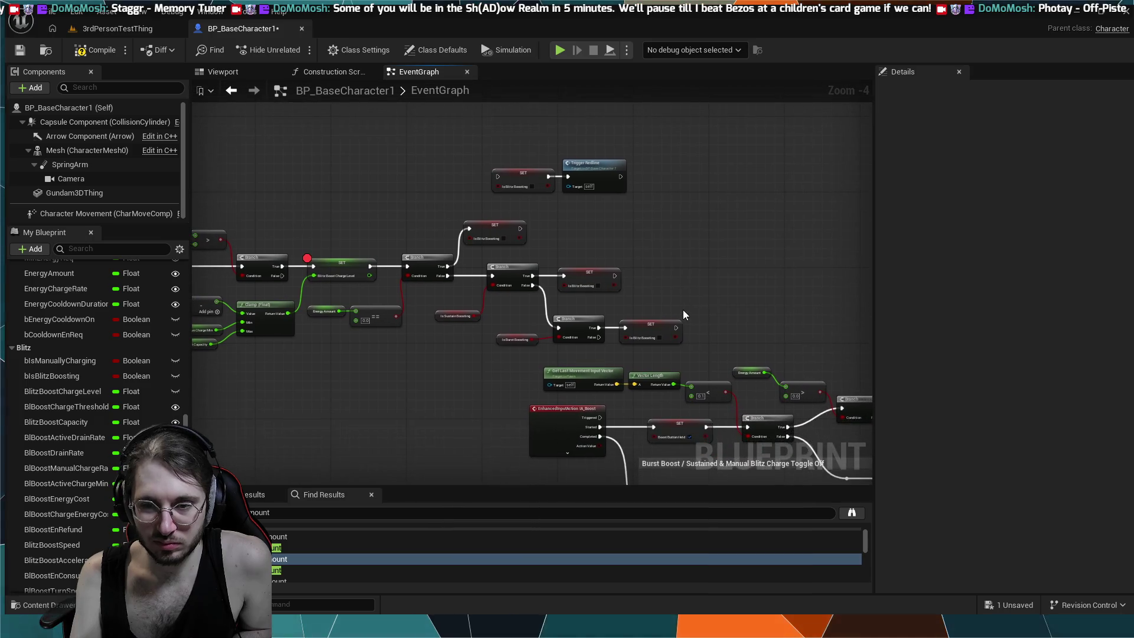
left_click_drag(332, 292, 573, 295)
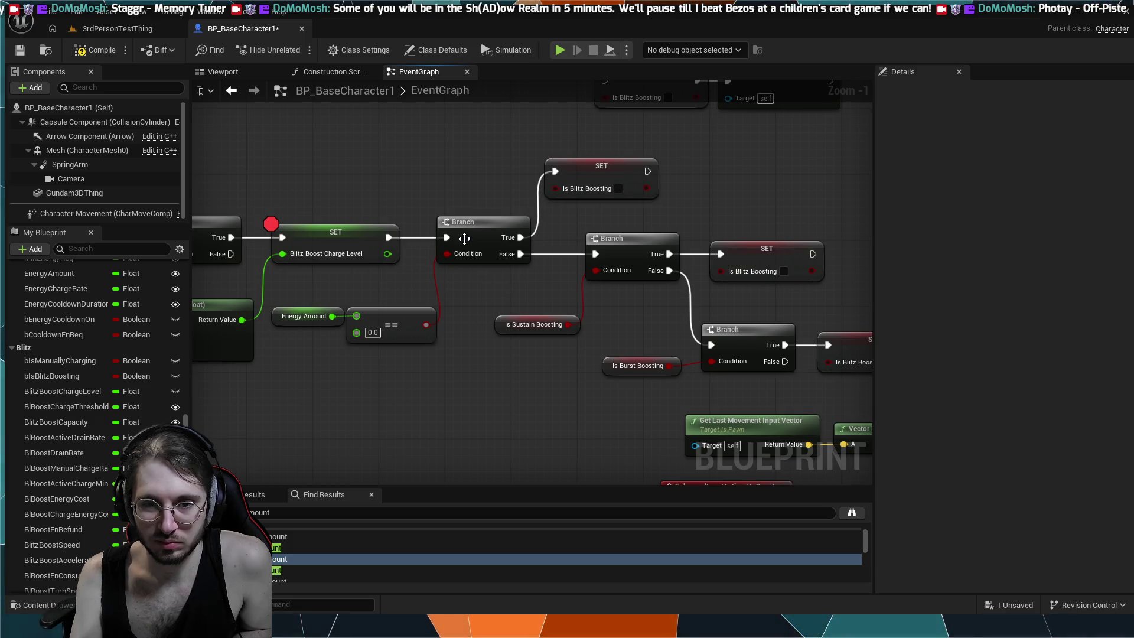
scroll(402, 236, "down", 1)
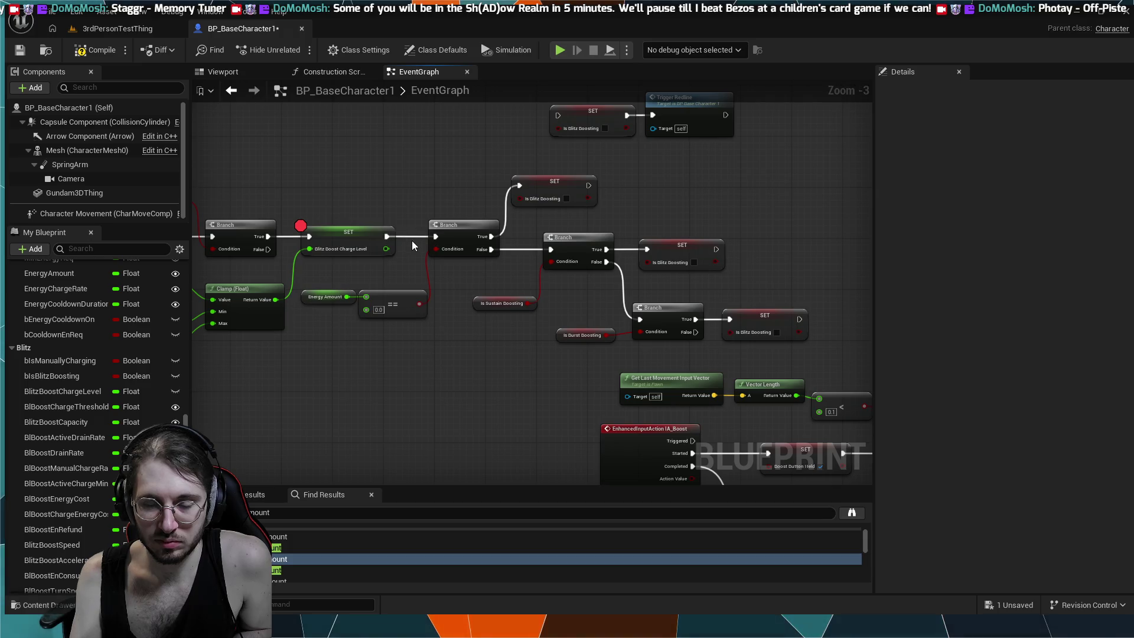
left_click_drag(325, 298, 604, 325)
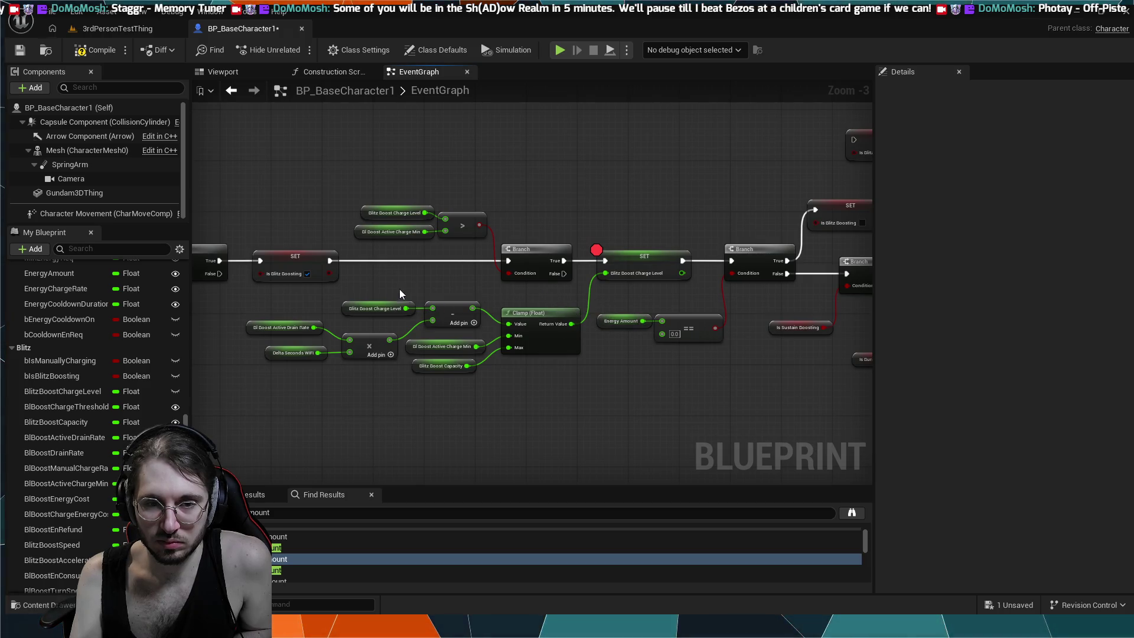
left_click(370, 259, "alt")
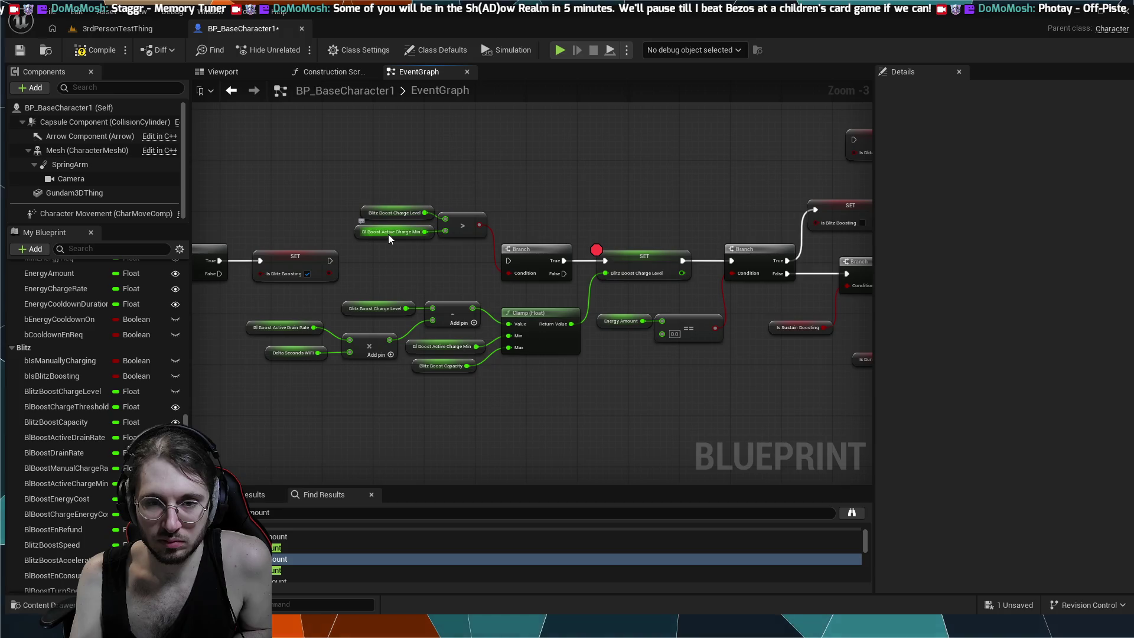
- Box-select and delete the Clamp, multiply, subtract and getter nodes feeding the charge level
left_click_drag(388, 234, 562, 231)
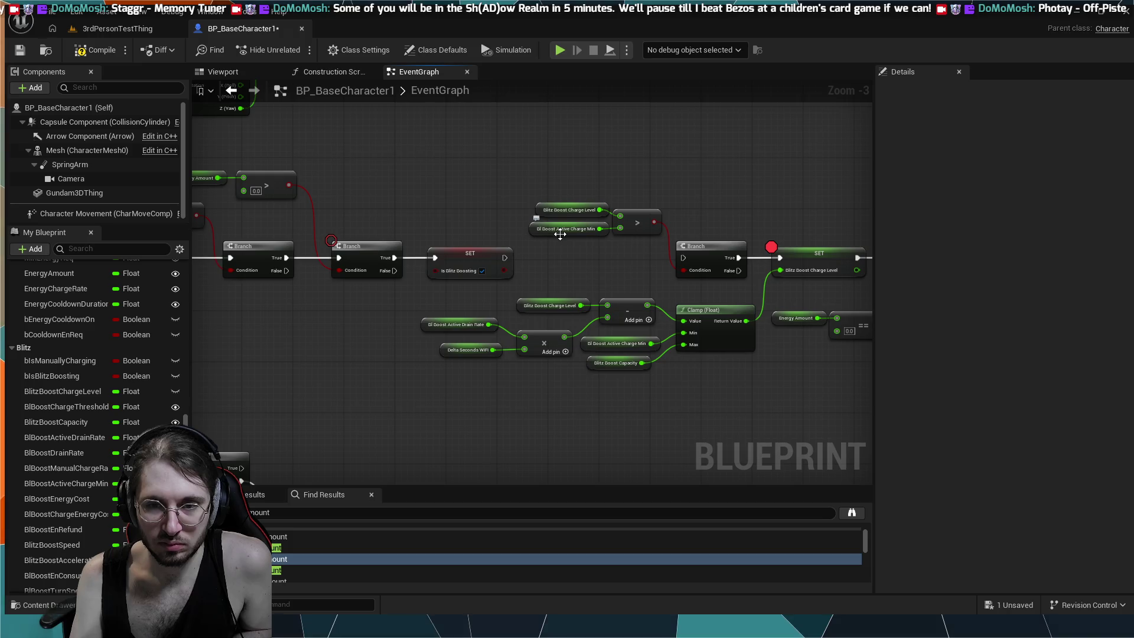
scroll(616, 271, "up", 2)
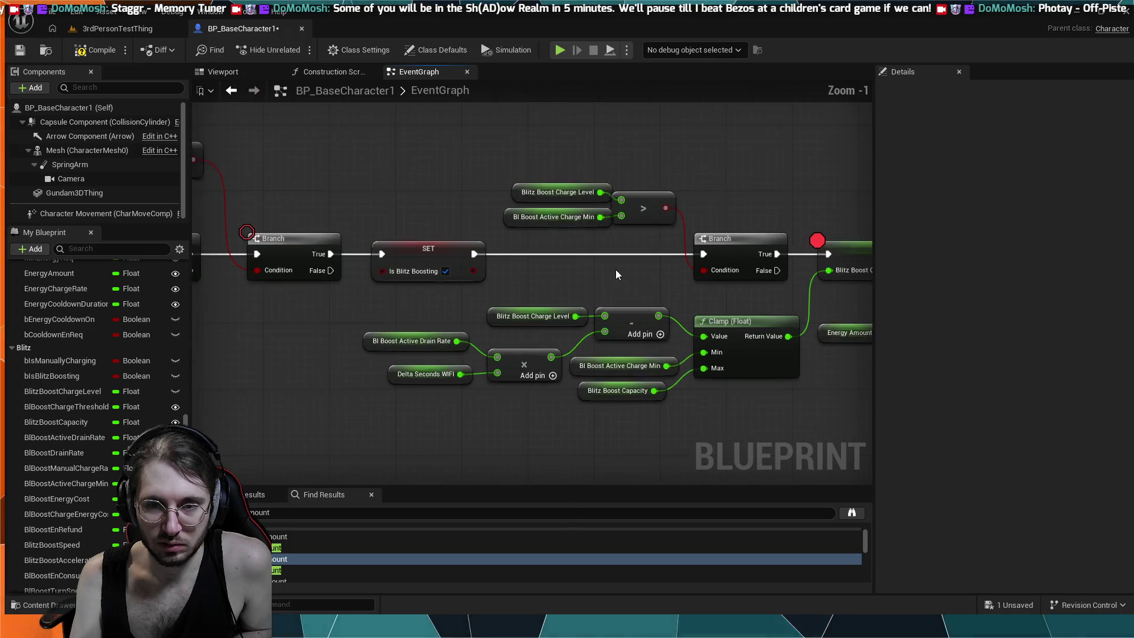
left_click_drag(616, 271, 486, 268)
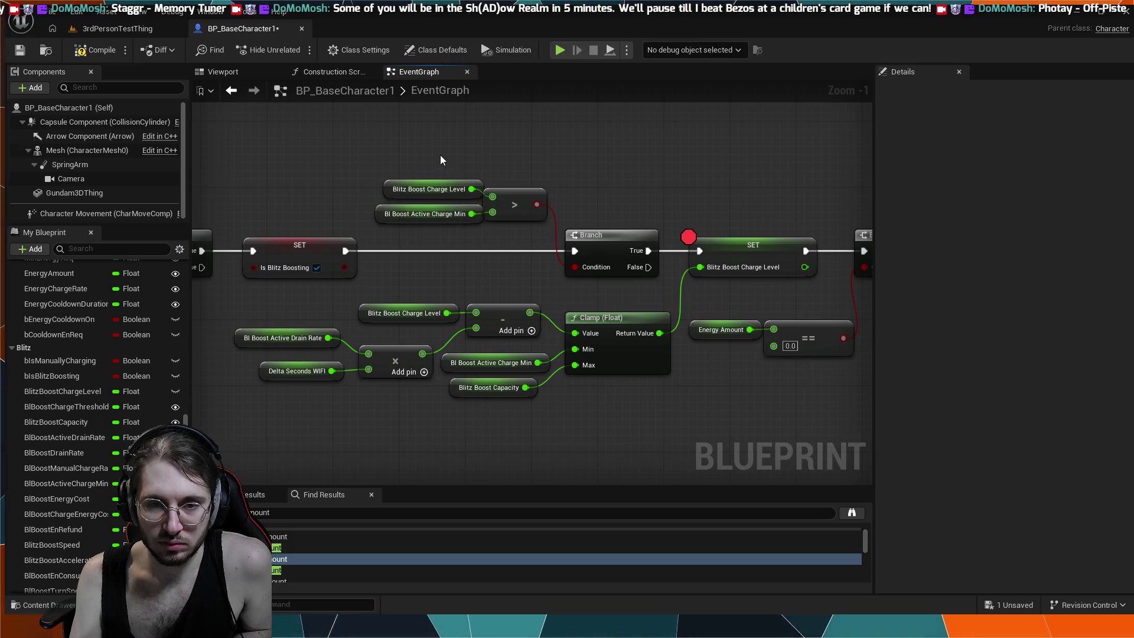
mouse_move(313, 405)
left_mouse_down()
mouse_move(320, 342)
mouse_move(750, 314)
mouse_move(679, 312)
mouse_move(424, 151)
left_mouse_up()
key("Delete")
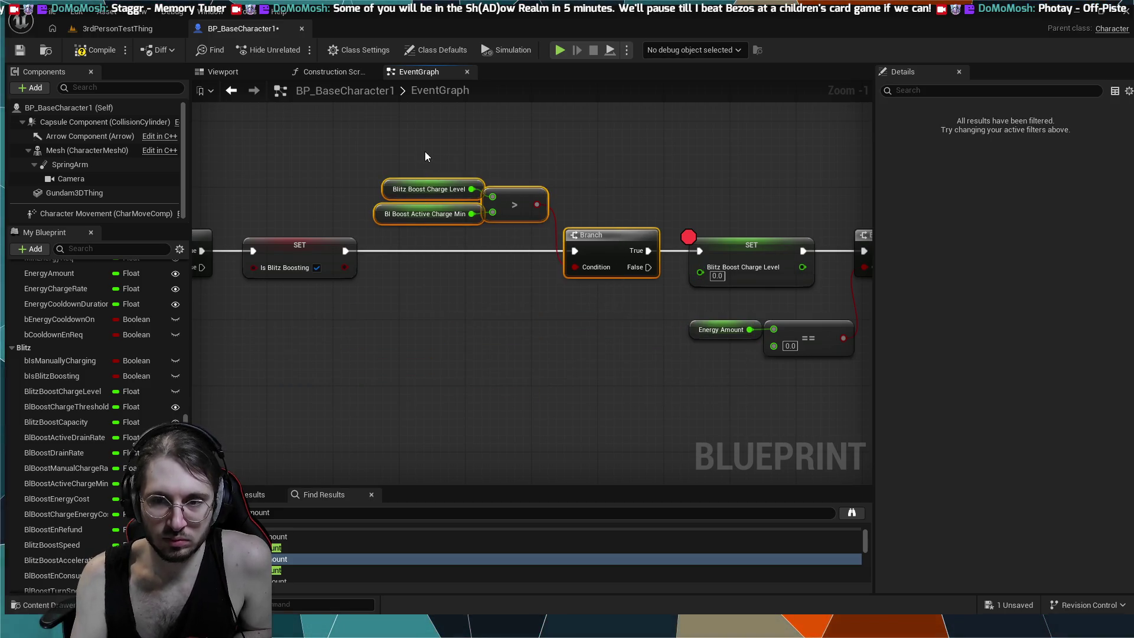
- Delete the selected charge threshold check and its Branch node
key("Delete")
scroll(526, 205, "down", 5)
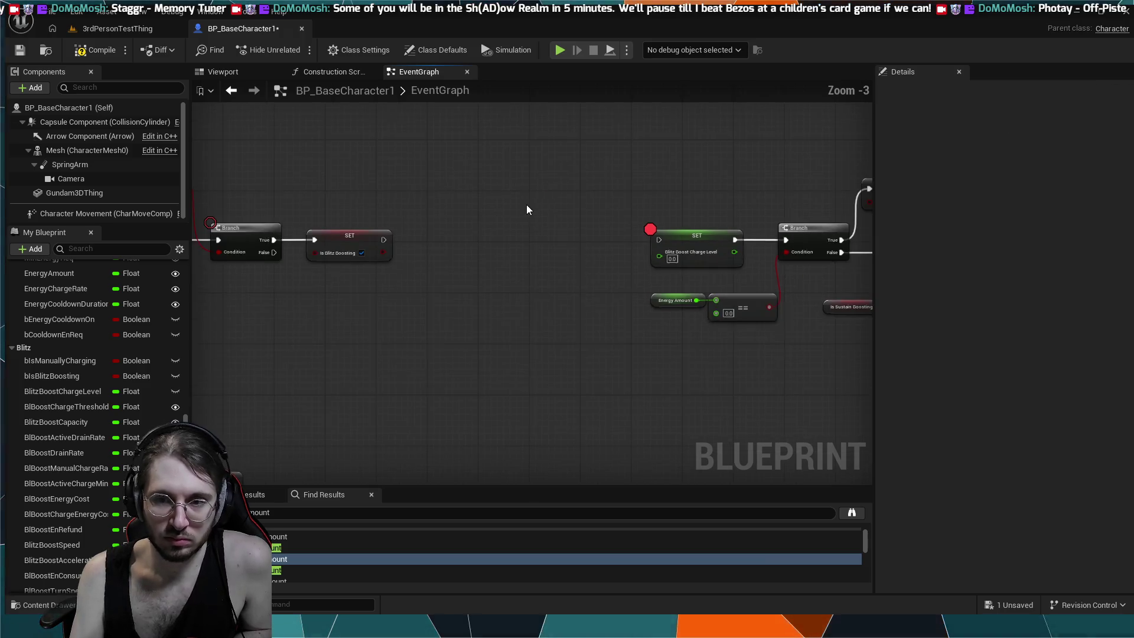
scroll(547, 207, "up", 1)
- Select and delete the remaining cluster of SET, Branch and getter Blitz Boost nodes
left_click_drag(536, 195, 404, 210)
mouse_move(753, 293)
left_mouse_down()
mouse_move(610, 295)
mouse_move(520, 230)
mouse_move(452, 207)
mouse_move(464, 181)
left_mouse_up()
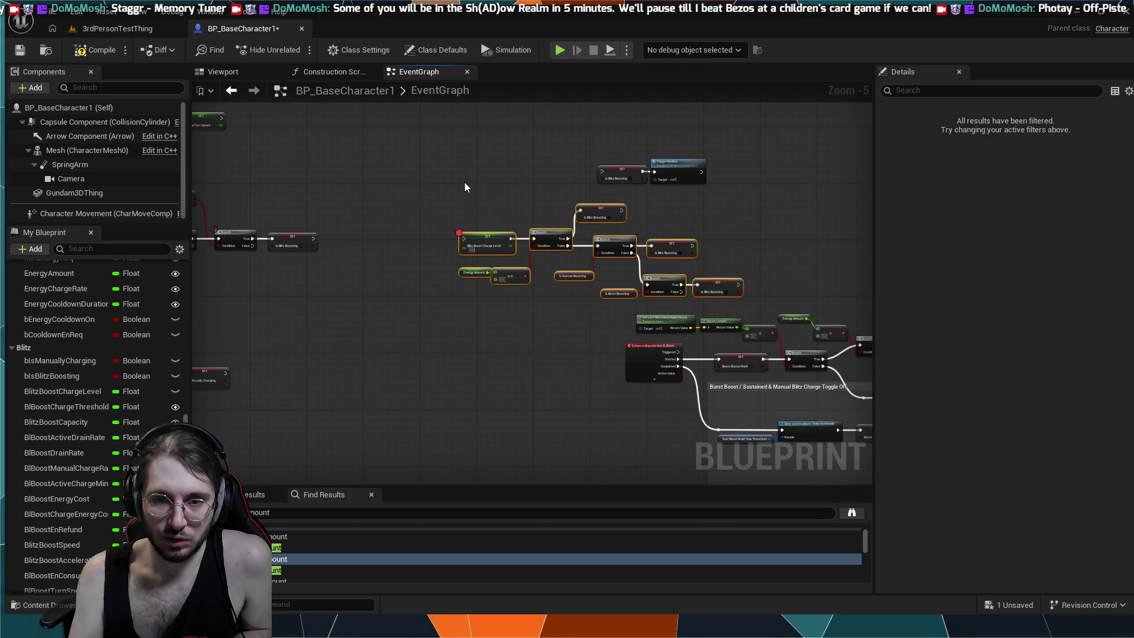
key("Delete")
mouse_move(541, 110)
left_mouse_down()
mouse_move(352, 172)
mouse_move(190, 165)
mouse_move(579, 222)
mouse_move(261, 208)
mouse_move(808, 242)
left_mouse_up()
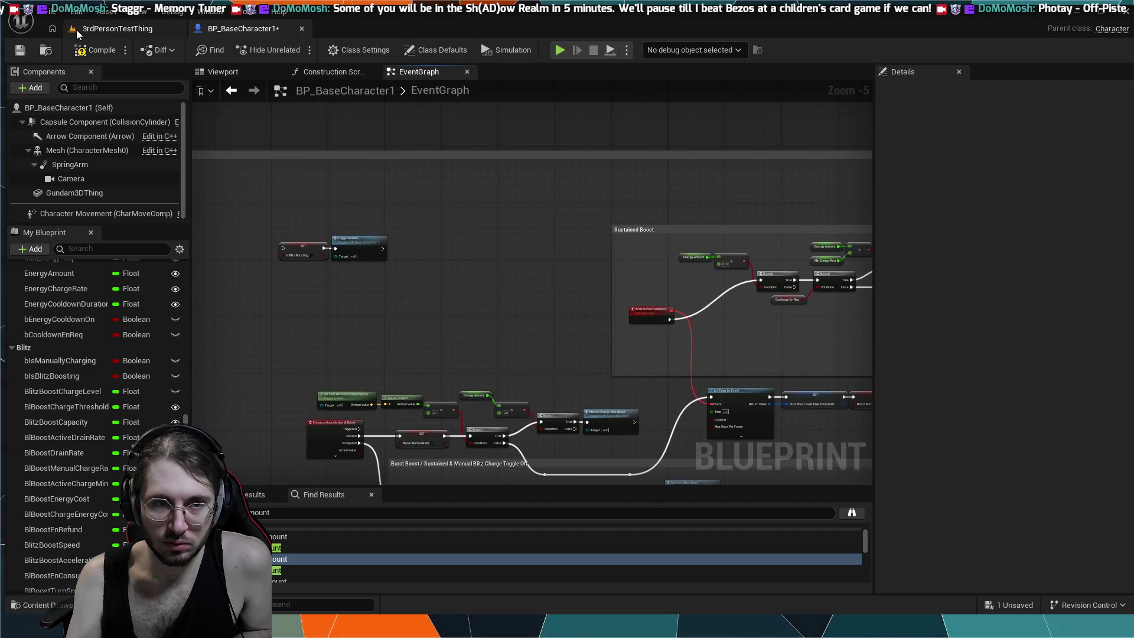
scroll(506, 211, "down", 2)
mouse_move(506, 210)
left_mouse_down()
mouse_move(431, 235)
mouse_move(293, 232)
left_mouse_up()
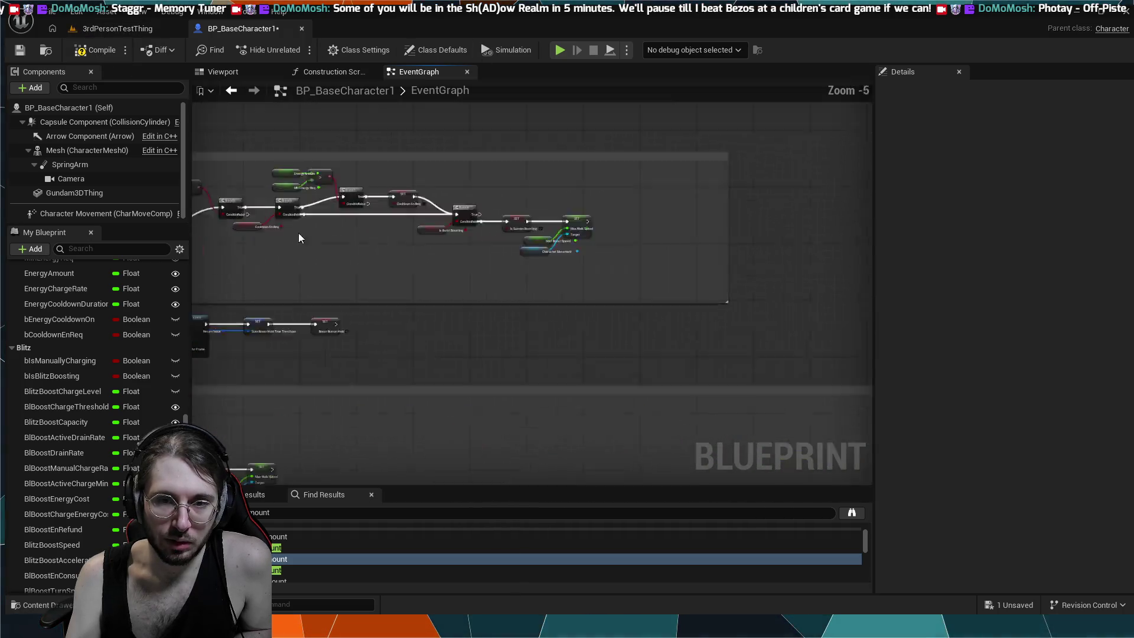
scroll(488, 263, "up", 4)
left_click_drag(476, 316, 460, 311)
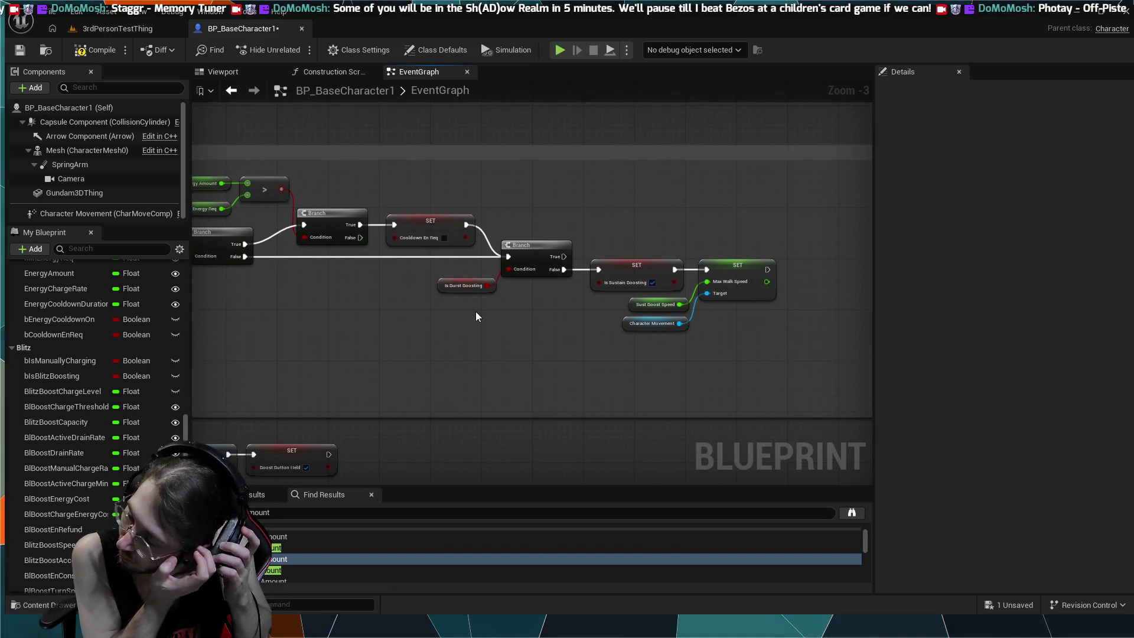
left_click_drag(335, 262, 517, 277)
left_click_drag(626, 225, 461, 191)
left_click(95, 50)
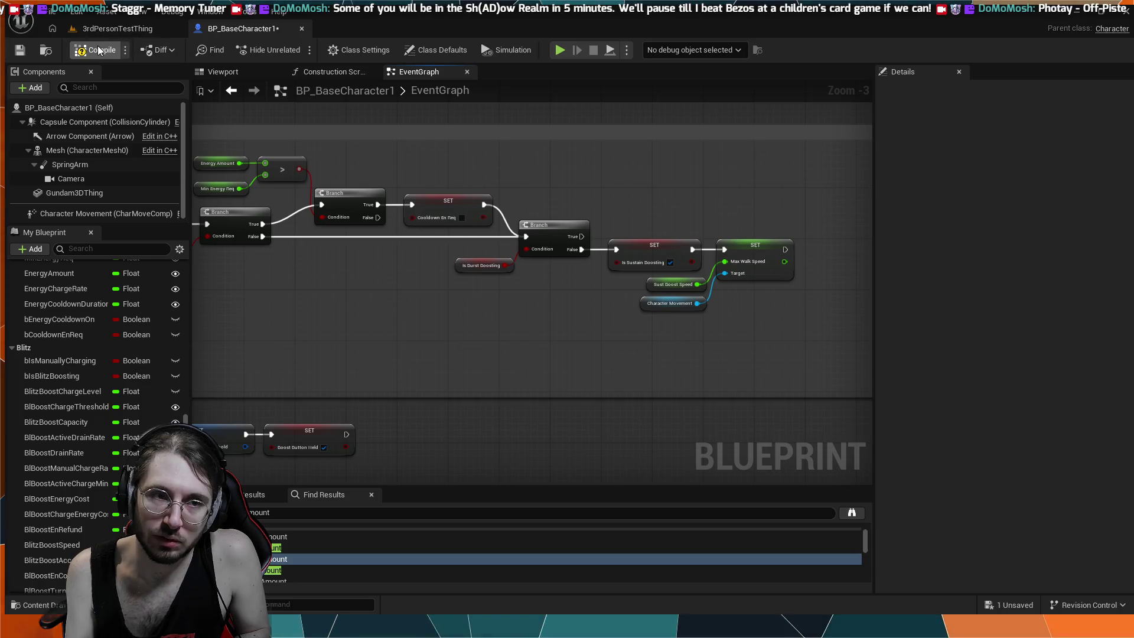
- Briefly simulate the blueprint, then start a Play-In-Editor session in 3rdPersonTestThing
left_click(558, 50)
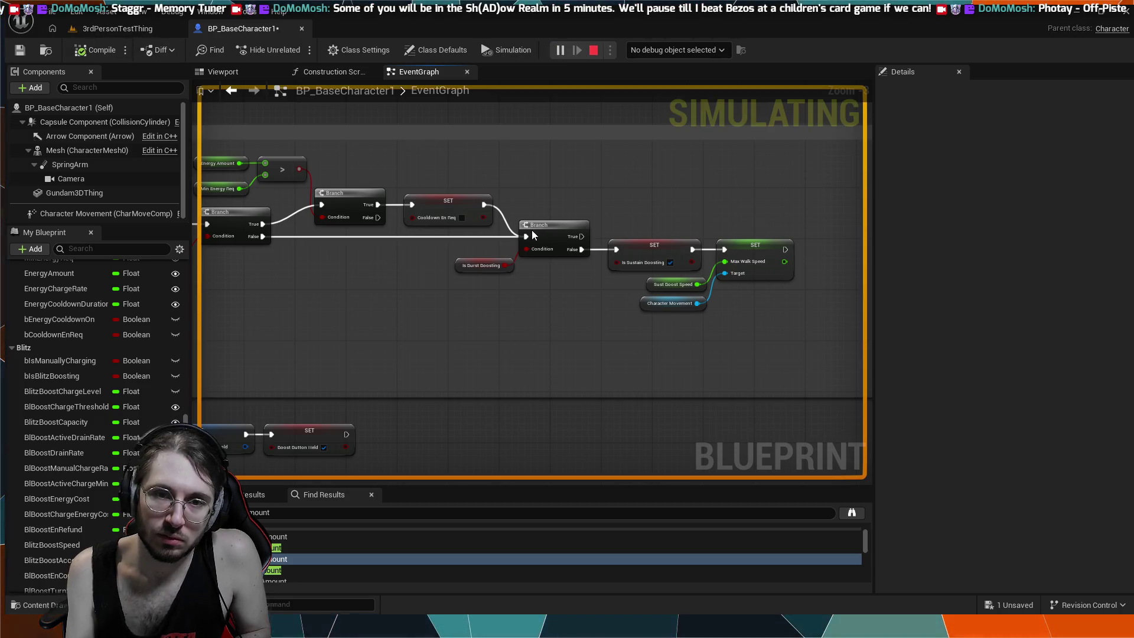
key("Escape")
left_click(117, 28)
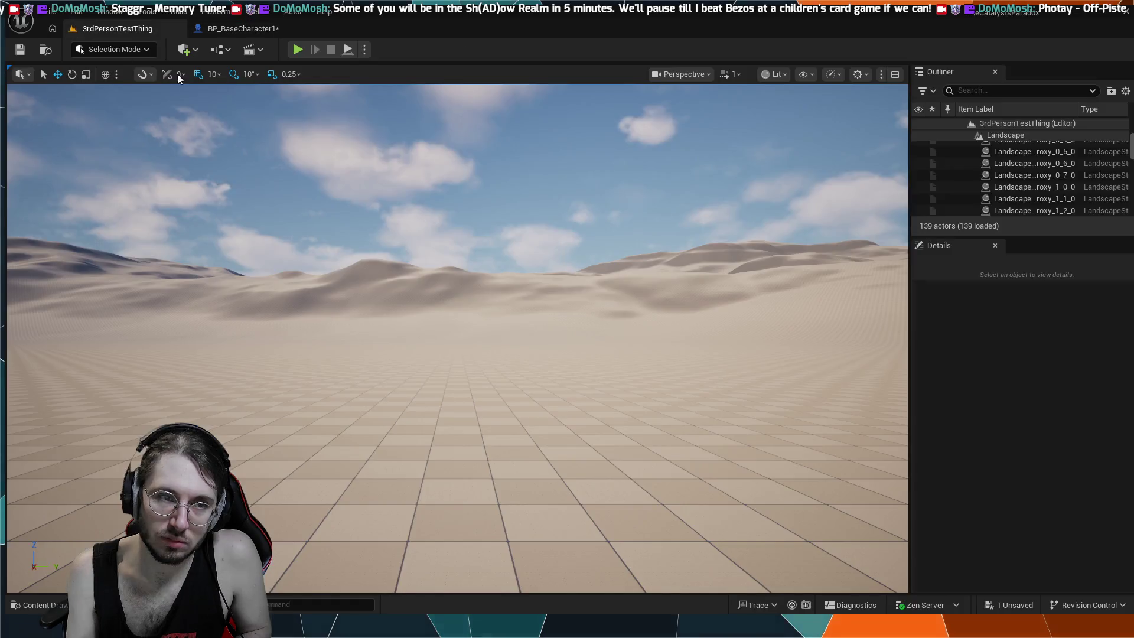
key("alt+p")
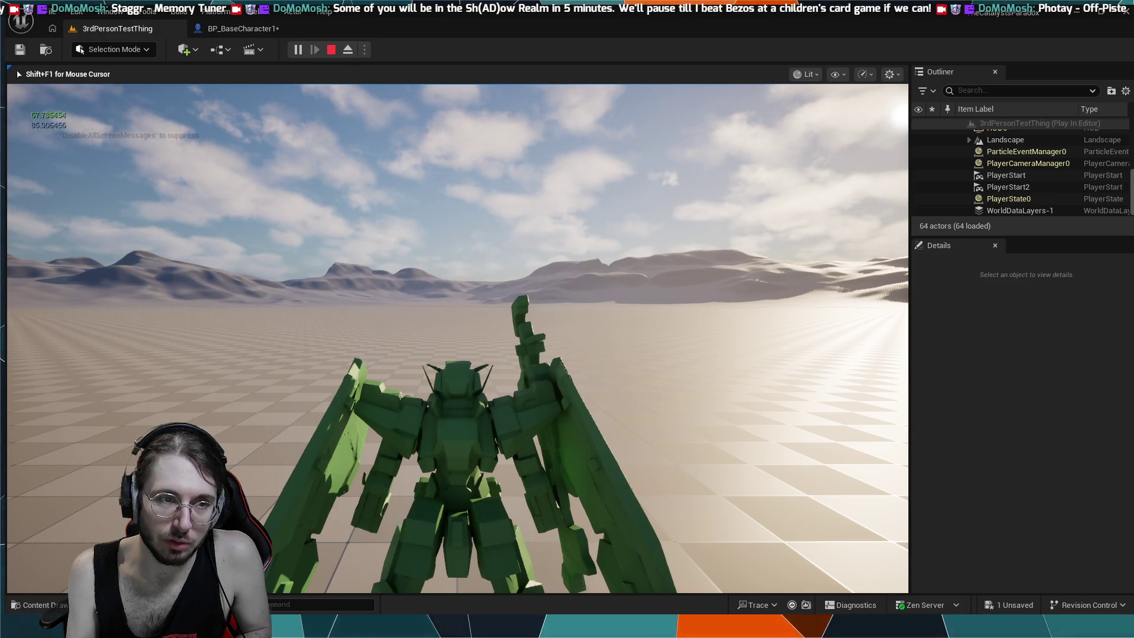
- Walk the character forward to test boosting, open the console, and end the session
key("w")
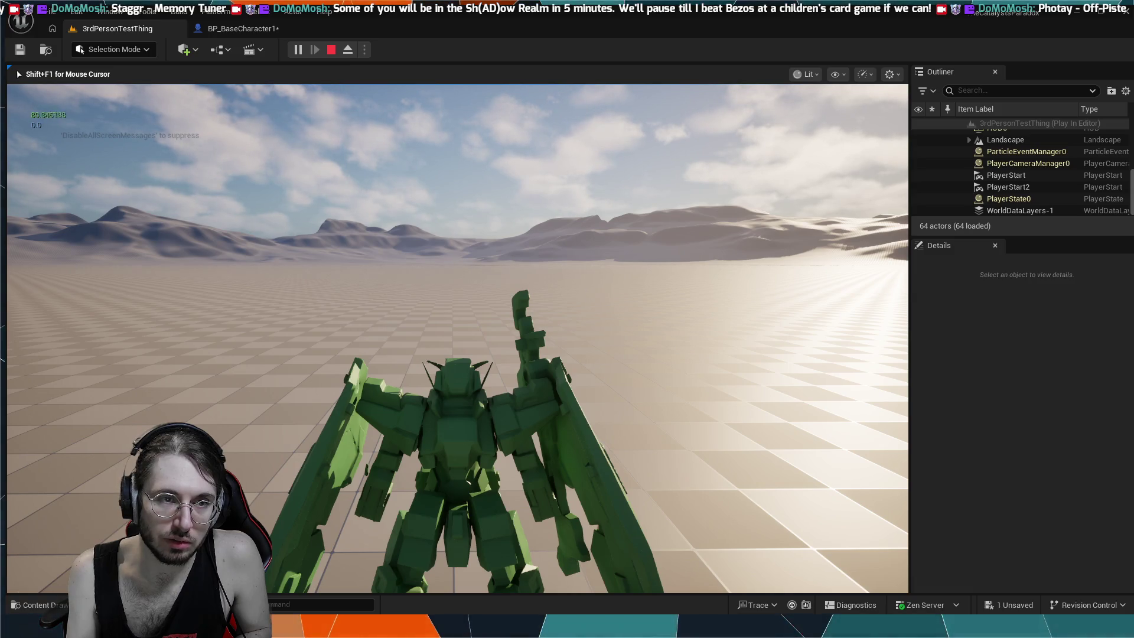
key("shift+F1")
key("grave")
key("grave")
key("grave")
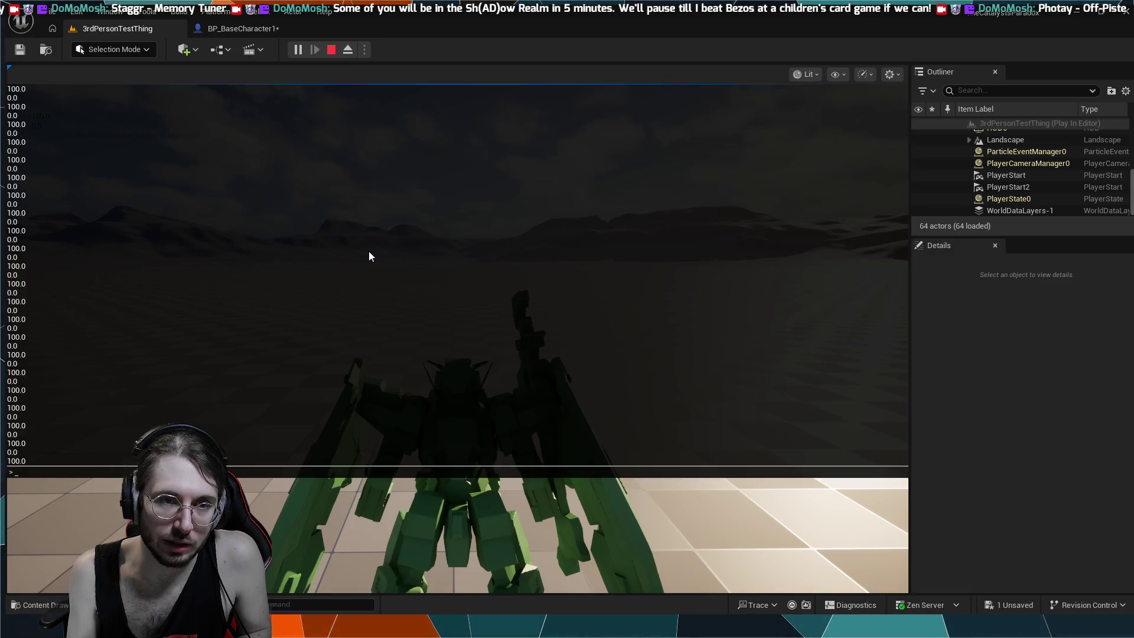
key("Escape")
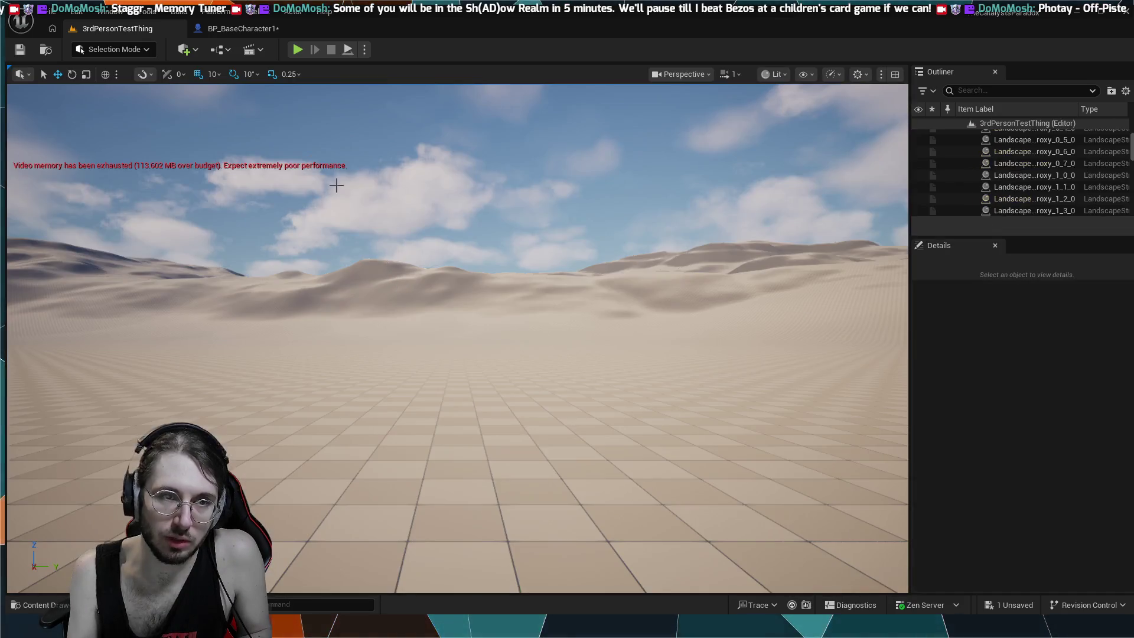
left_click(244, 26)
- Pan and zoom along the Sustained Boost chain from ActivateSustainBoost through its Branches to SET Max Walk Speed
scroll(398, 309, "down", 3)
left_click_drag(414, 353, 538, 347)
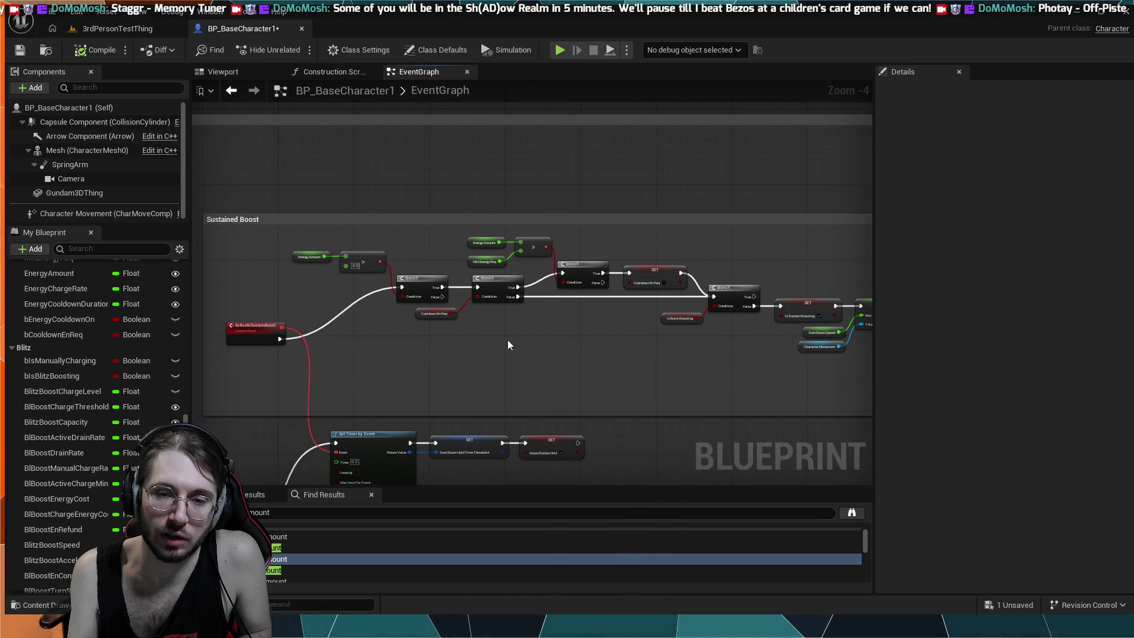
scroll(299, 324, "up", 2)
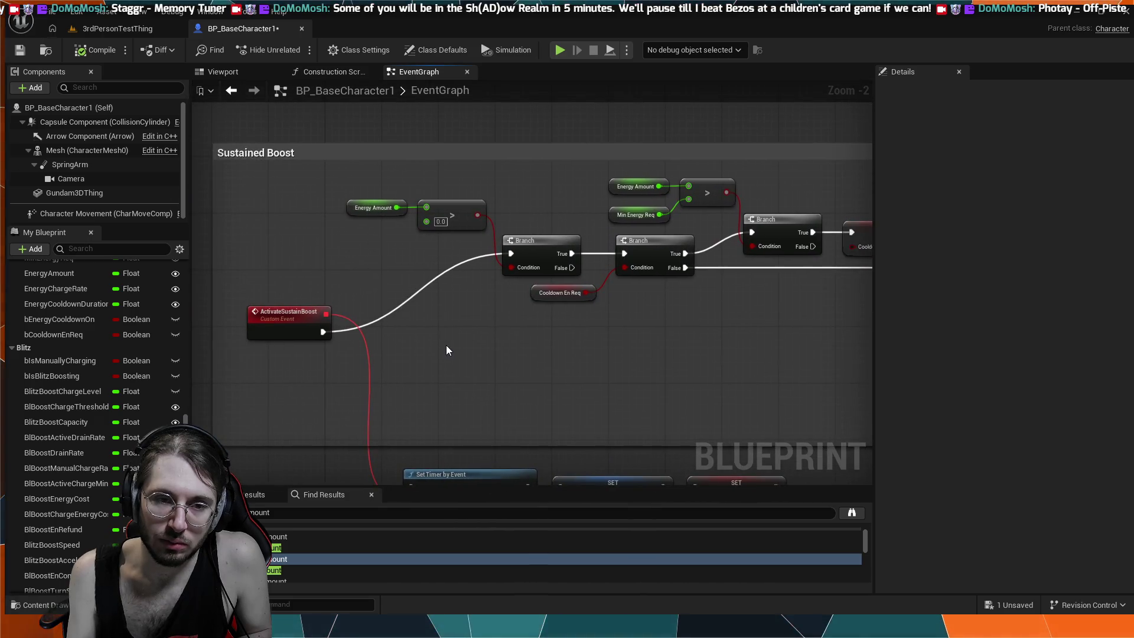
left_click_drag(430, 339, 402, 336)
left_click_drag(529, 343, 435, 346)
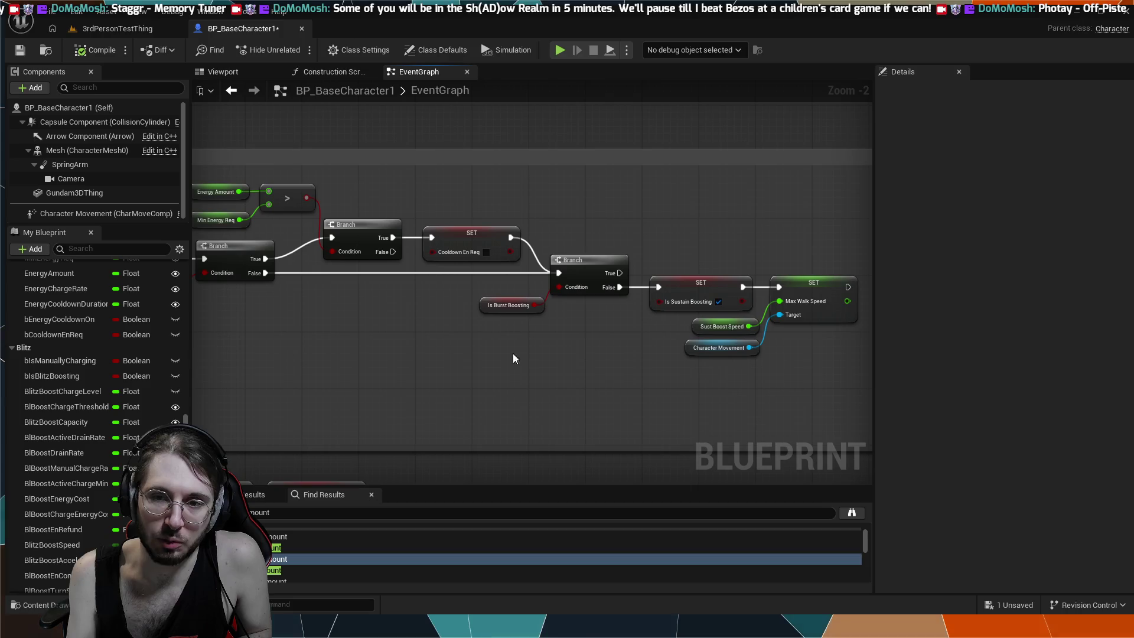
scroll(721, 366, "up", 2)
left_click_drag(721, 366, 529, 383)
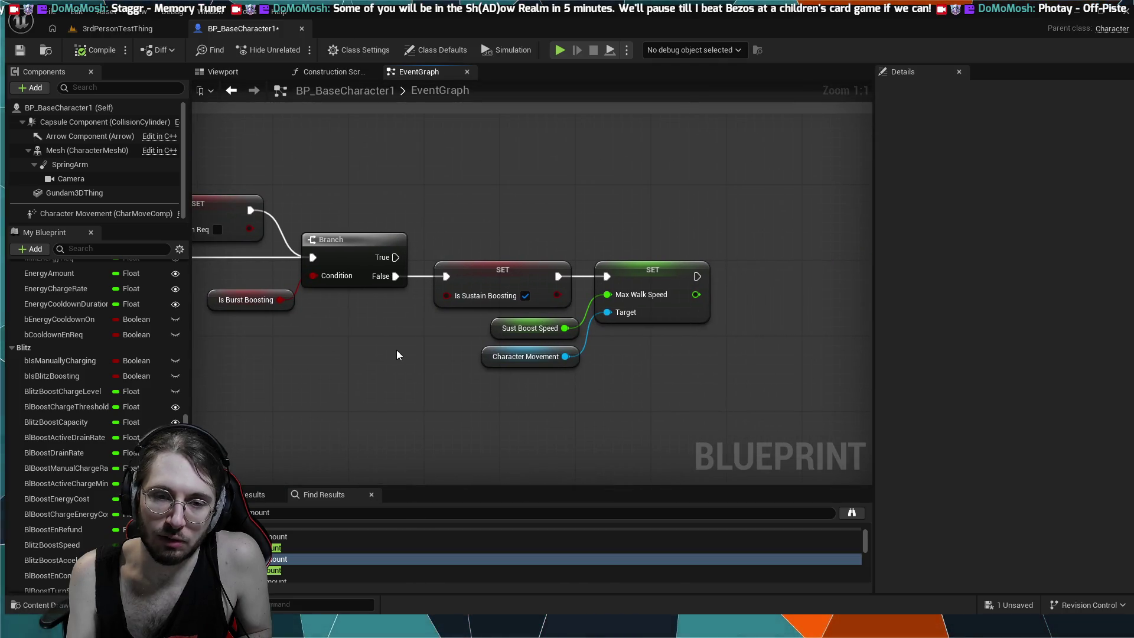
left_click_drag(396, 350, 491, 254)
scroll(501, 249, "down", 3)
mouse_move(562, 271)
left_mouse_down()
mouse_move(648, 370)
mouse_move(737, 400)
left_mouse_up()
scroll(728, 347, "down", 1)
left_click_drag(731, 349, 493, 354)
scroll(493, 352, "up", 1)
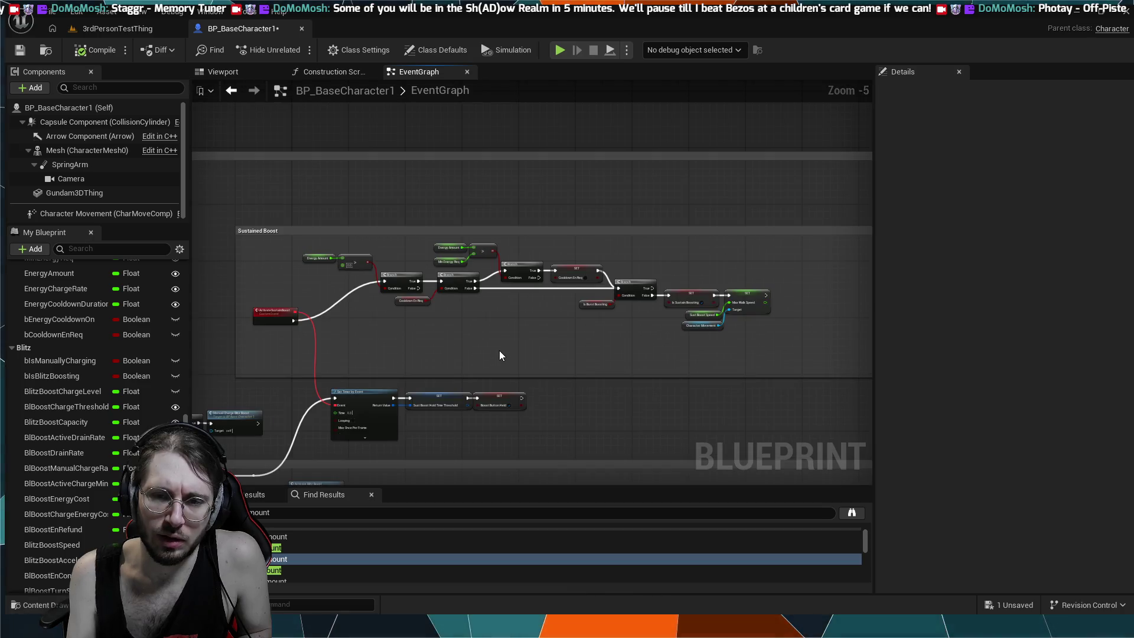
scroll(498, 350, "up", 1)
left_click_drag(313, 331, 518, 327)
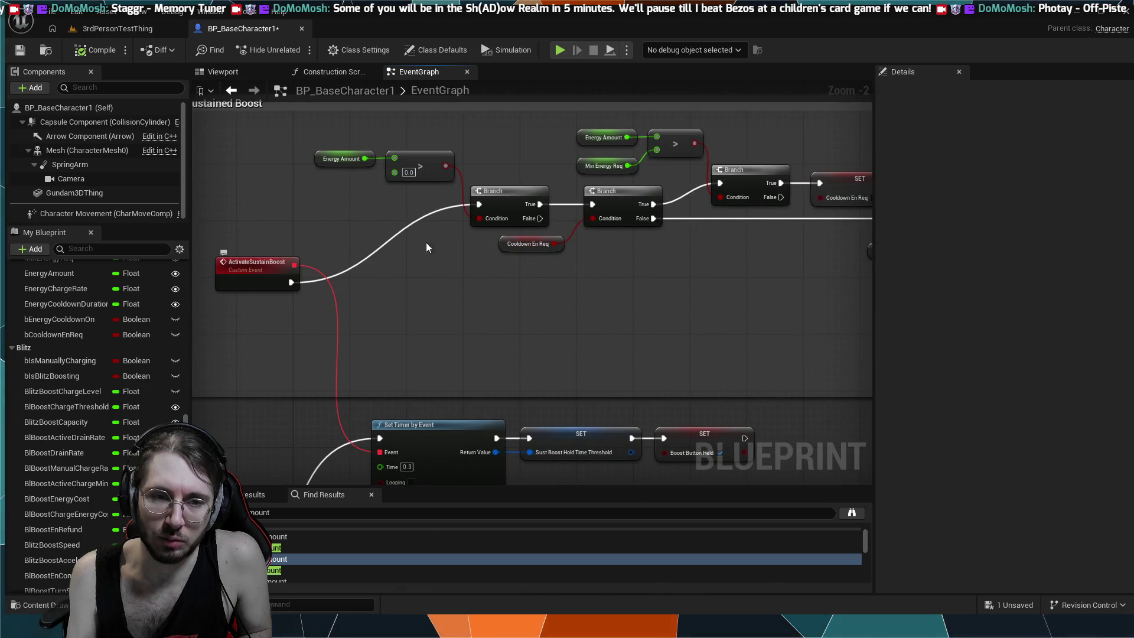
scroll(568, 217, "down", 1)
scroll(568, 218, "down", 1)
left_click_drag(568, 217, 519, 268)
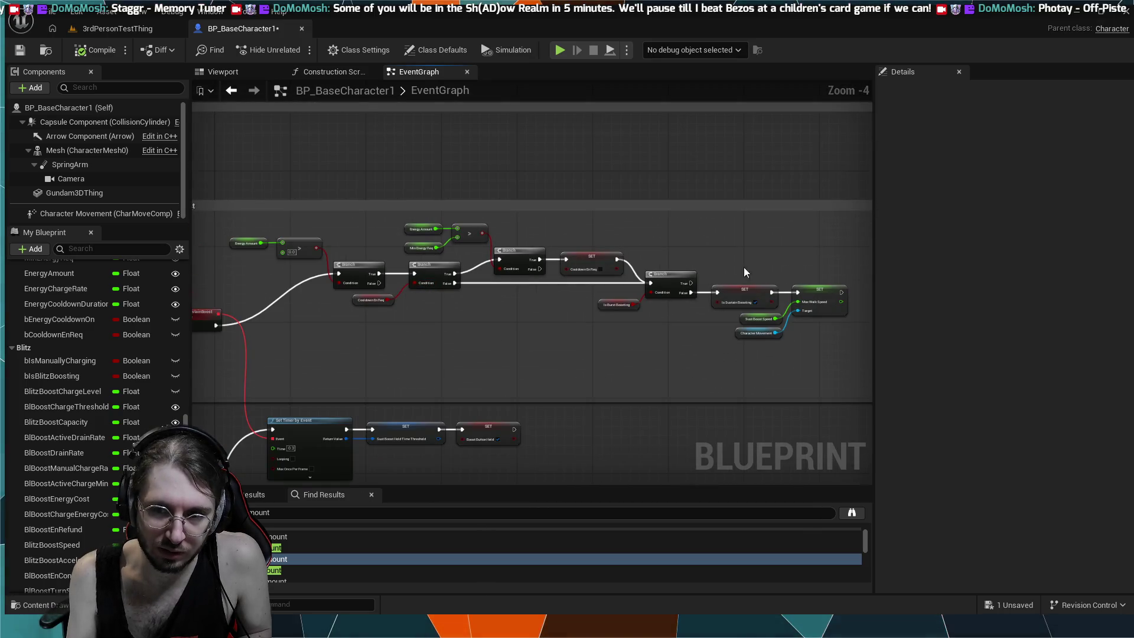
scroll(424, 320, "down", 1)
scroll(472, 216, "down", 1)
mouse_move(472, 216)
left_mouse_down()
mouse_move(604, 257)
mouse_move(555, 278)
mouse_move(441, 288)
mouse_move(403, 335)
mouse_move(375, 326)
mouse_move(544, 324)
left_mouse_up()
scroll(403, 340, "up", 3)
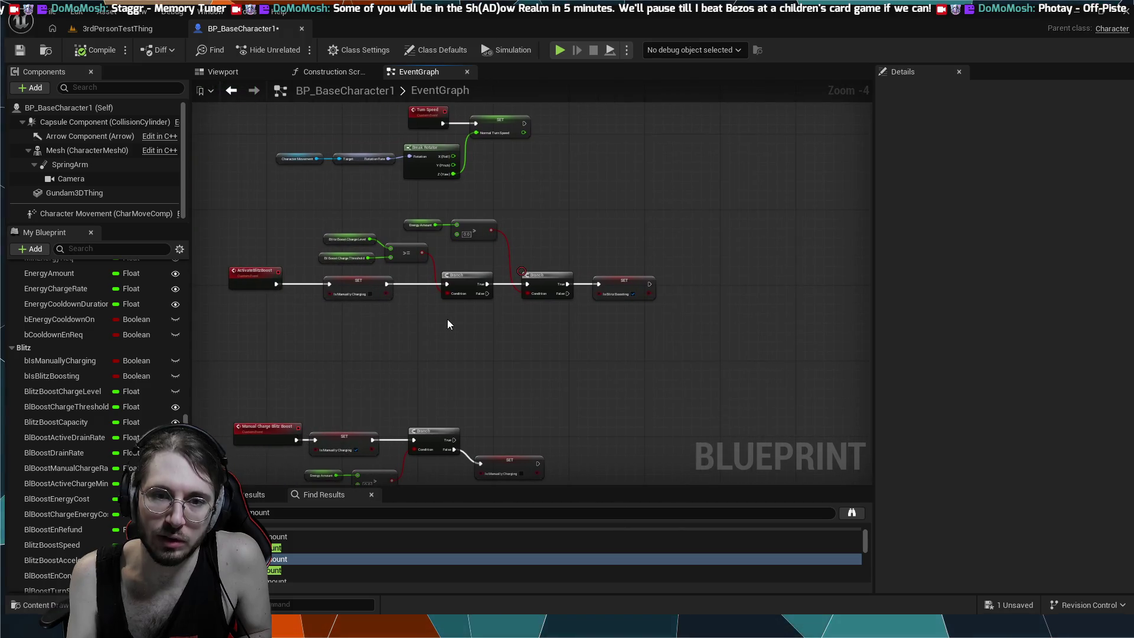
- Bring the Is Blitz Boosting chain into view and pull an unconnected execution wire from it
scroll(442, 319, "up", 1)
mouse_move(443, 324)
left_mouse_down()
mouse_move(548, 314)
mouse_move(210, 303)
left_mouse_up()
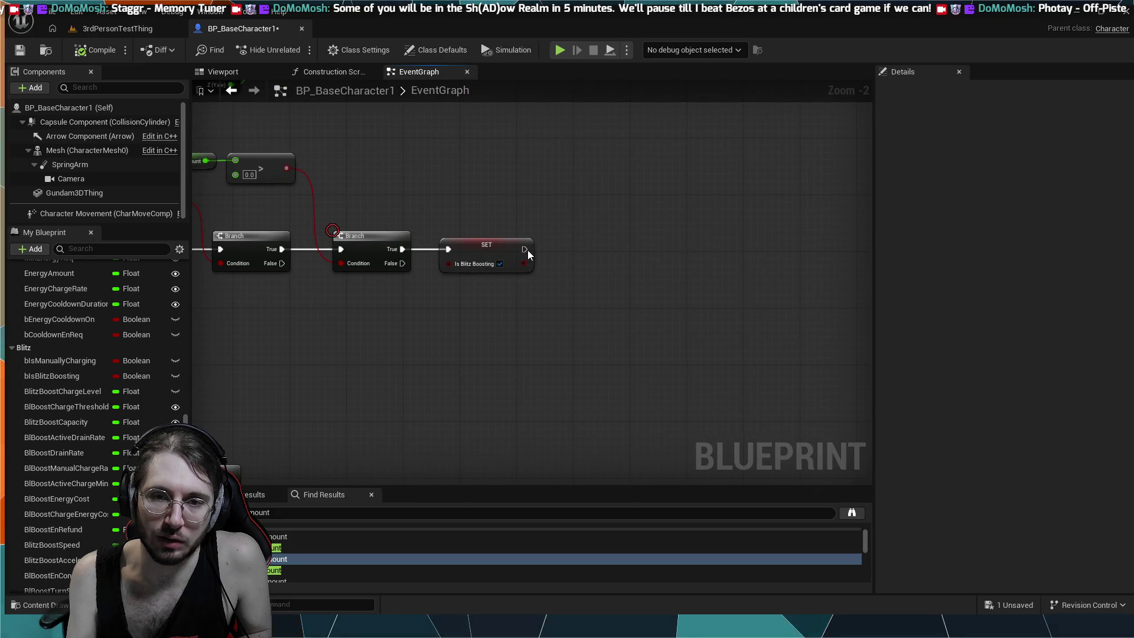
left_click_drag(575, 252, 565, 214)
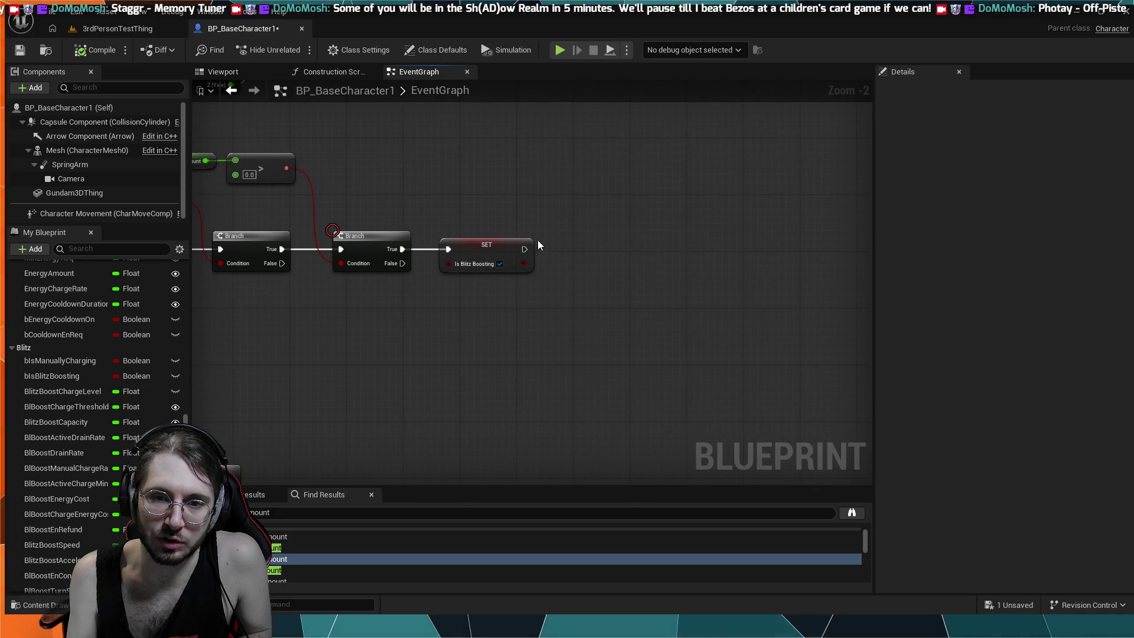
mouse_move(525, 250)
left_mouse_down()
mouse_move(565, 249)
mouse_move(562, 208)
mouse_move(592, 232)
mouse_move(721, 249)
left_mouse_up()
- Move the SET Is Blitz Boosting node right and drag another wire from its exec output
left_click_drag(493, 280, 460, 288)
mouse_move(237, 235)
left_mouse_down()
mouse_move(405, 224)
mouse_move(525, 252)
mouse_move(369, 235)
left_mouse_up()
left_click_drag(854, 243, 493, 256)
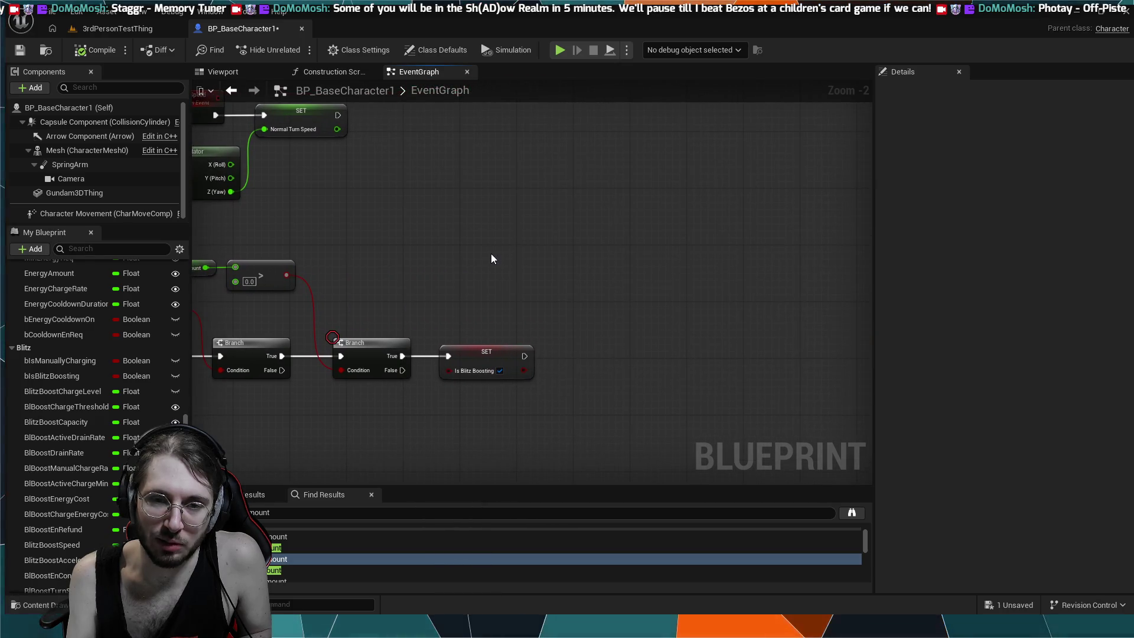
scroll(534, 229, "down", 2)
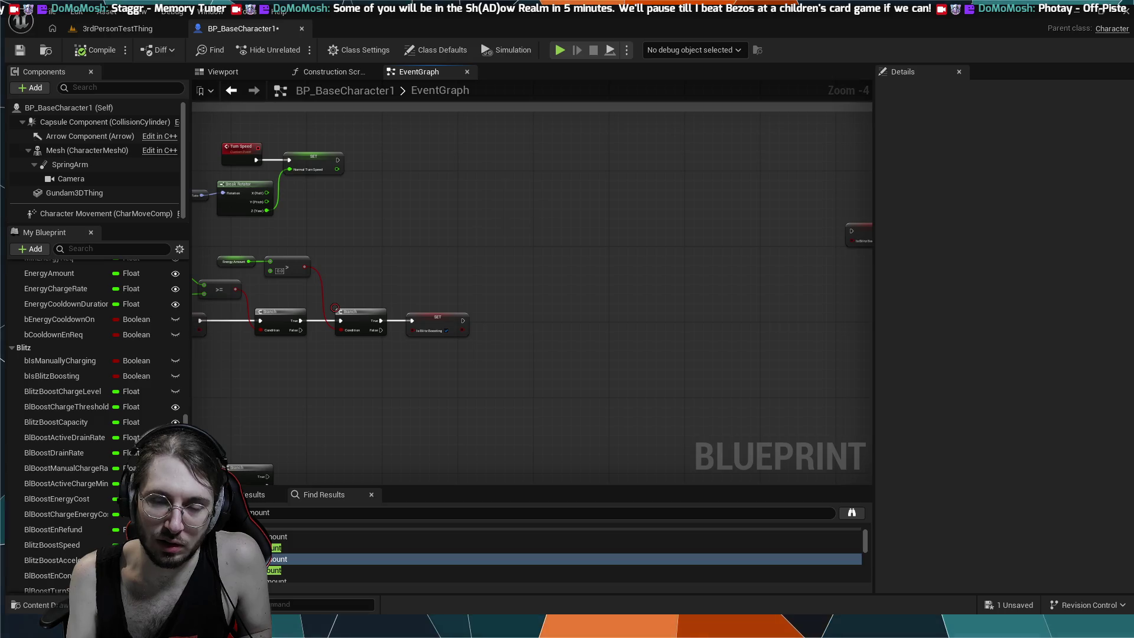
scroll(473, 213, "down", 1)
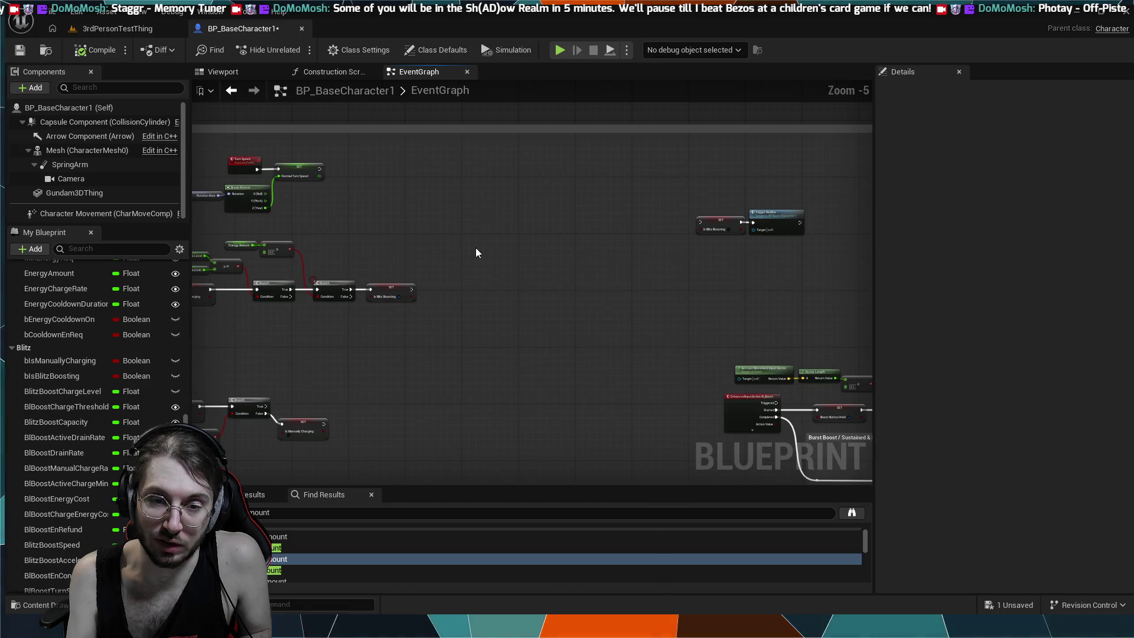
mouse_move(478, 270)
left_mouse_down()
mouse_move(455, 271)
mouse_move(622, 250)
mouse_move(330, 243)
mouse_move(540, 284)
left_mouse_up()
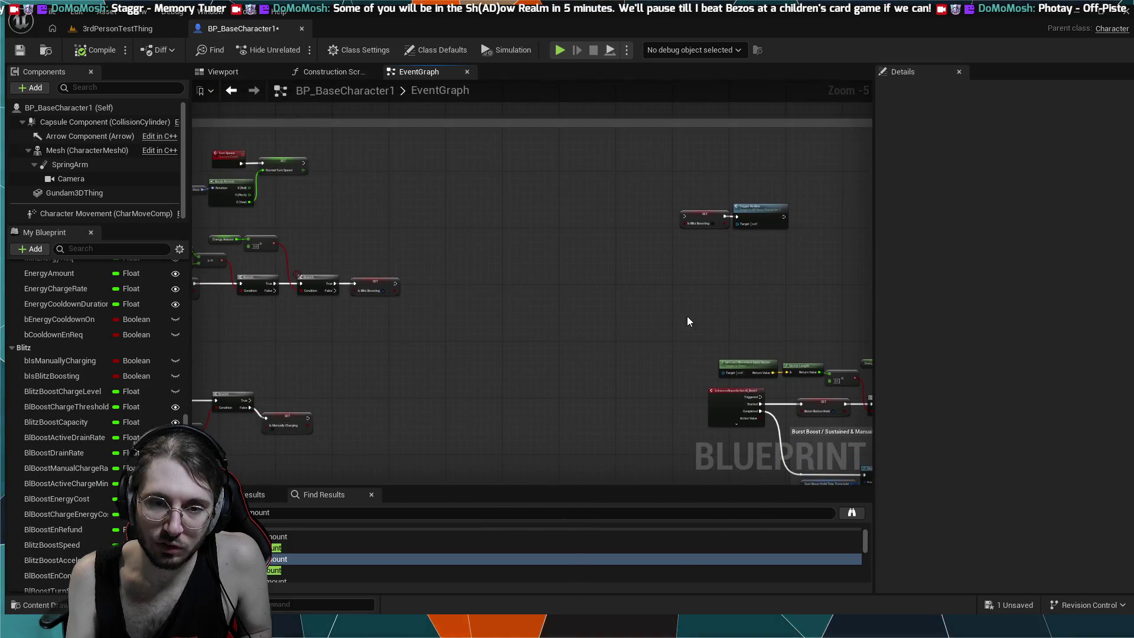
scroll(415, 291, "up", 4)
left_click_drag(372, 293, 511, 292)
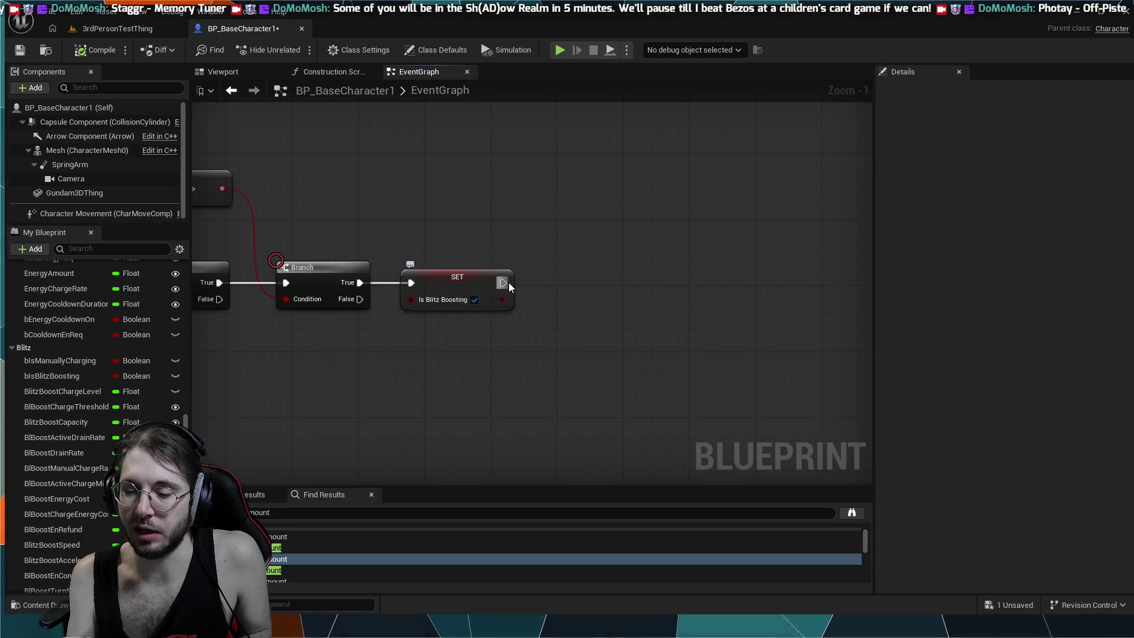
left_click_drag(509, 282, 582, 238)
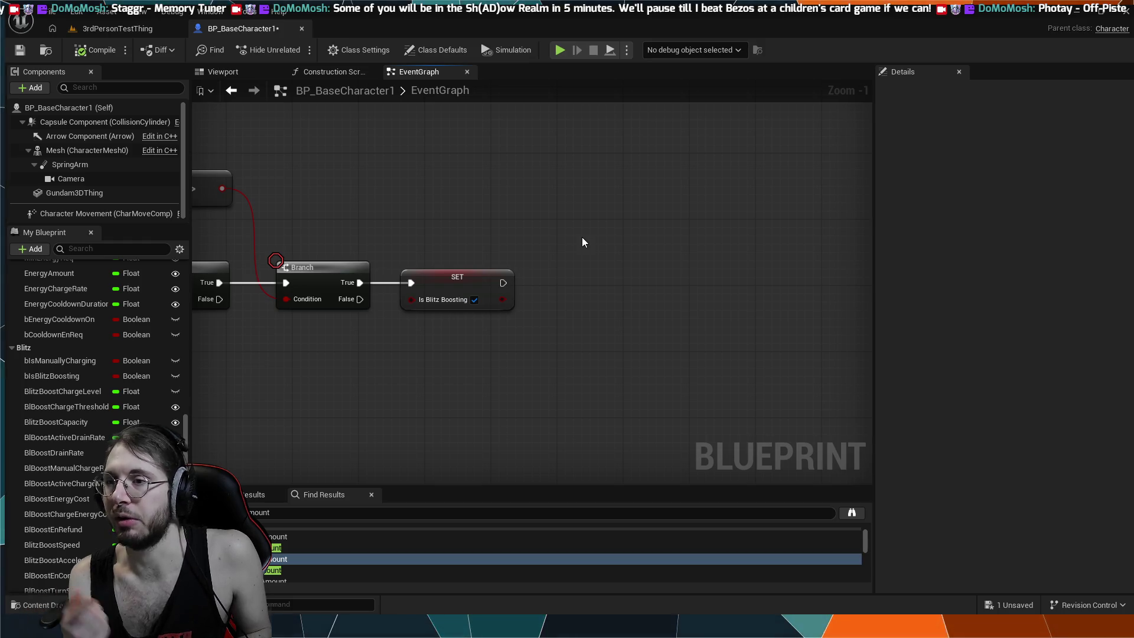
scroll(582, 242, "down", 4)
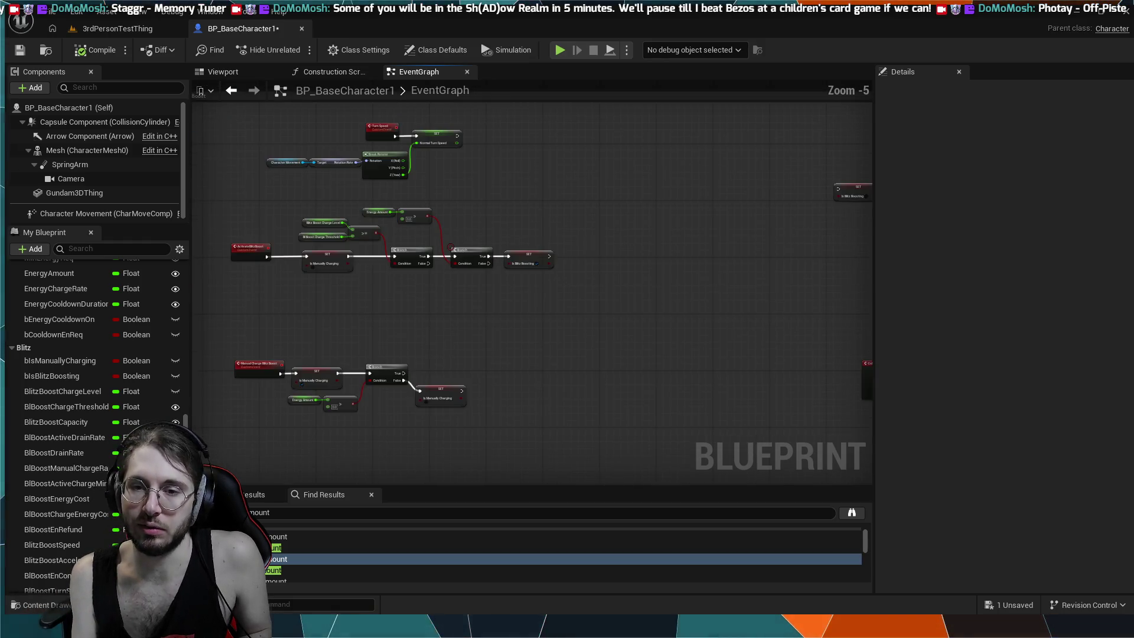
- Zoom out over the Boost comment area, then switch to the 3rdPersonTestThing level tab
scroll(582, 229, "down", 3)
scroll(213, 127, "up", 1)
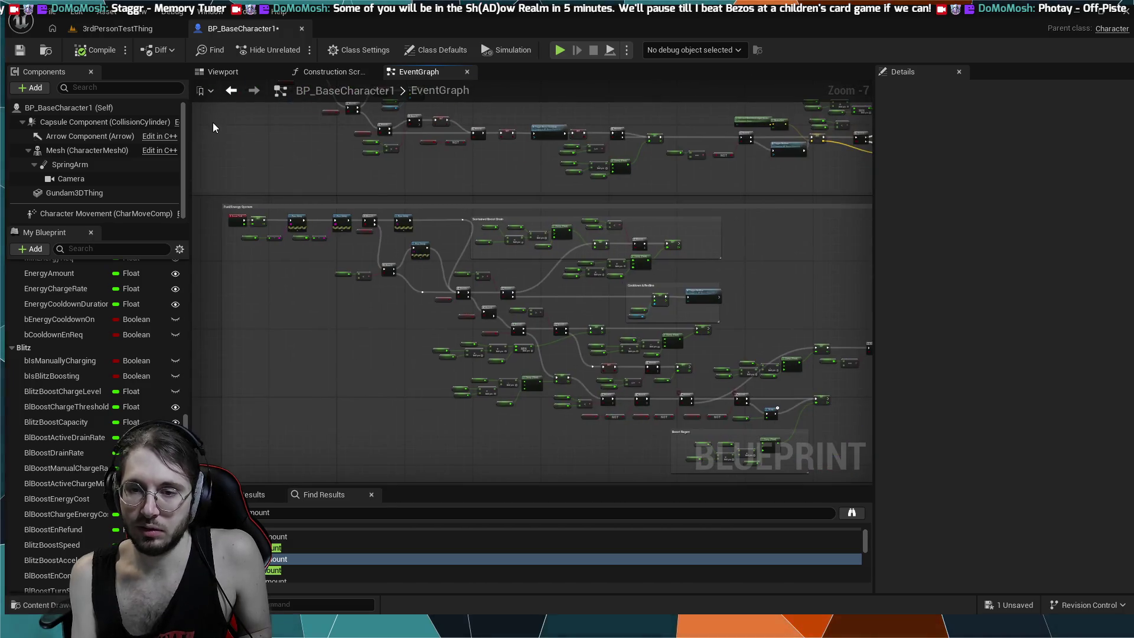
mouse_move(710, 186)
left_mouse_down()
mouse_move(749, 208)
mouse_move(387, 311)
mouse_move(570, 293)
left_mouse_up()
scroll(512, 240, "up", 4)
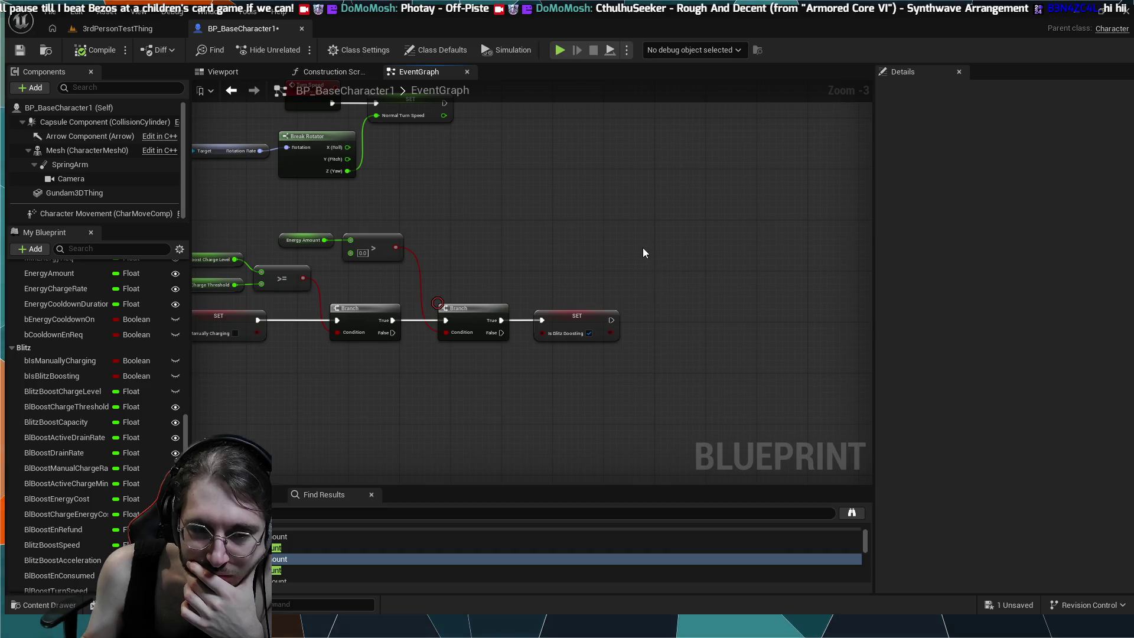
scroll(642, 250, "down", 1)
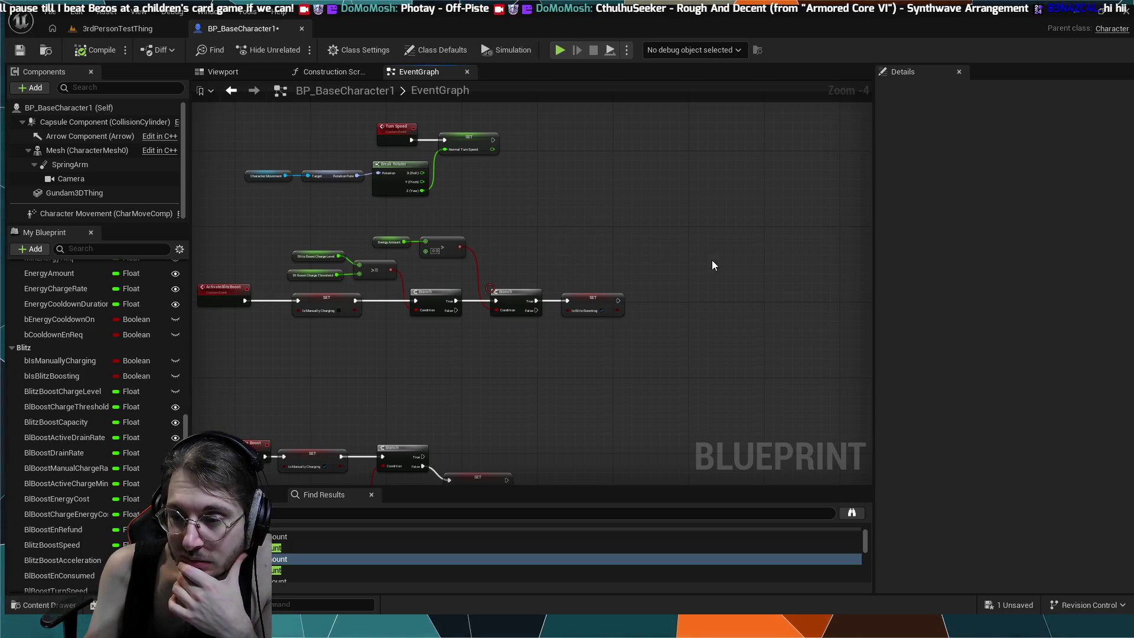
left_click(97, 34)
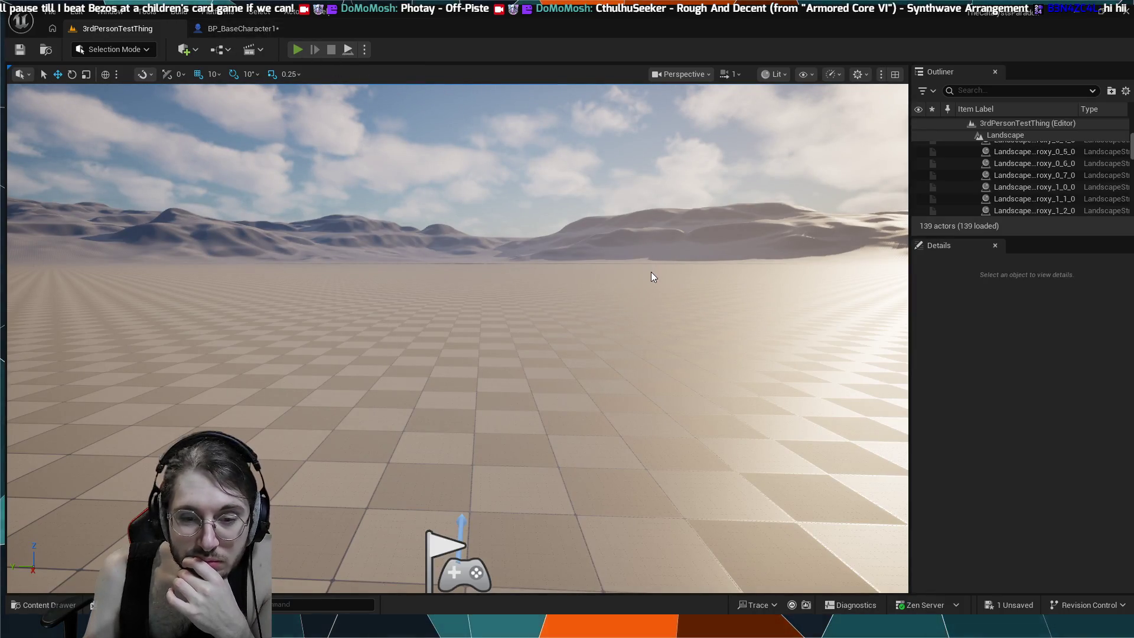
- Play-test the mech character in the level until MANA LOW appears, then stop the session
key("alt+p")
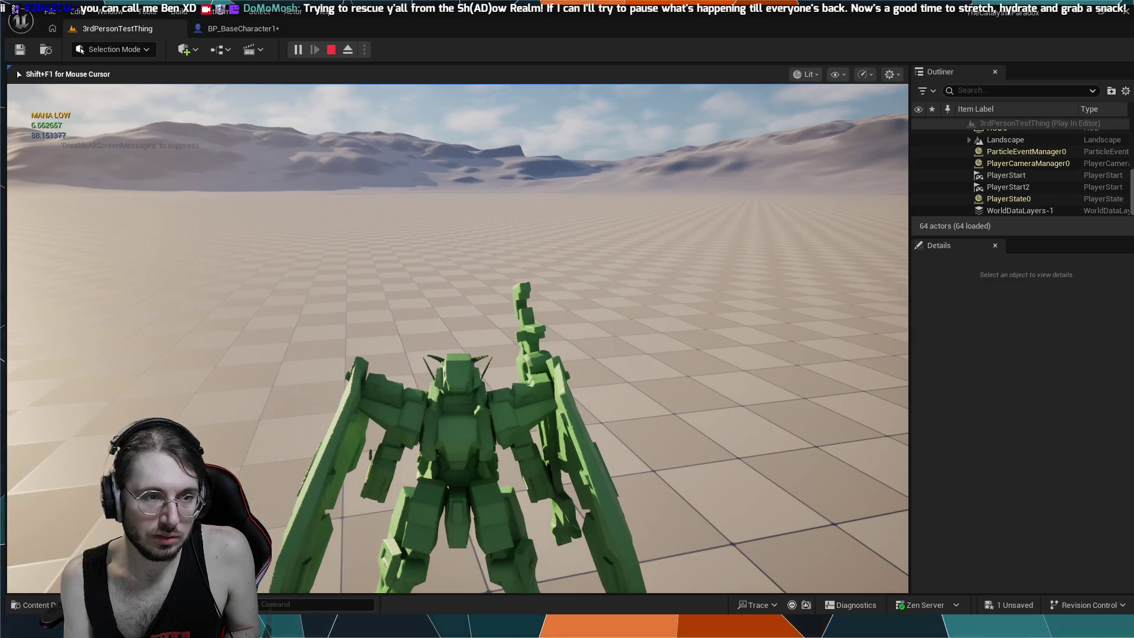
key("Escape")
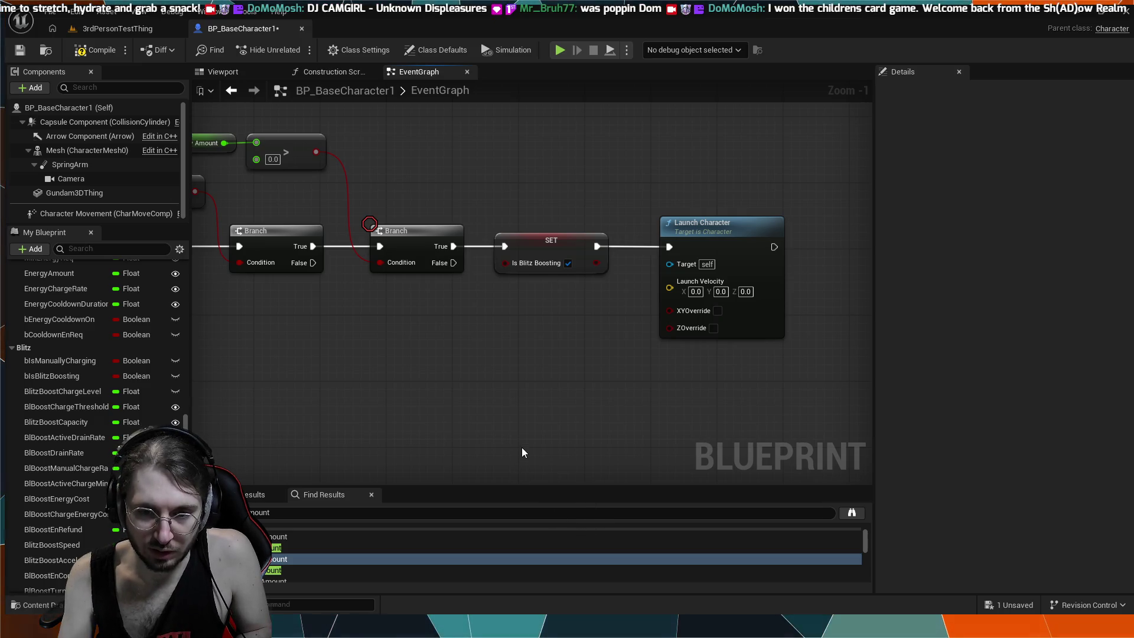
- Paste a Get Actor Forward Vector node and feed its Return Value into a new vector multiply node
key("ctrl+v")
mouse_move(510, 337)
left_mouse_down()
mouse_move(427, 314)
mouse_move(407, 323)
left_mouse_up()
left_click_drag(476, 337, 510, 341)
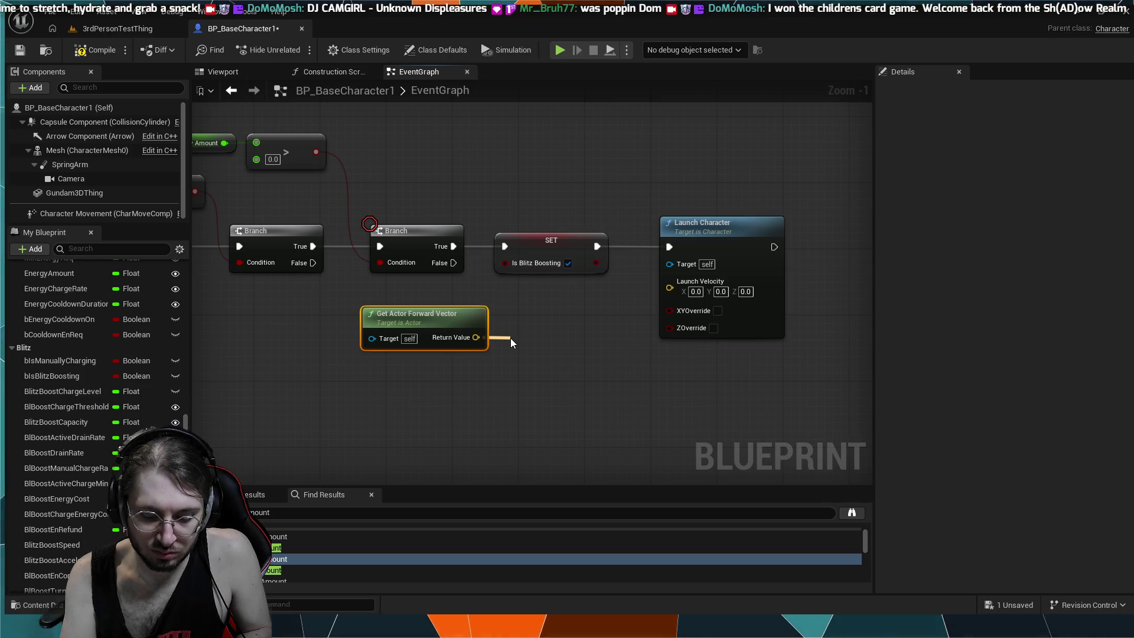
left_click(522, 439)
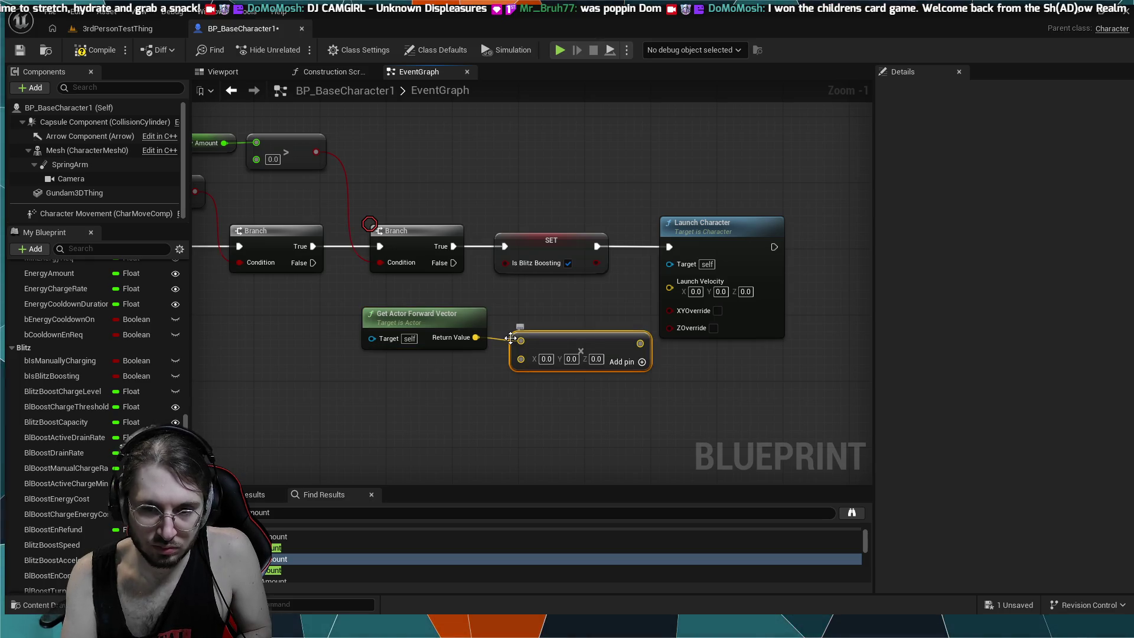
left_click_drag(521, 439, 440, 343)
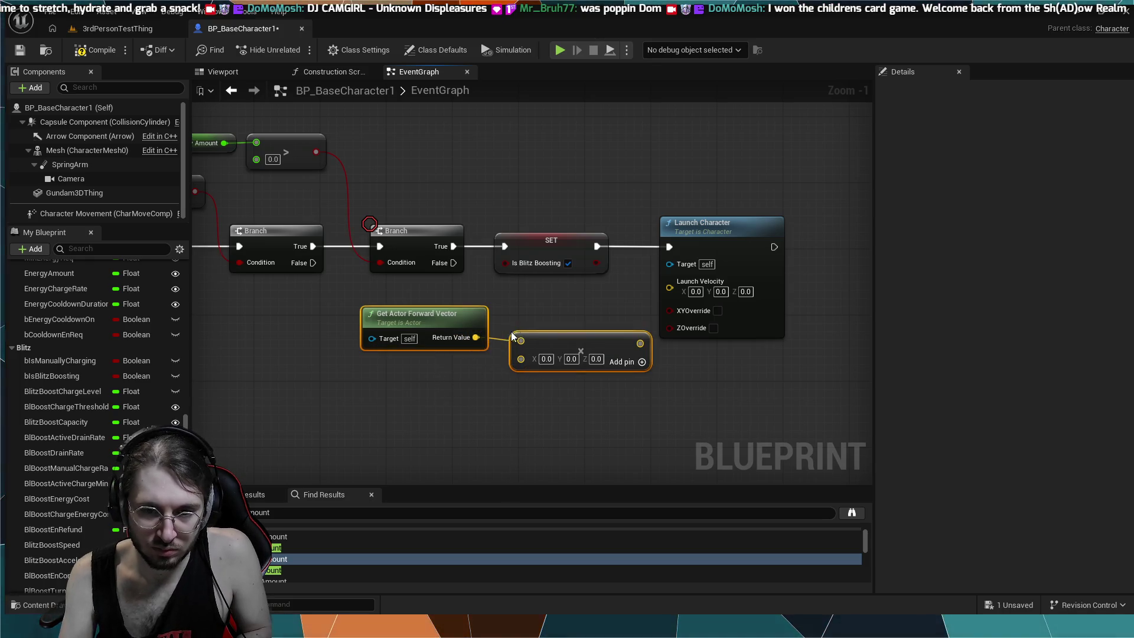
left_click_drag(545, 341, 444, 330)
left_click(517, 359)
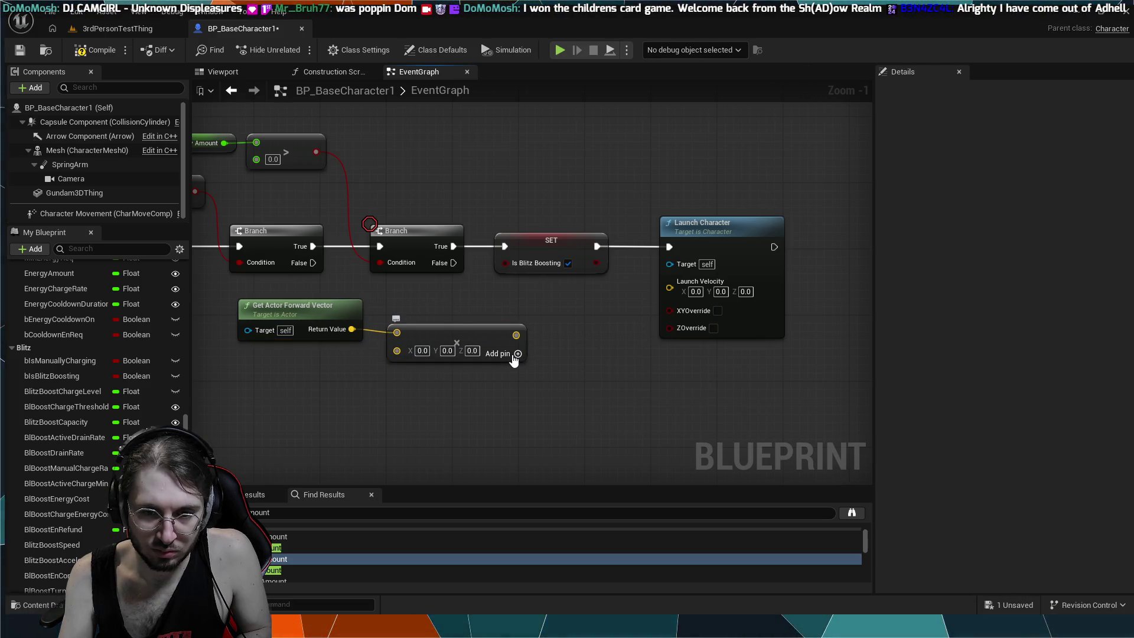
- Experiment with the multiply node's second input, then undo back to a single vector pin
mouse_move(397, 351)
left_mouse_down()
mouse_move(305, 399)
mouse_move(338, 393)
left_mouse_up()
left_click_drag(430, 388, 410, 424)
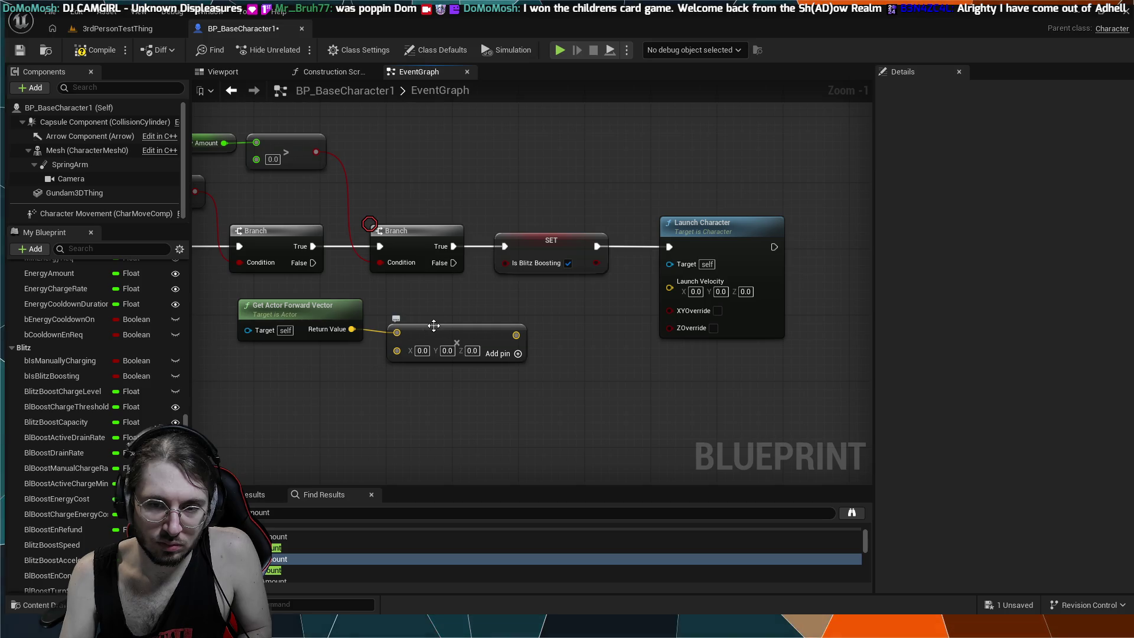
left_click(396, 350)
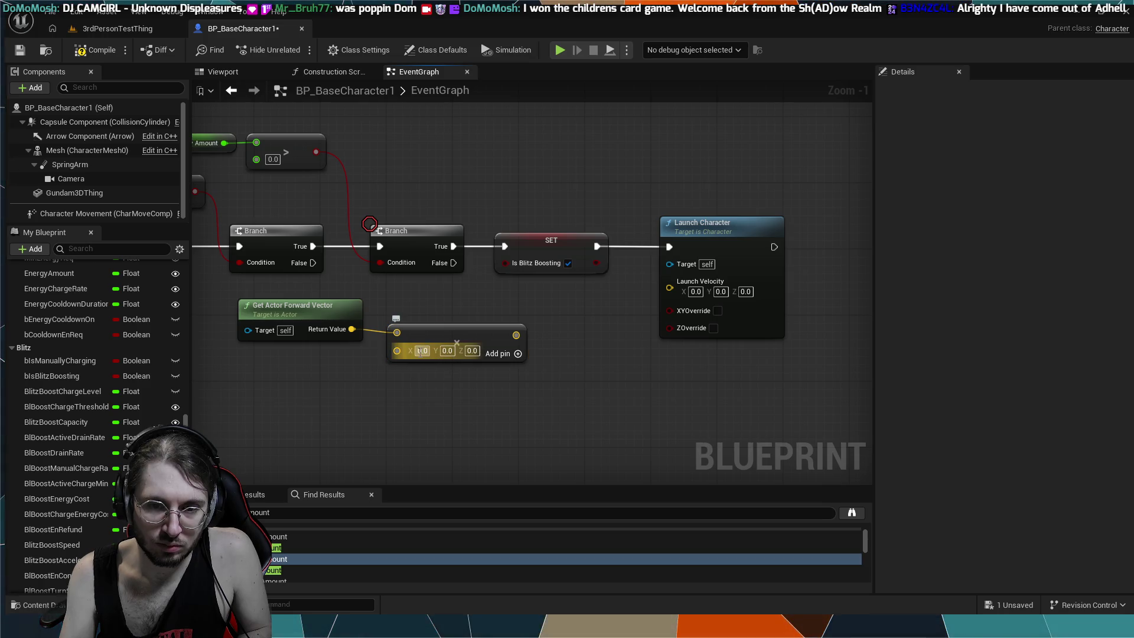
left_click(402, 356)
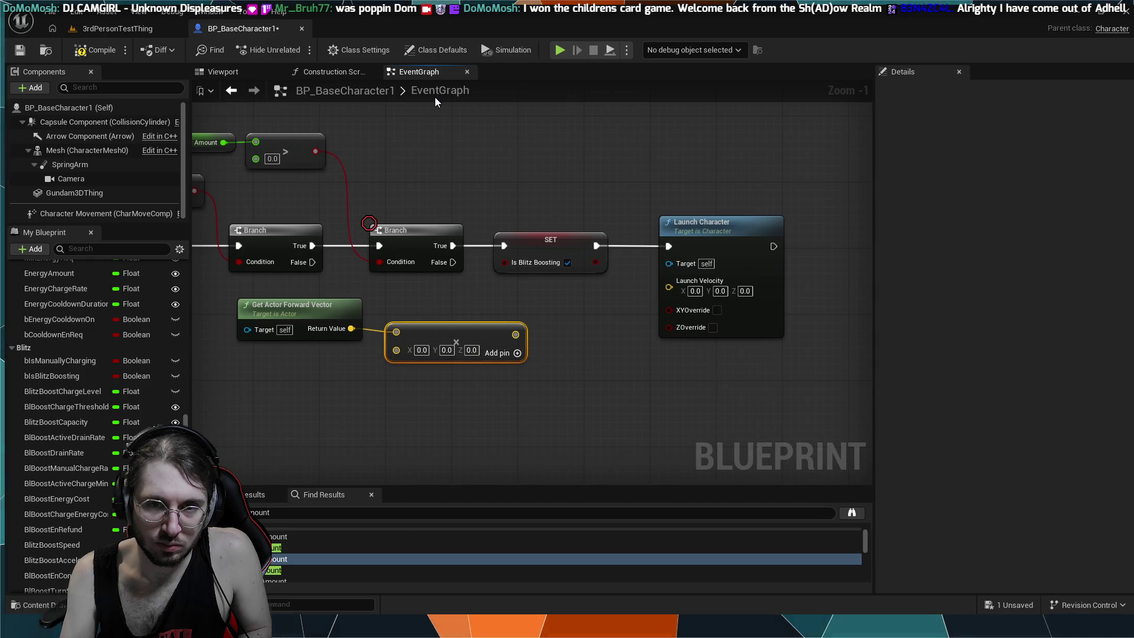
key("ctrl+z")
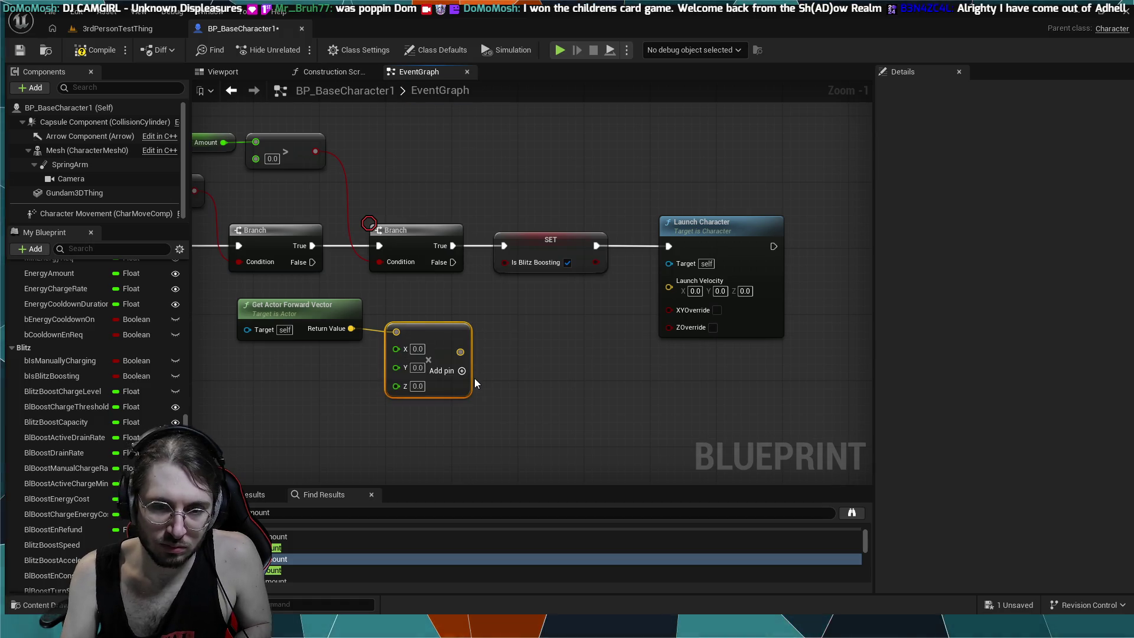
key("ctrl+z")
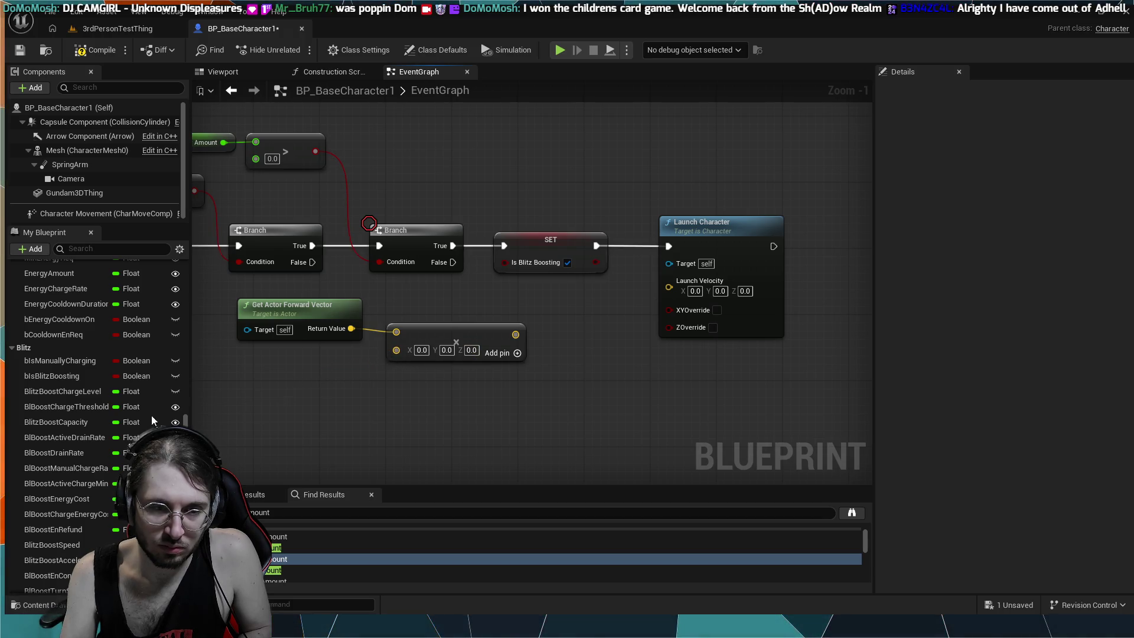
- Add a Blitz Boost Speed getter and wire it into the multiply node
scroll(53, 407, "up", 2)
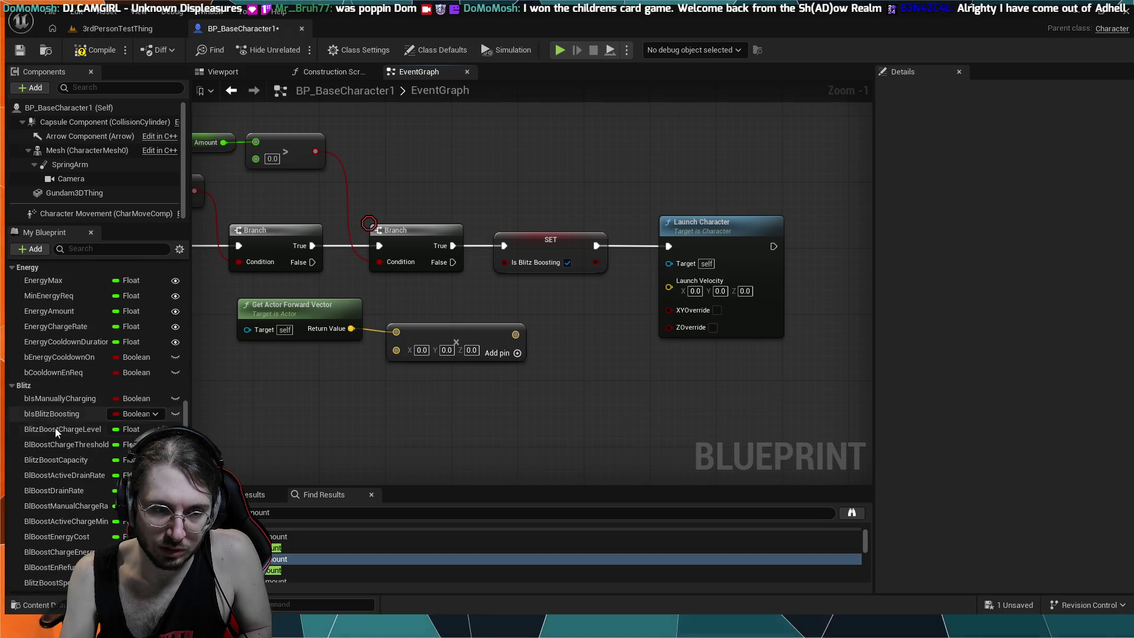
scroll(59, 447, "down", 3)
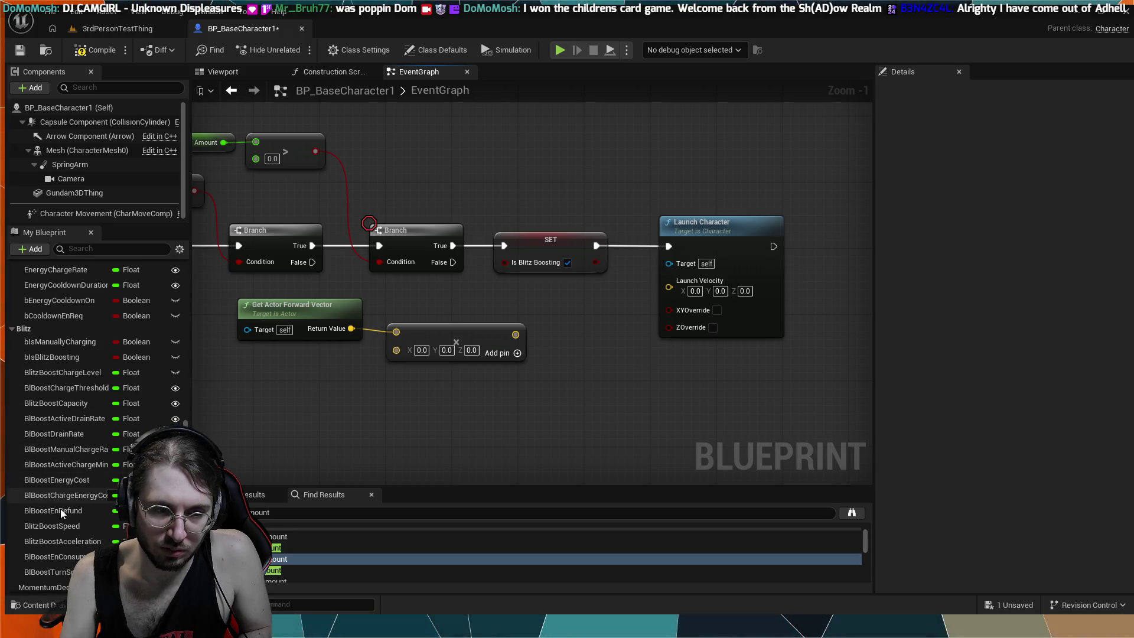
left_click(58, 527)
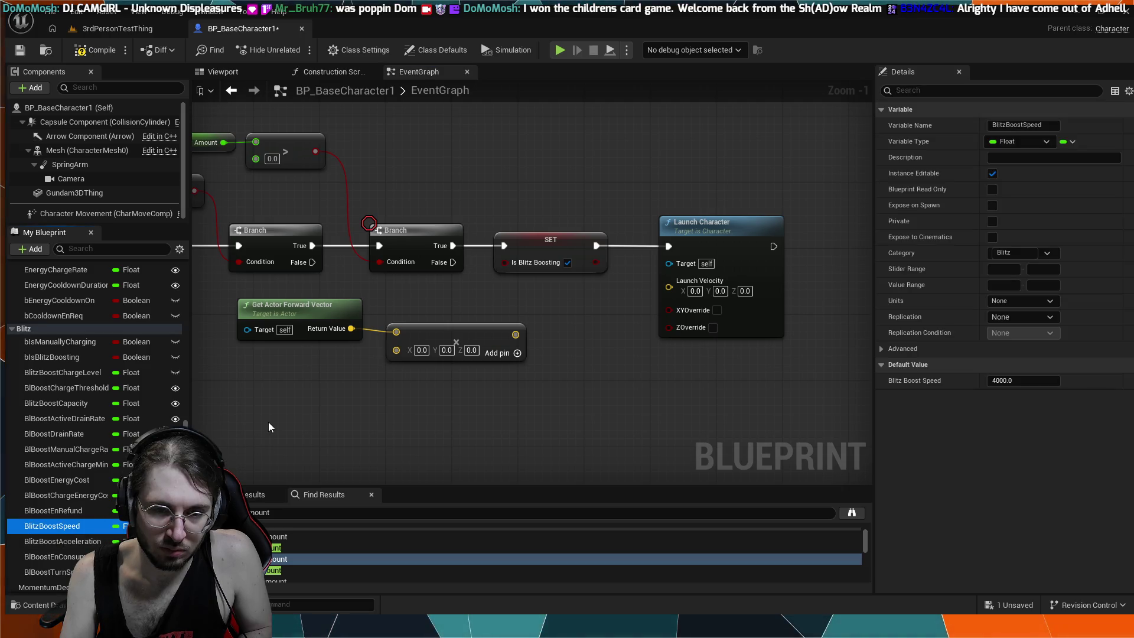
left_click_drag(310, 386, 359, 408)
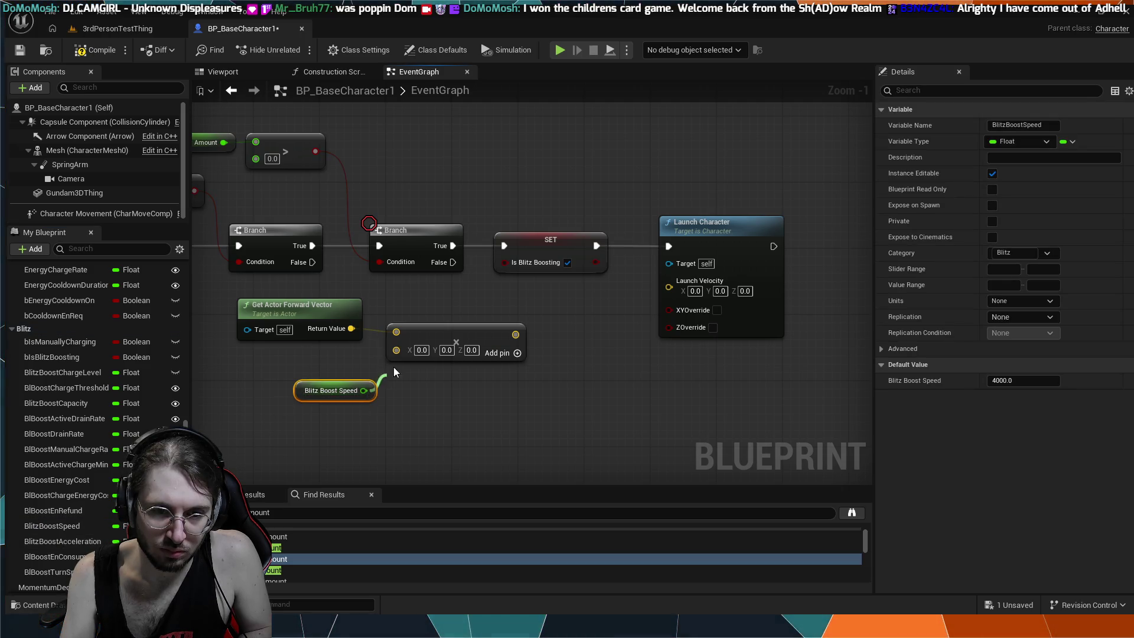
mouse_move(398, 351)
left_mouse_down()
mouse_move(725, 302)
mouse_move(667, 292)
left_mouse_up()
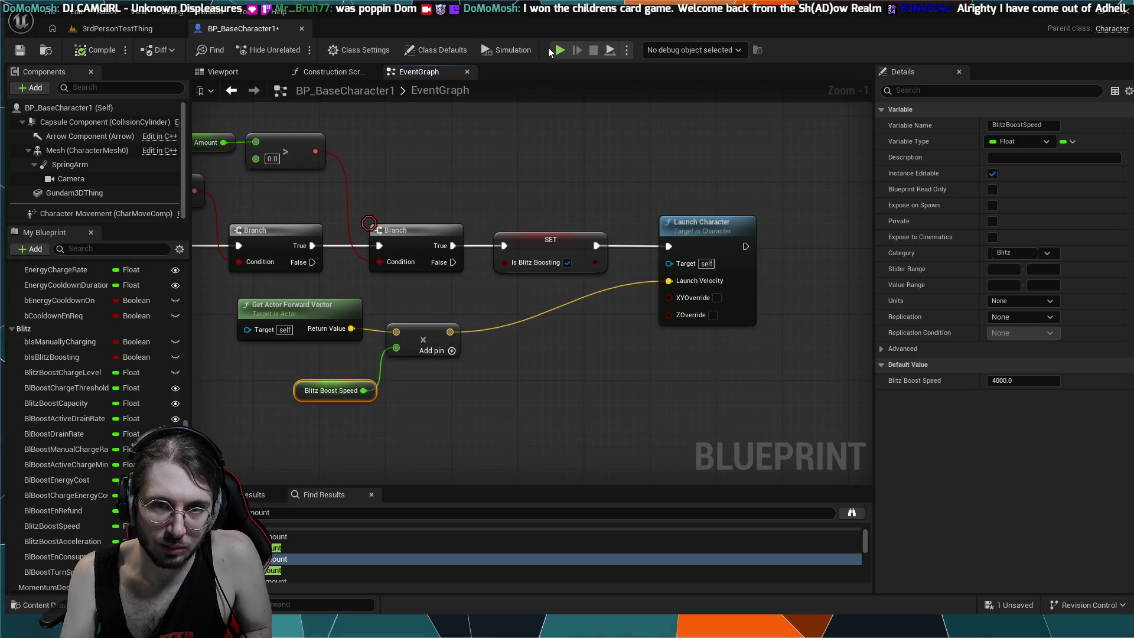
- Start a play test in the level, then return to the graph while it runs
left_click(182, 29)
left_click(297, 50)
left_click(236, 29)
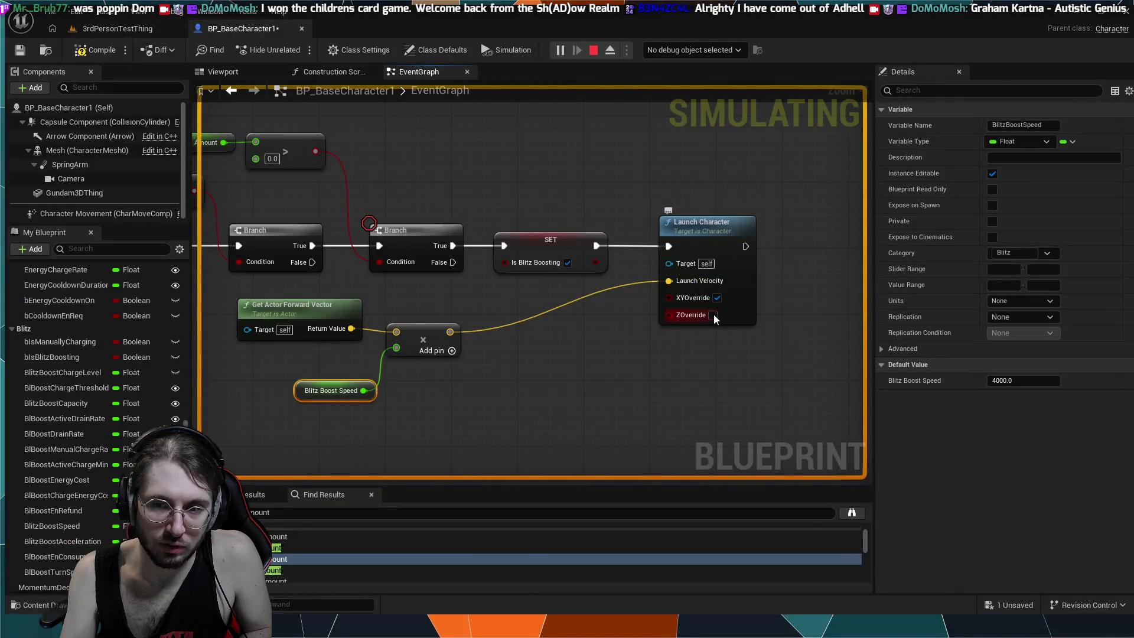
- Stop the running play test from the level view and return to the BP_BaseCharacter1 event graph
left_click(129, 33)
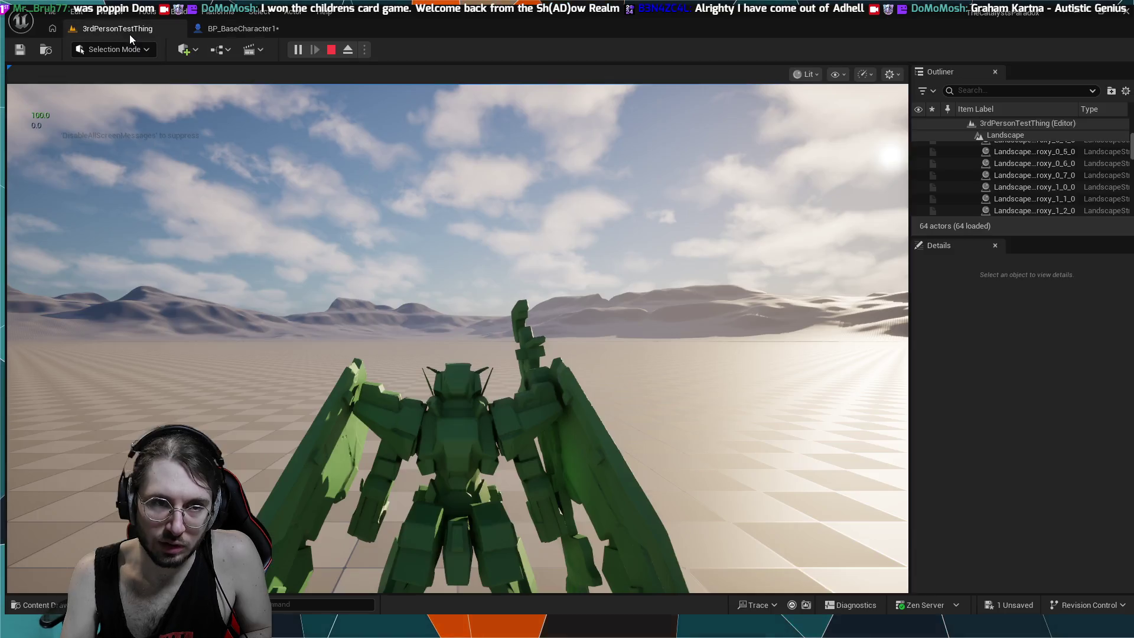
left_click(331, 49)
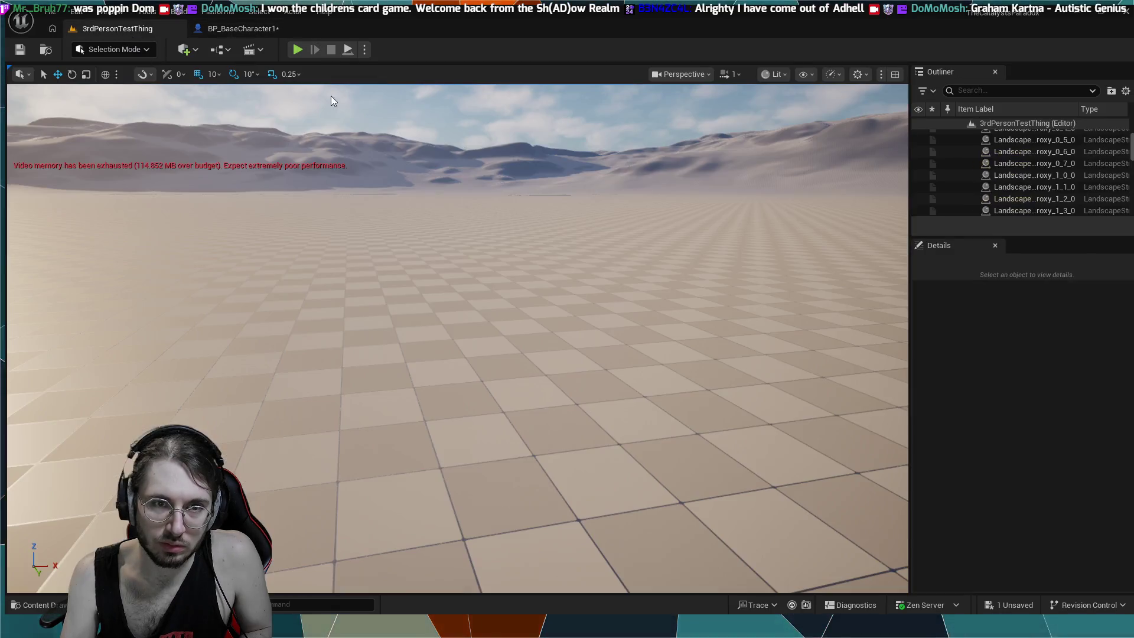
left_click(333, 113)
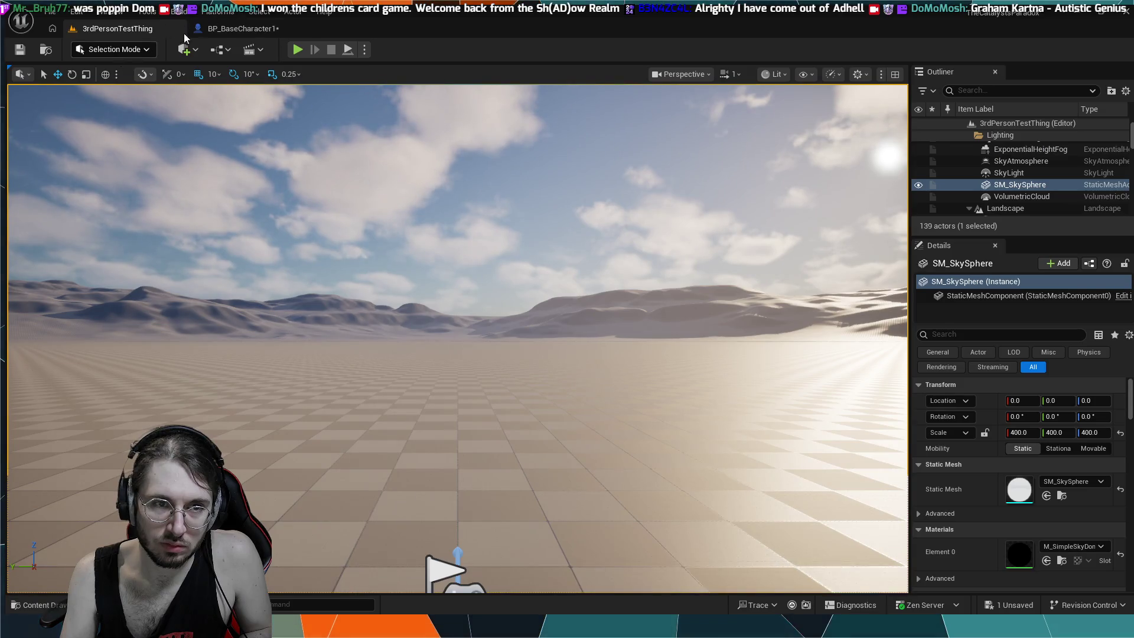
left_click(195, 31)
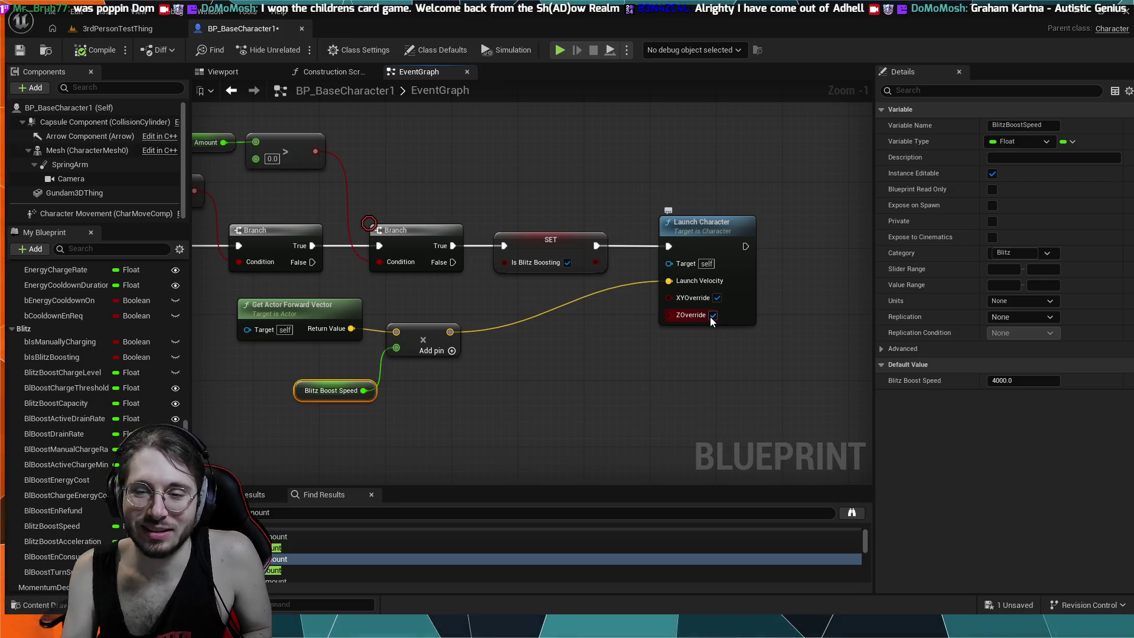
left_click(560, 51)
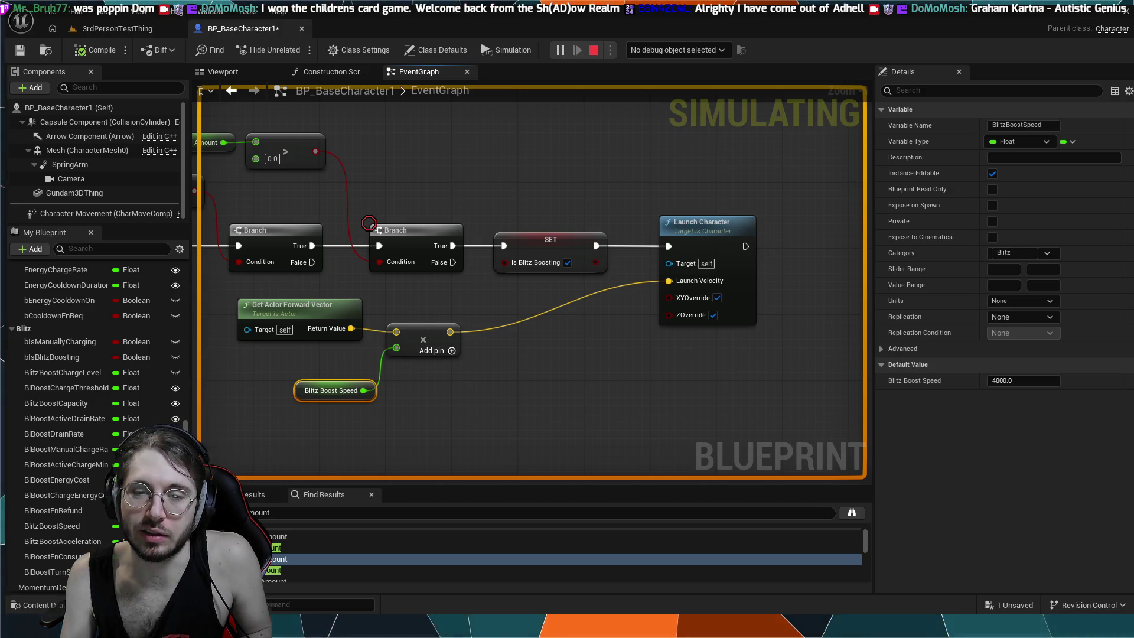
key("Escape")
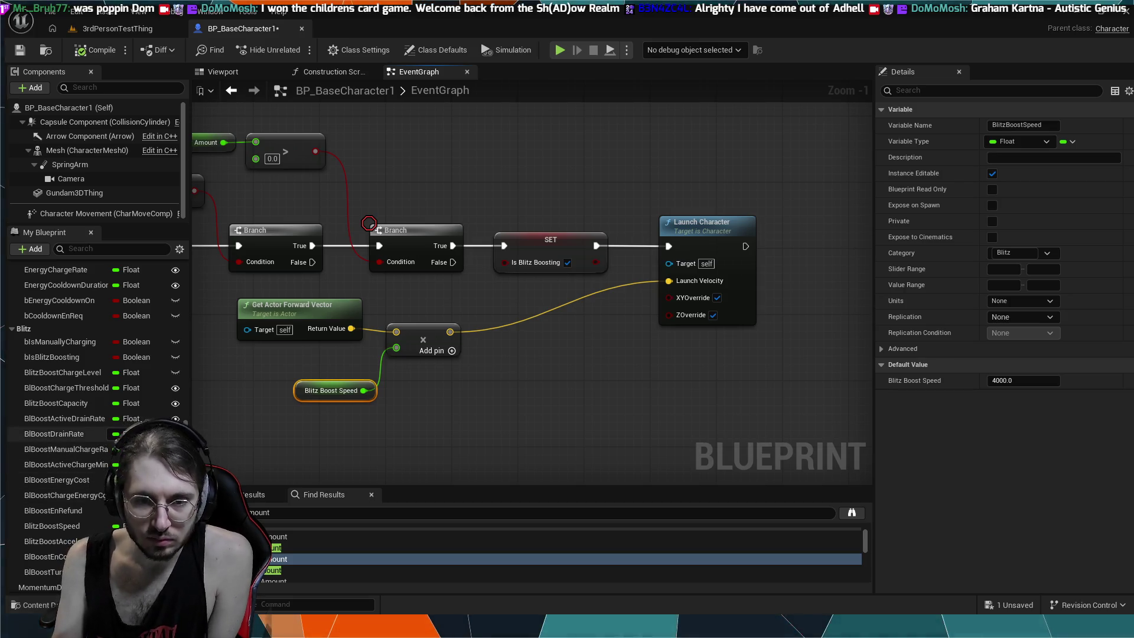
left_click(434, 322)
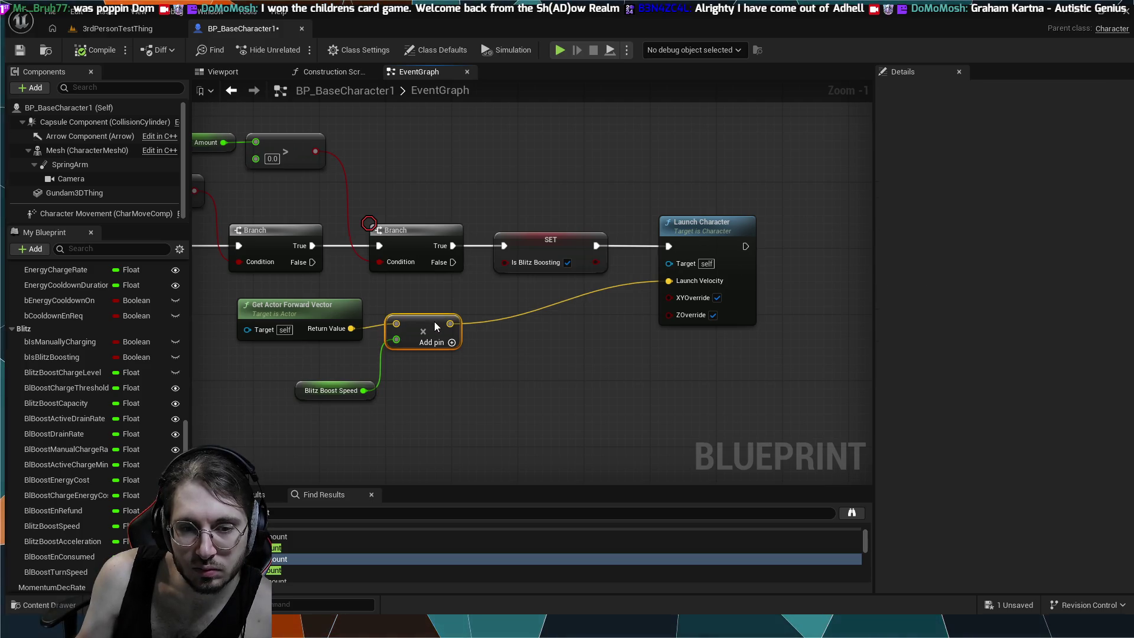
scroll(554, 317, "down", 1)
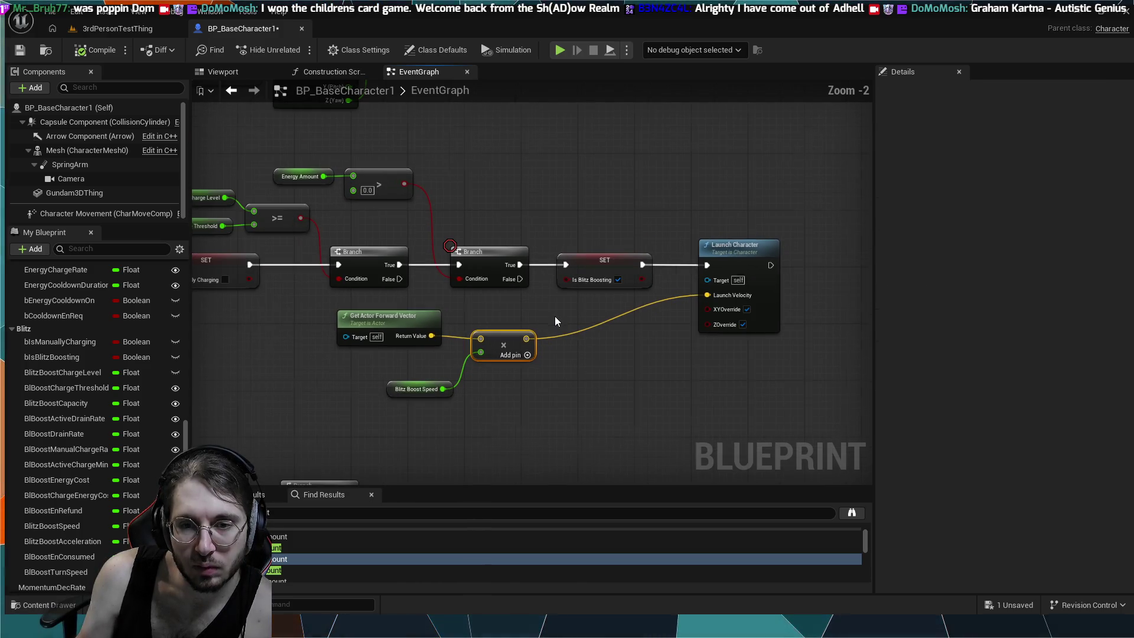